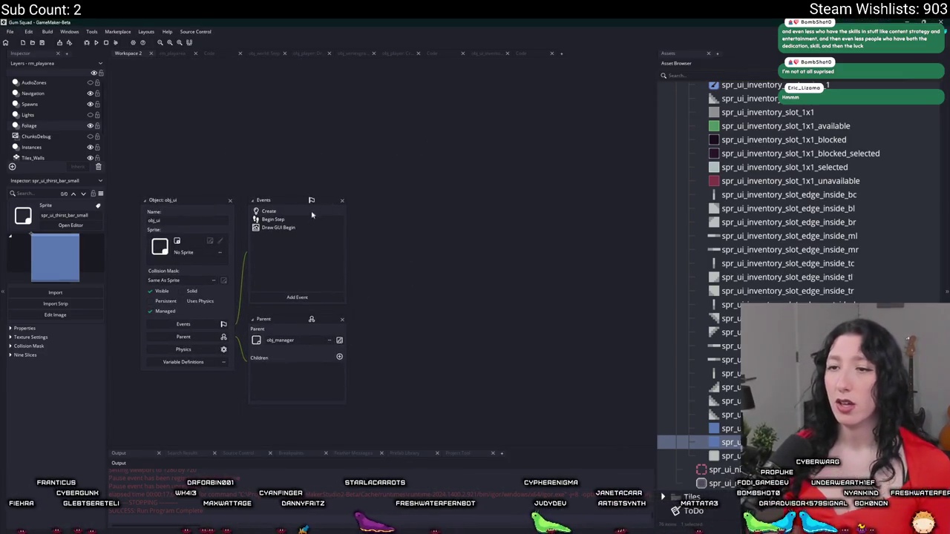
Open ui_script_default through the Ctrl+T asset search.
key(ctrl+t)
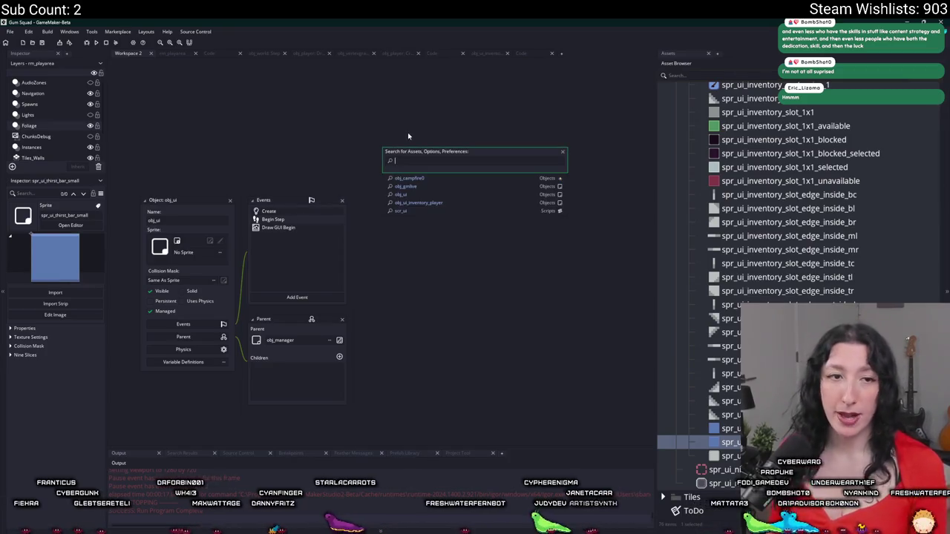
text(ufea)
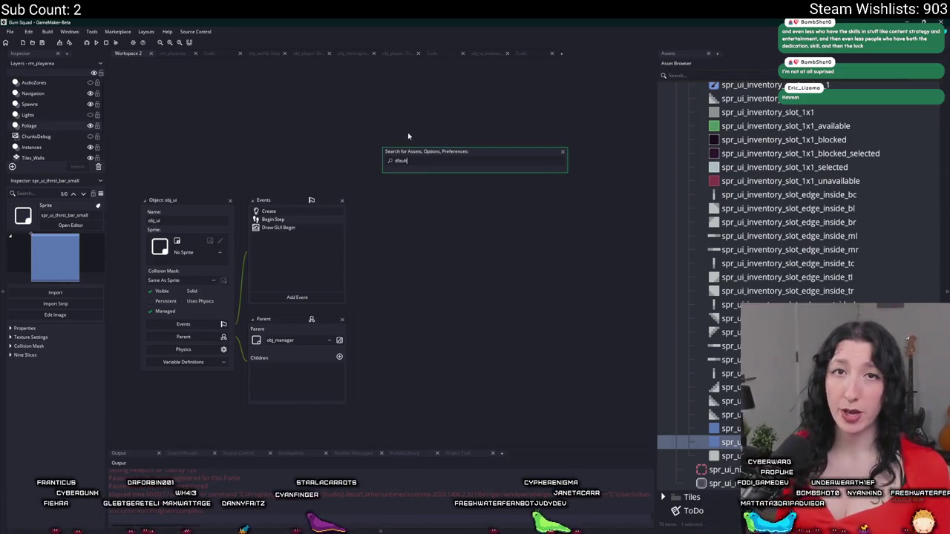
text(fa)
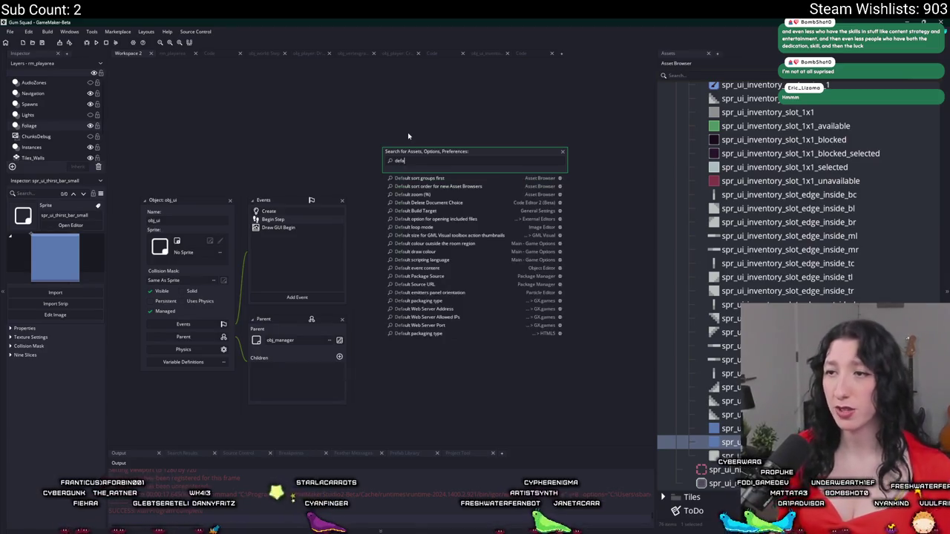
key(ctrl+a)
text(i_)
key(Return)
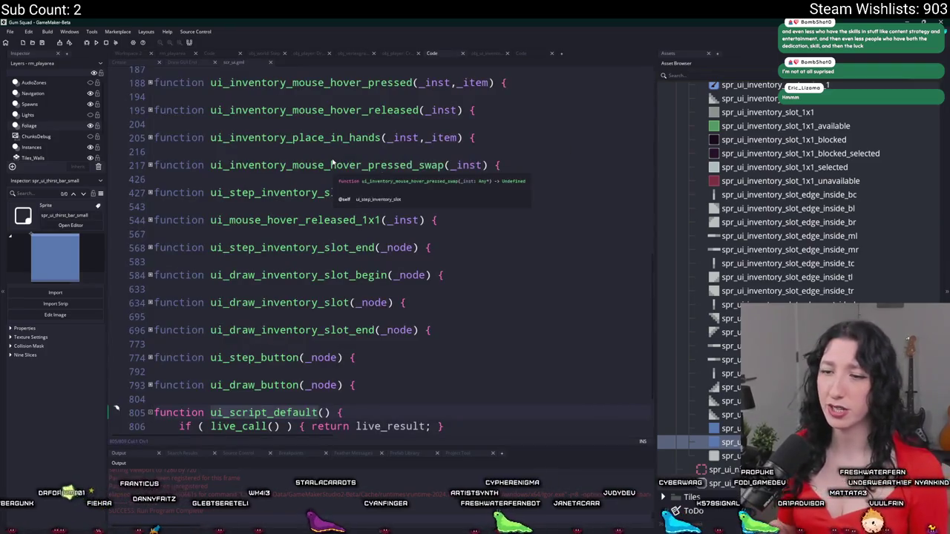
Start a draw_sprite_stretched(spr_ui_ call on line 808 and locate spr_ui_hunger_bar_small.
text(draw_sprite_)
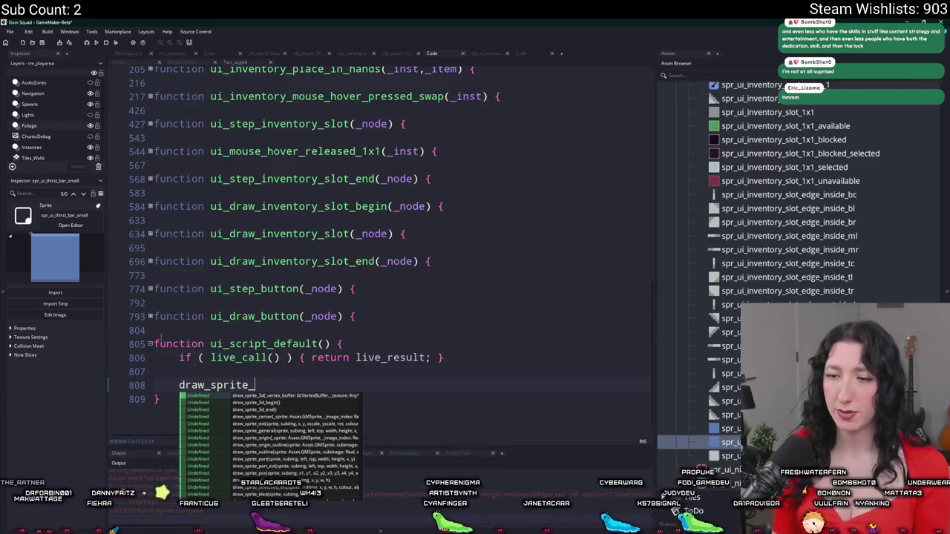
text(stretche)
key(Return)
text(()
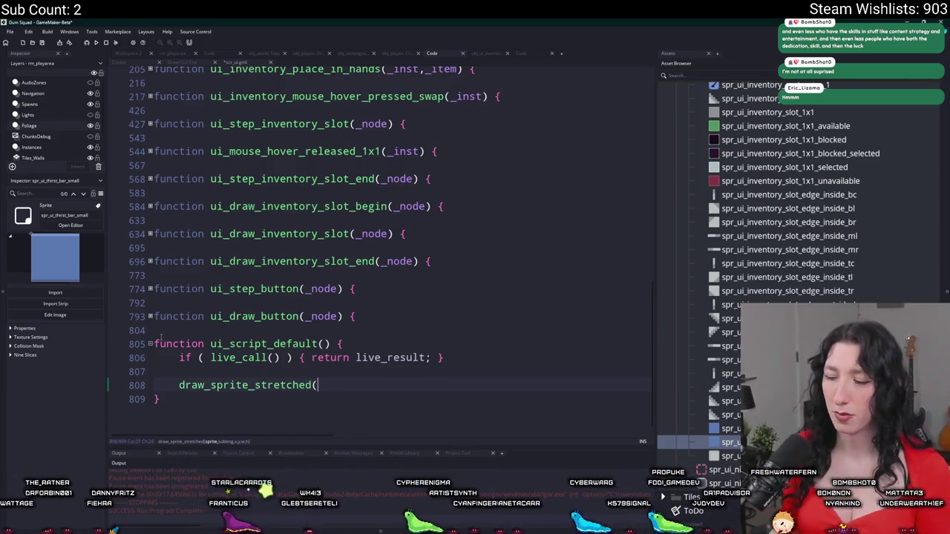
text(spr_ui)
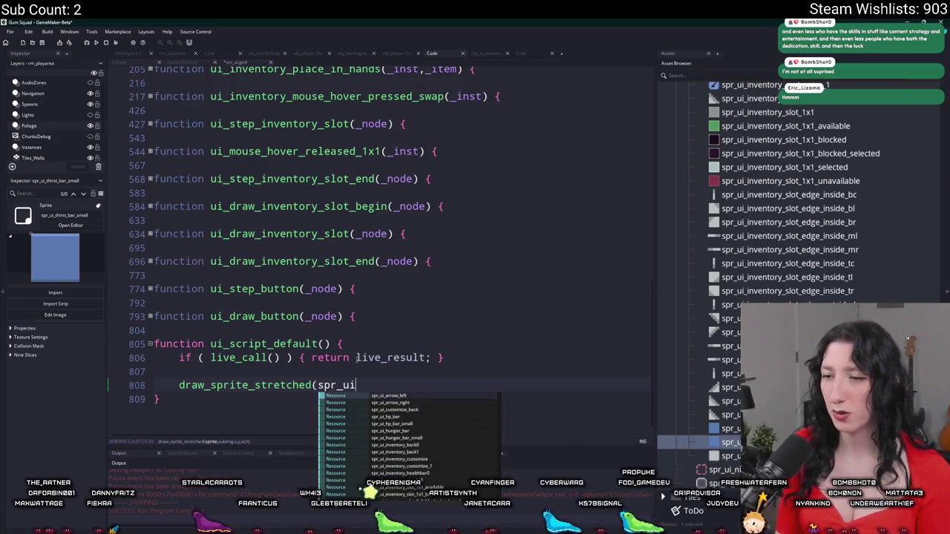
scroll(816, 225, up, 5)
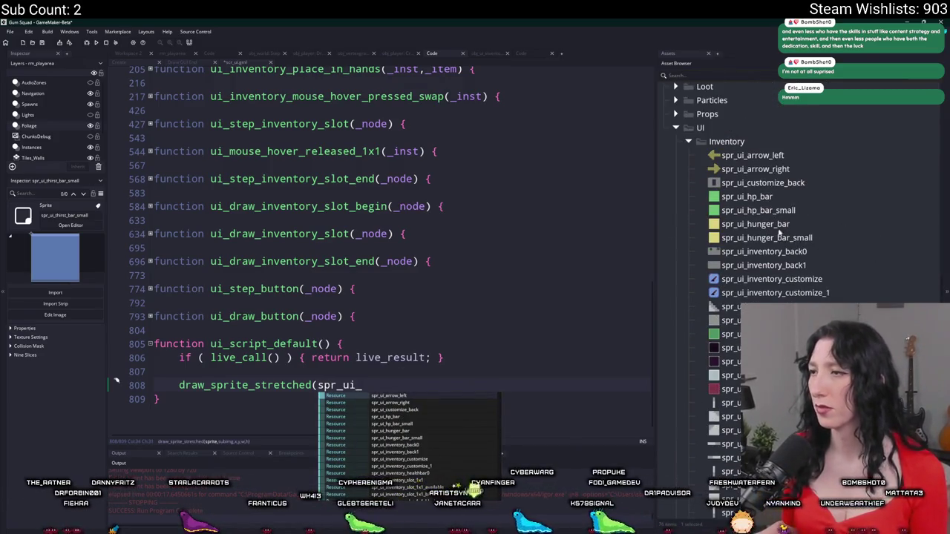
click(779, 250)
click(779, 237)
scroll(781, 241, down, 5)
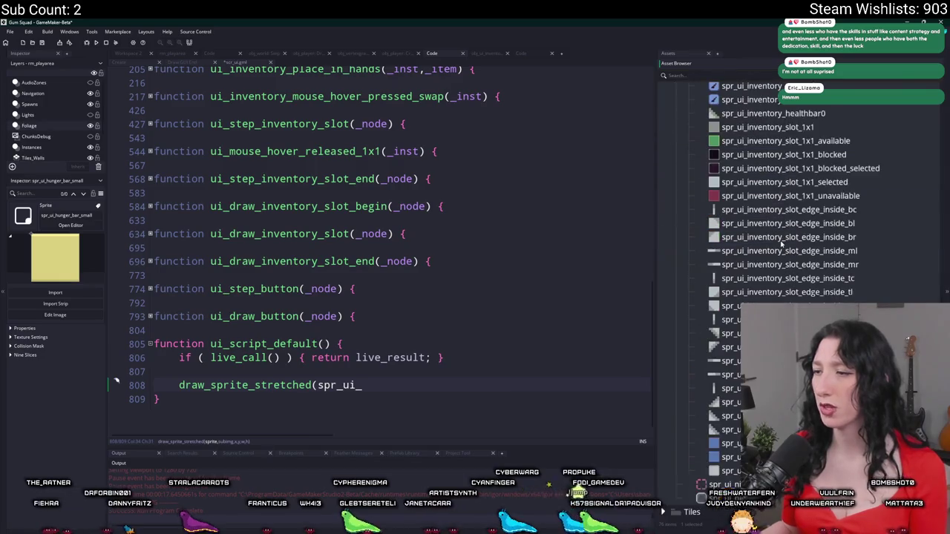
scroll(786, 230, up, 5)
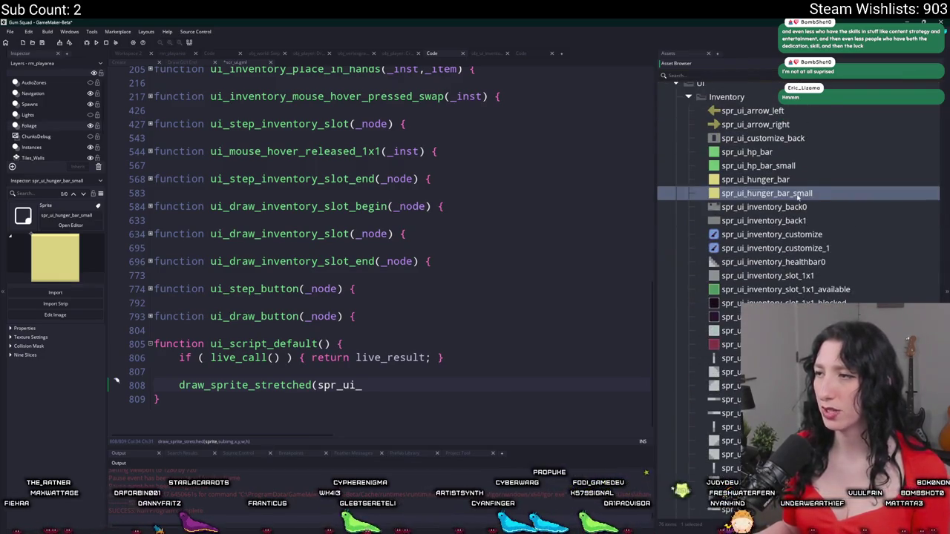
Duplicate spr_ui_hunger_bar_small as spr_ui_hunger_bar_small_back and import its darker 22x22 image.
key(ctrl+d)
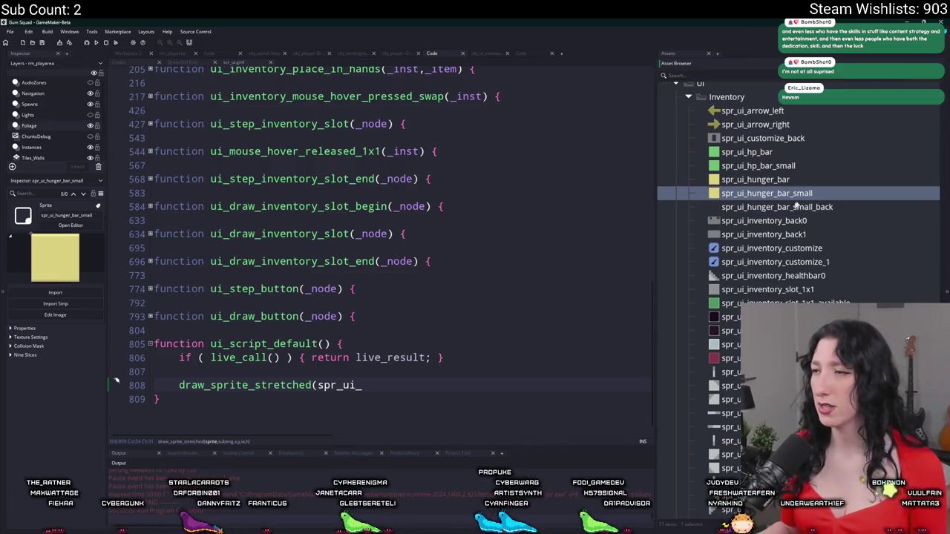
double_click(802, 205)
click(213, 193)
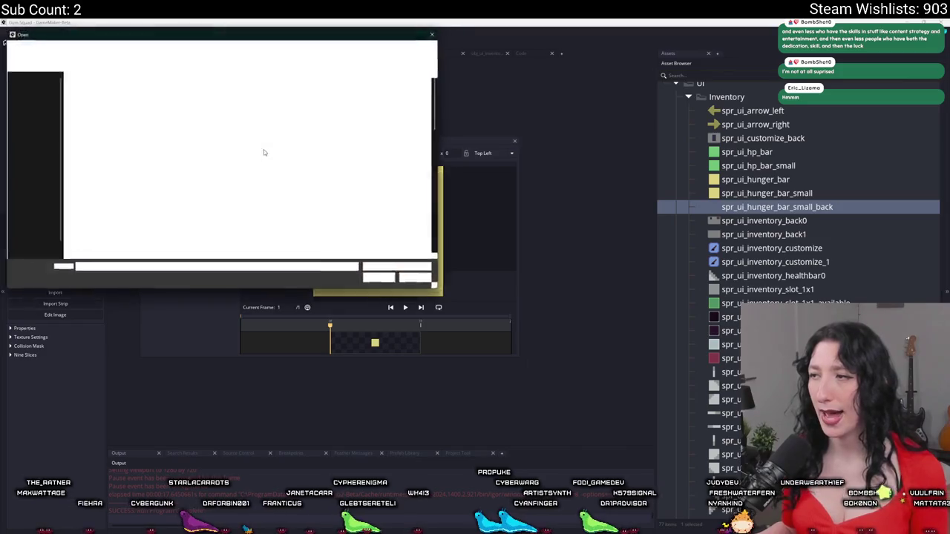
double_click(399, 201)
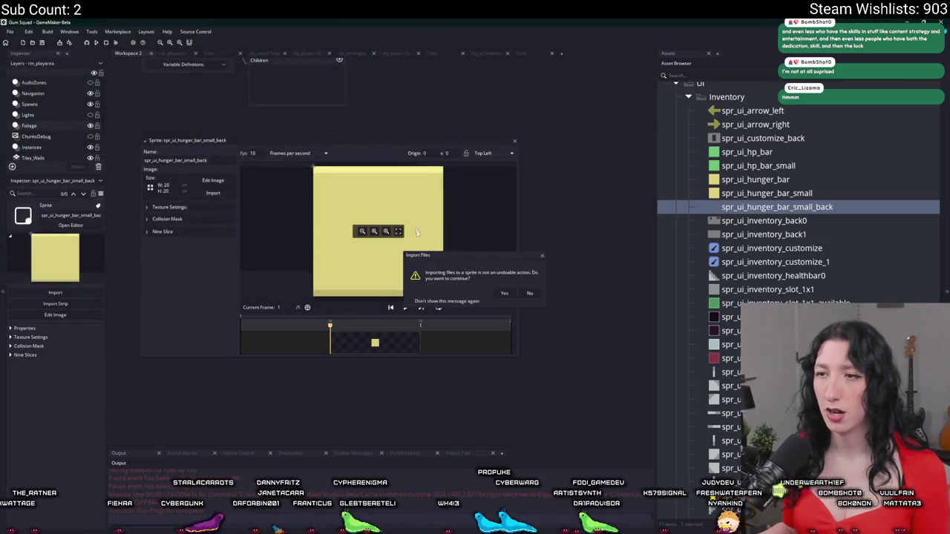
click(502, 292)
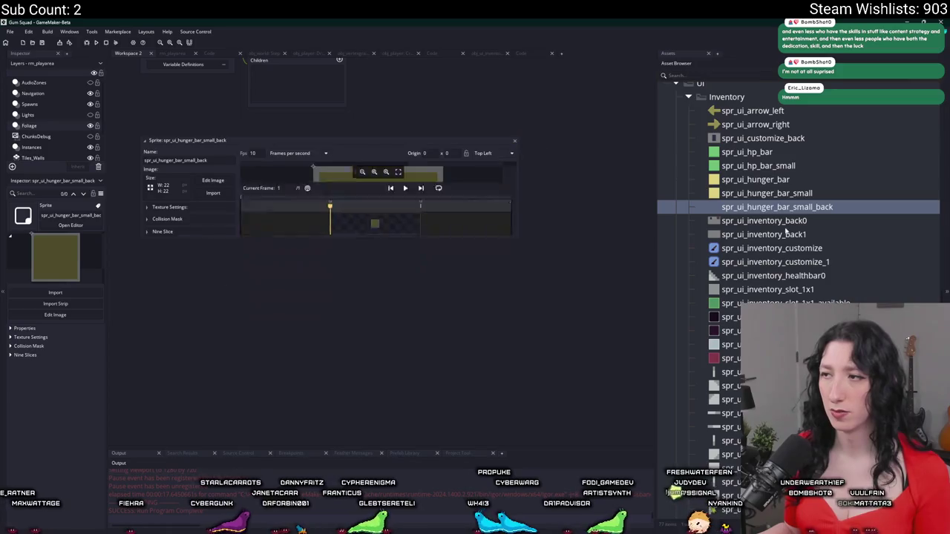
Duplicate spr_ui_hp_bar_small and name the copy spr_ui_hp_bar_small_back.
click(785, 166)
key(ctrl+d)
key(BackSpace)
text(back)
key(Return)
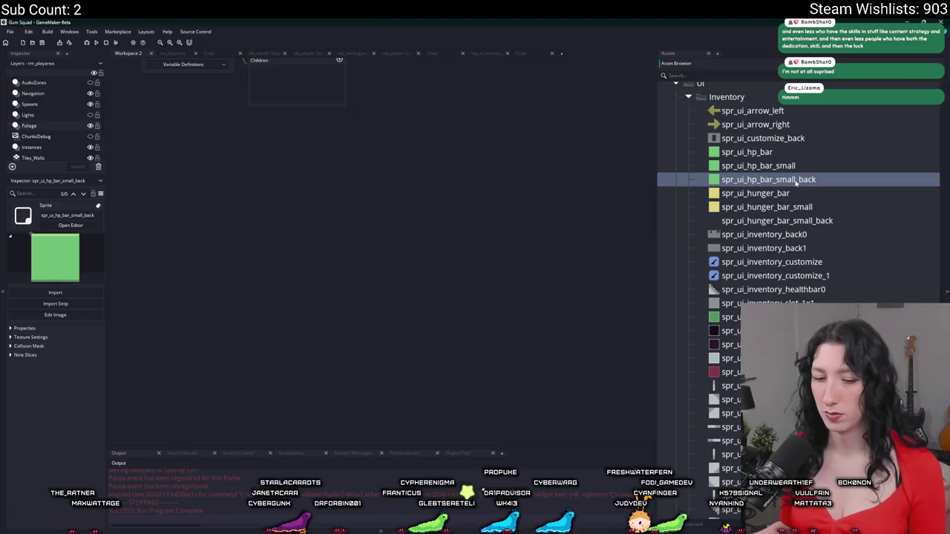
Open spr_ui_hp_bar_small_back and start importing a new image.
double_click(795, 184)
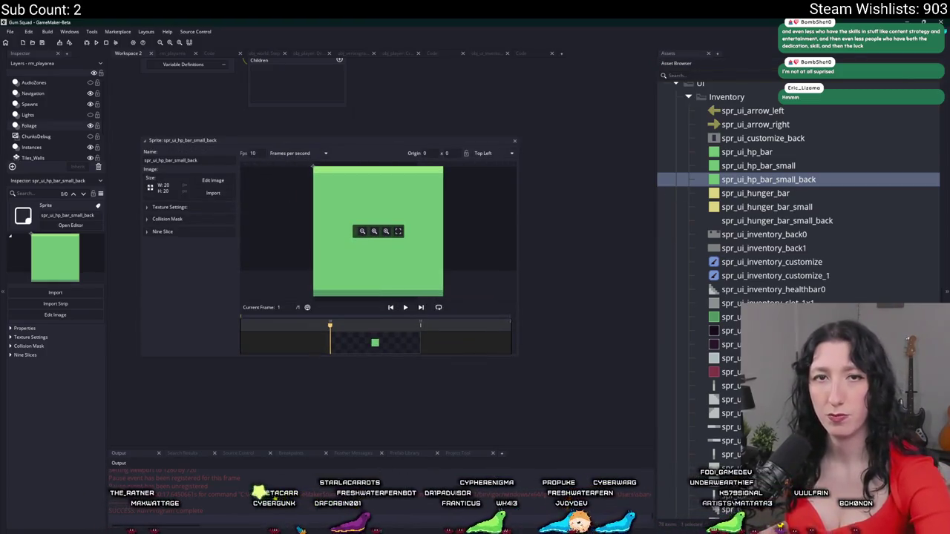
click(221, 195)
scroll(297, 189, down, 2)
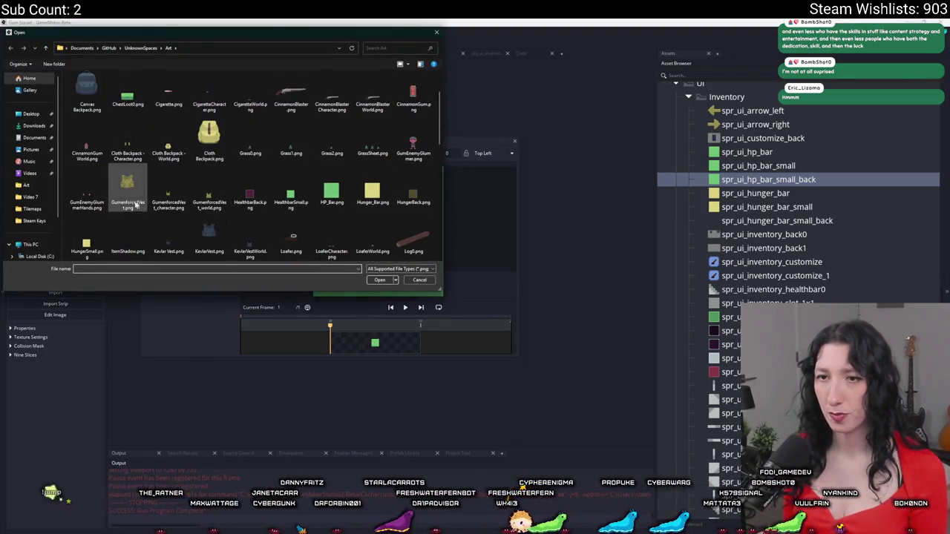
scroll(250, 148, down, 6)
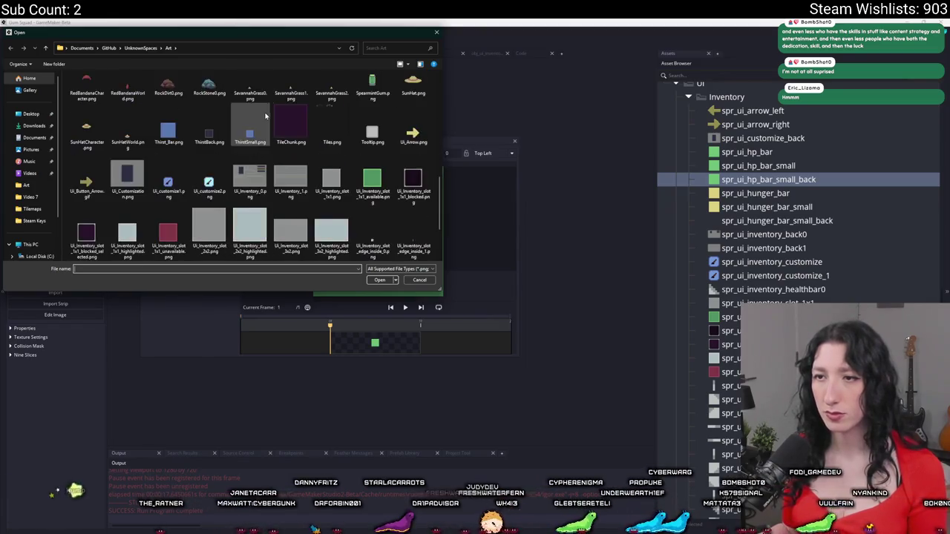
scroll(265, 115, down, 3)
scroll(286, 148, up, 10)
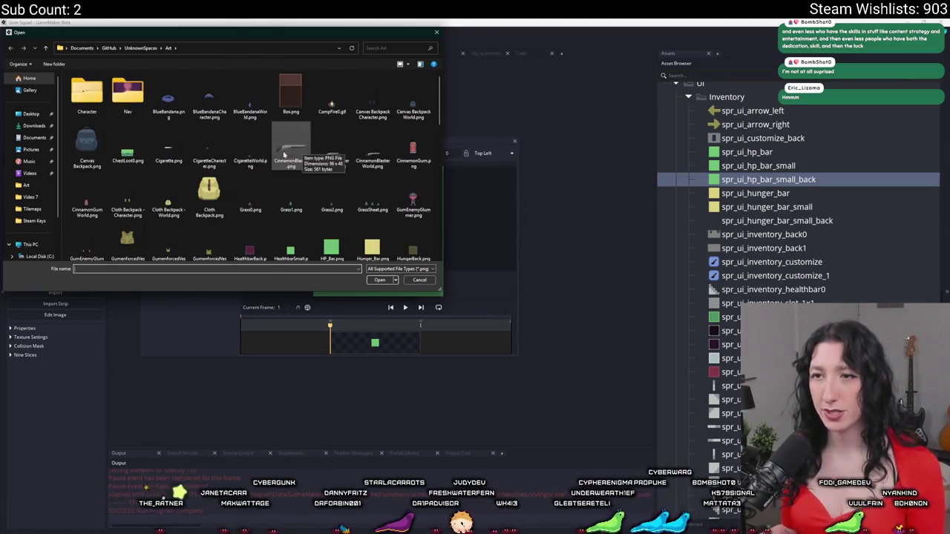
scroll(289, 171, down, 1)
Choose HealthbarSmall.png in the file picker, then switch to Aseprite's Sprite-0016 document.
click(289, 196)
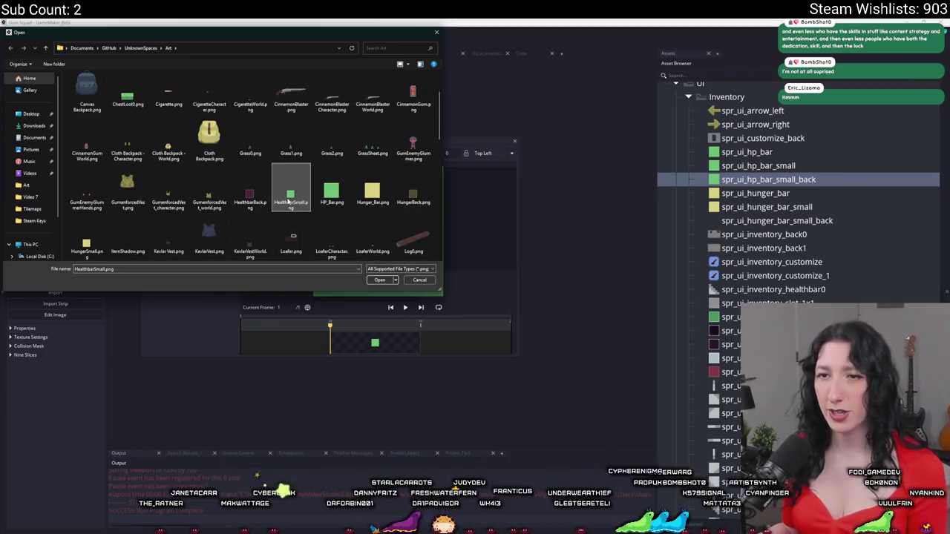
scroll(289, 199, down, 2)
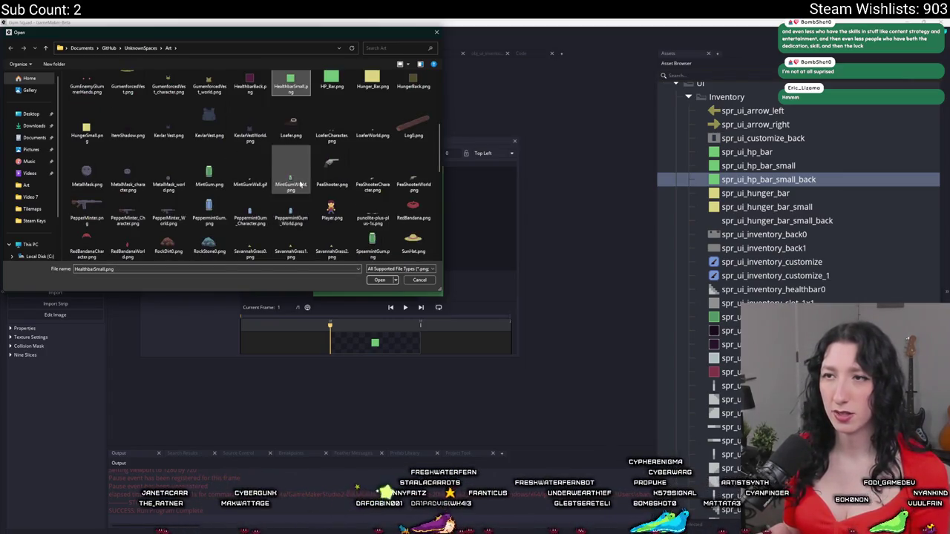
scroll(289, 193, up, 2)
scroll(388, 164, down, 2)
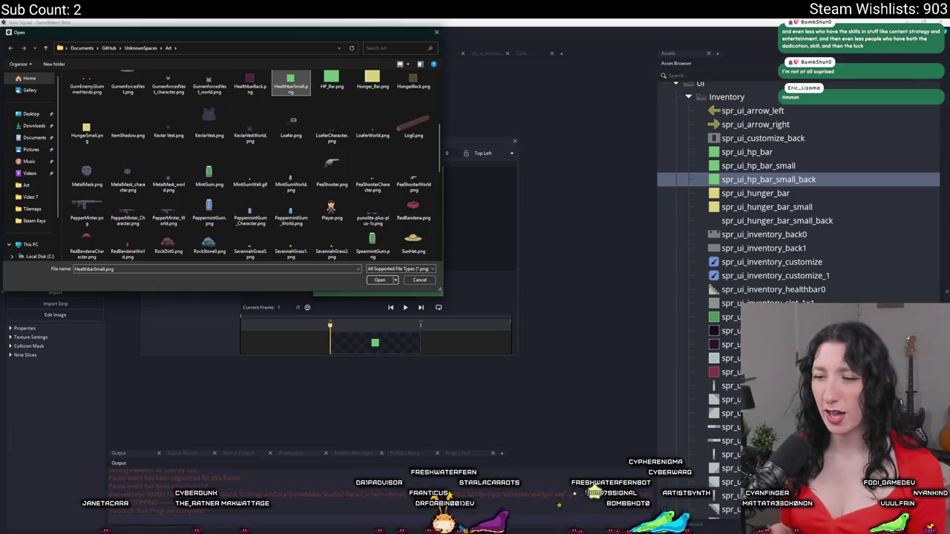
key(alt+Tab)
click(558, 40)
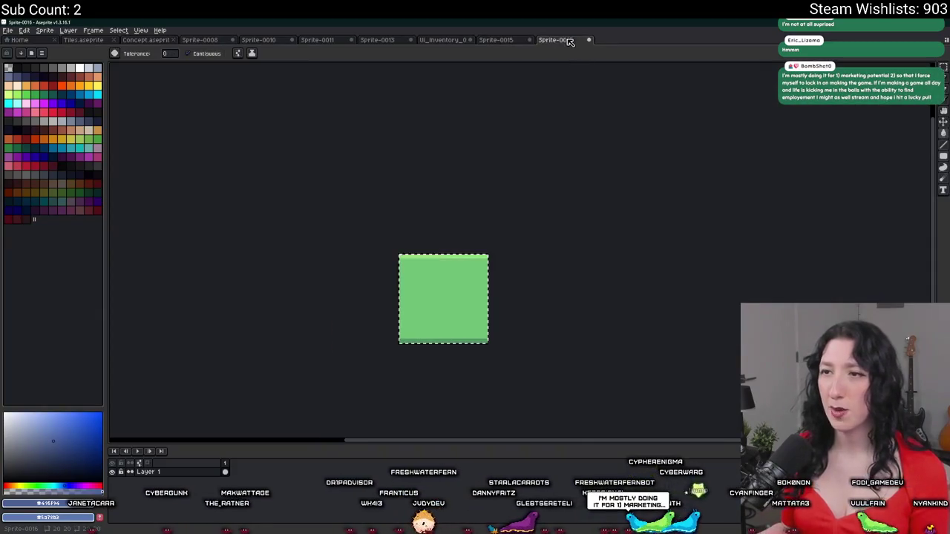
In Aseprite, switch to Sprite-0015 and undo its crop and last paint-bucket fill.
key(v)
scroll(498, 161, up, 1)
scroll(498, 161, down, 1)
click(496, 39)
key(ctrl+z)
key(ctrl+z)
key(ctrl+z)
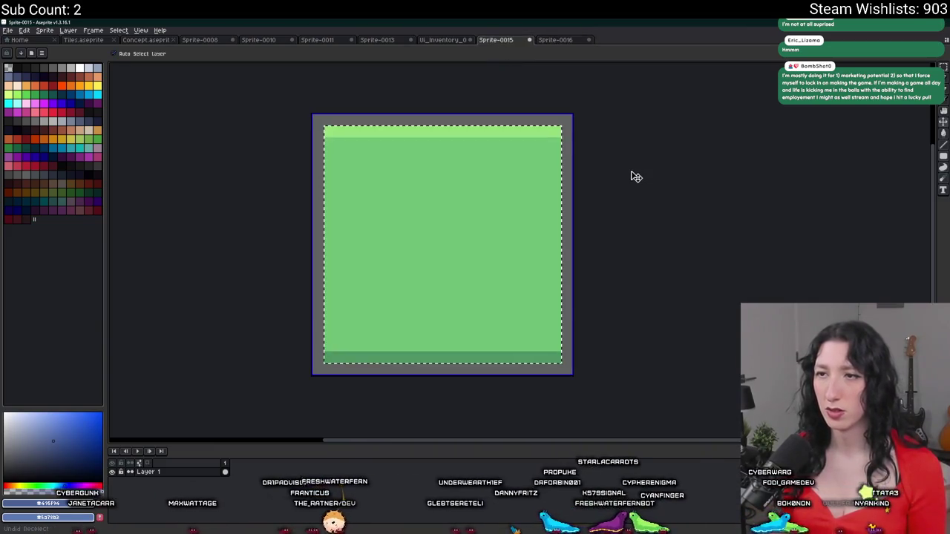
key(ctrl+z)
key(ctrl+z)
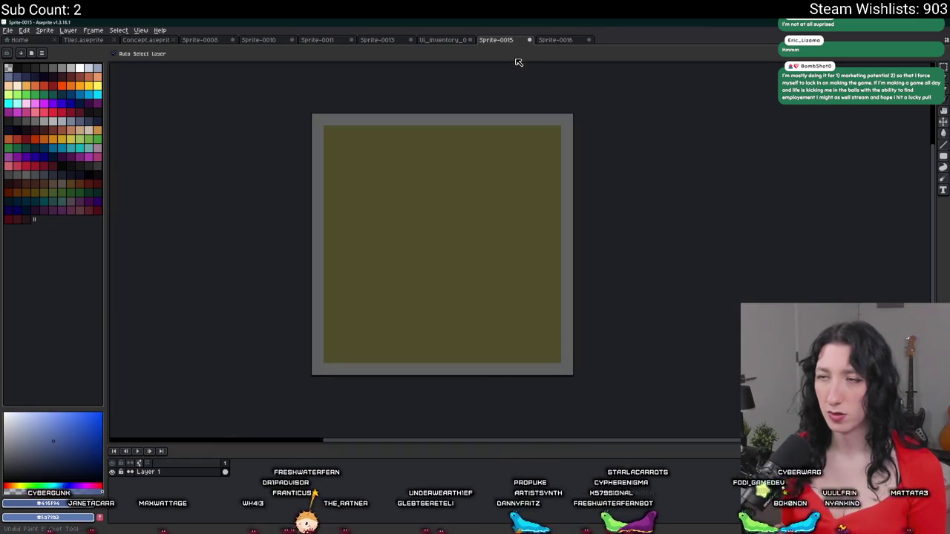
Export the image as the hunger back PNG under an edited file name.
key(ctrl+alt+shift+s)
drag(285, 178, 261, 180)
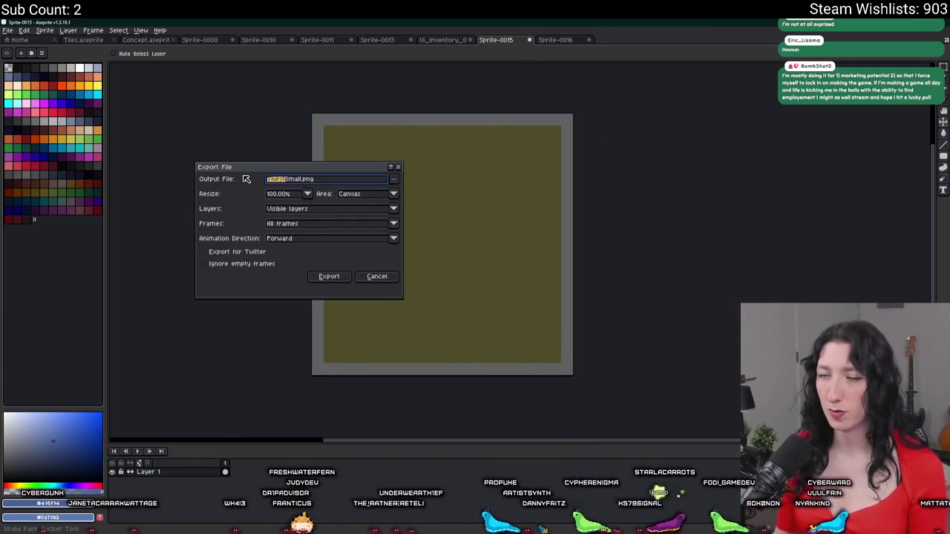
text(Hu)
key(Right)
key(Right)
key(Right)
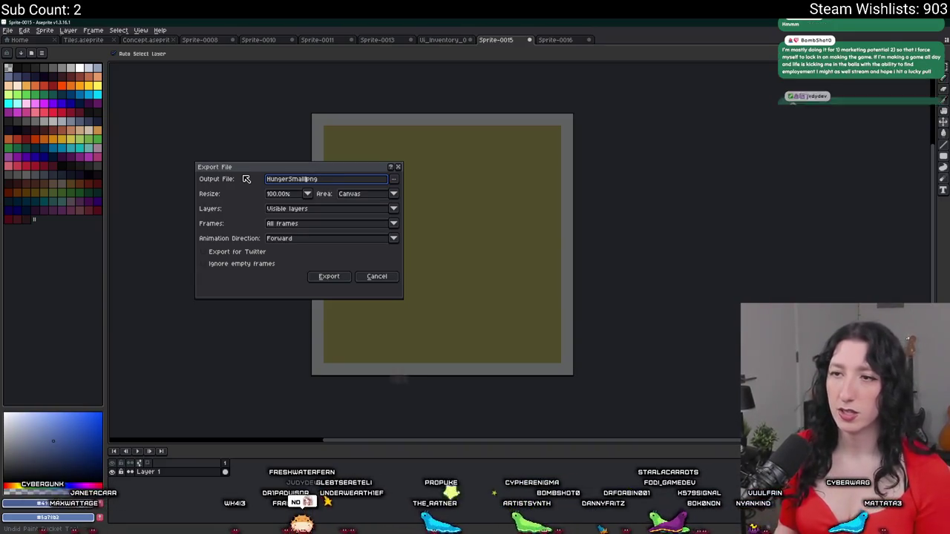
key(Return)
key(g)
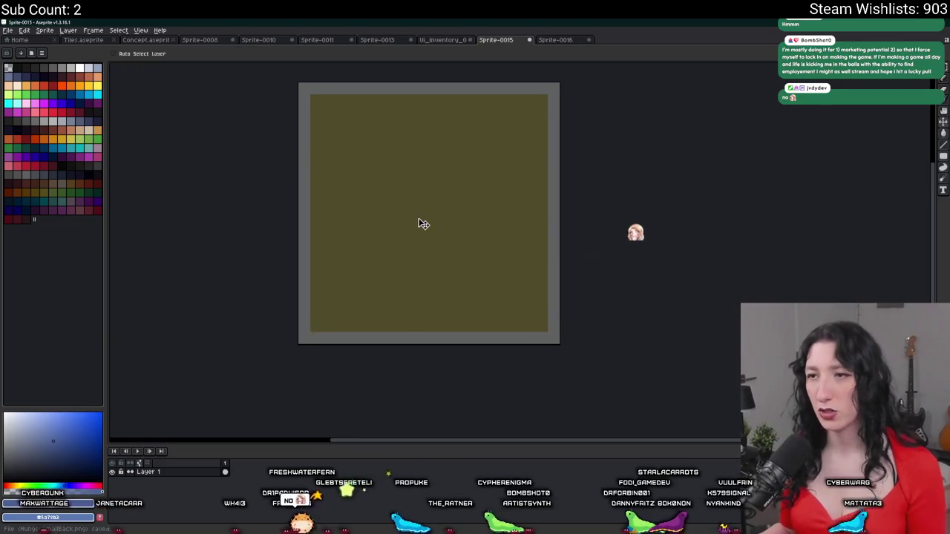
Fill the bar interior dark navy, export it, and load an Art-folder file into GameMaker.
click(420, 220)
key(ctrl+alt+shift+s)
click(321, 180)
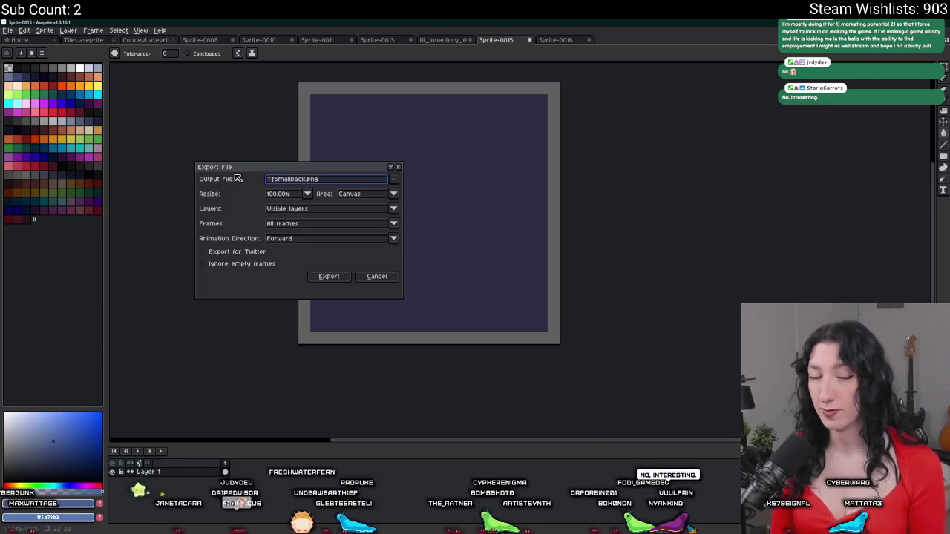
key(Return)
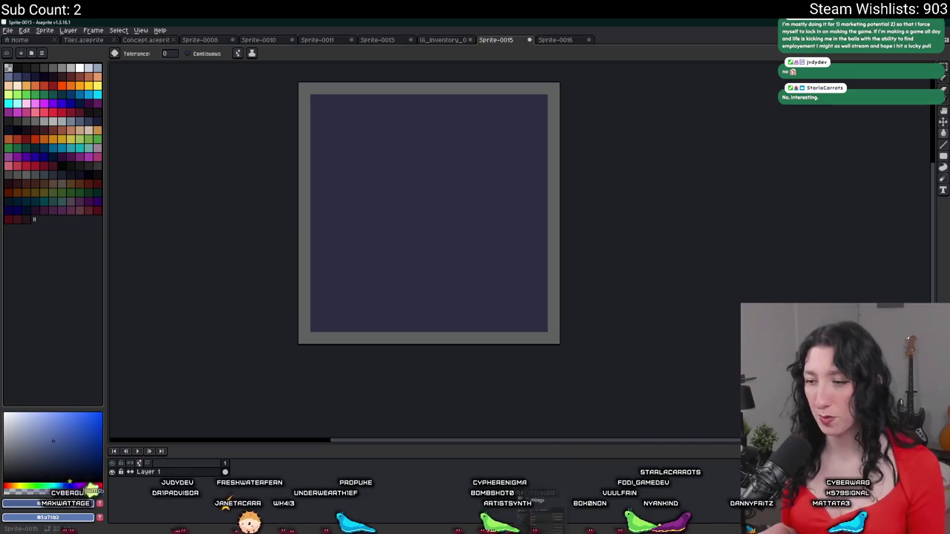
key(alt+Tab)
click(364, 170)
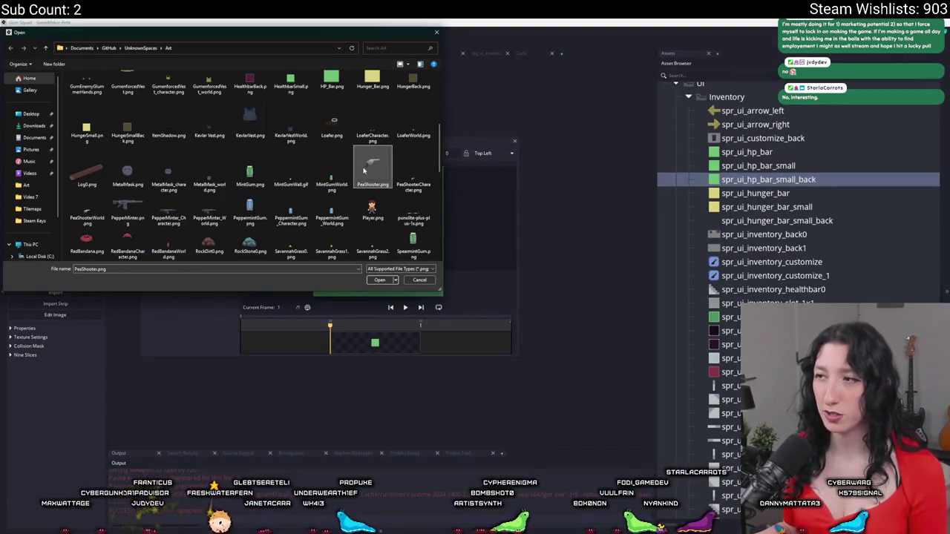
key(Return)
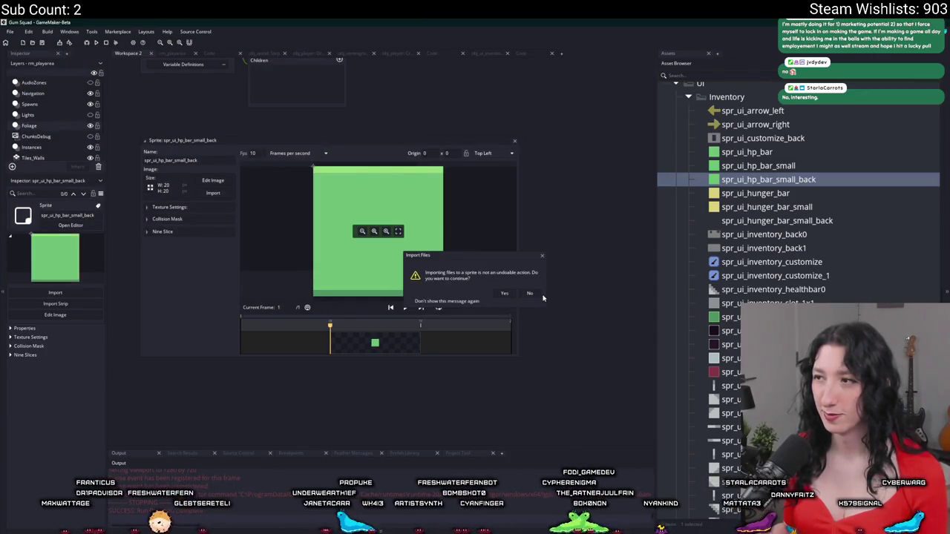
Back in Aseprite, recolour the bar back's interior purple and select the whole canvas.
key(alt+Tab)
click(385, 331)
key(ctrl+a)
Export the purple bar back as a SmallBack.png without the Thirst prefix, returning to GameMaker.
key(ctrl+shift+e)
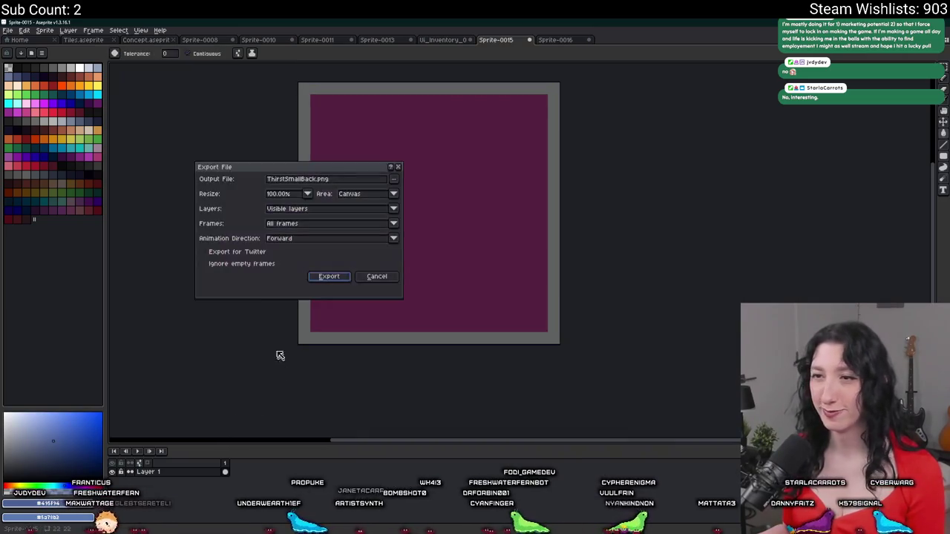
drag(287, 181, 237, 176)
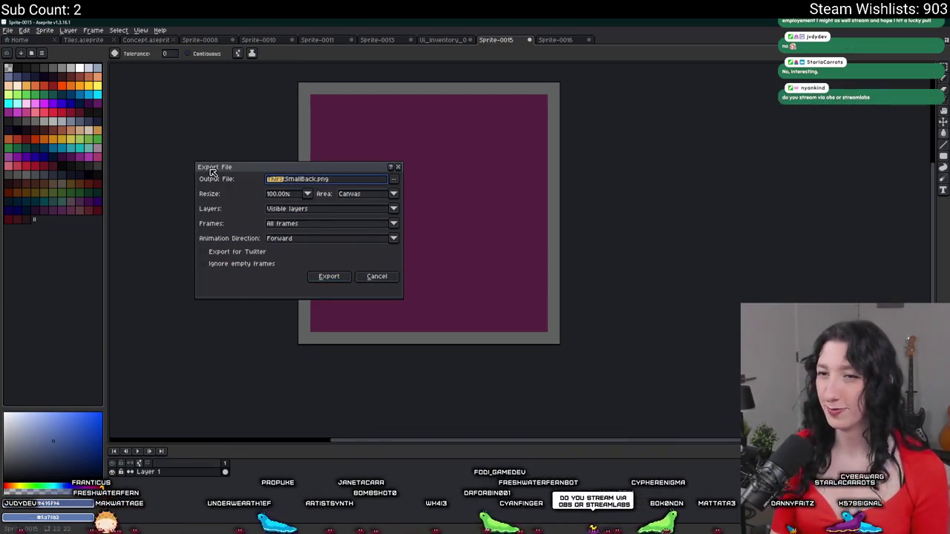
key(BackSpace)
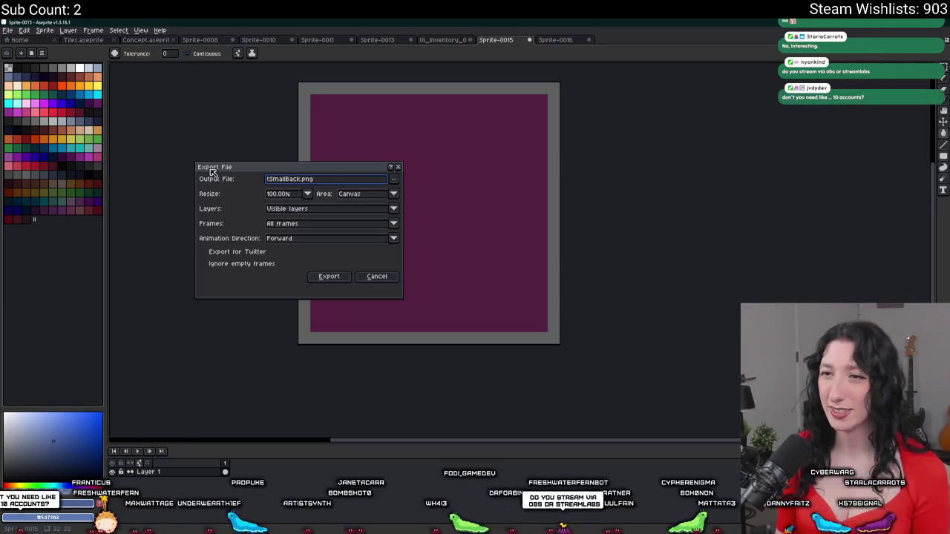
key(Delete)
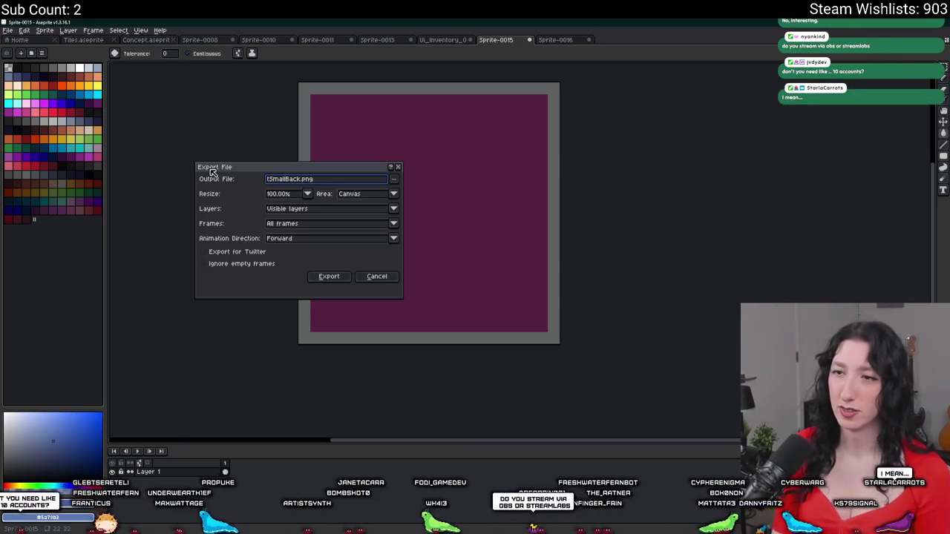
text(Hp)
key(Return)
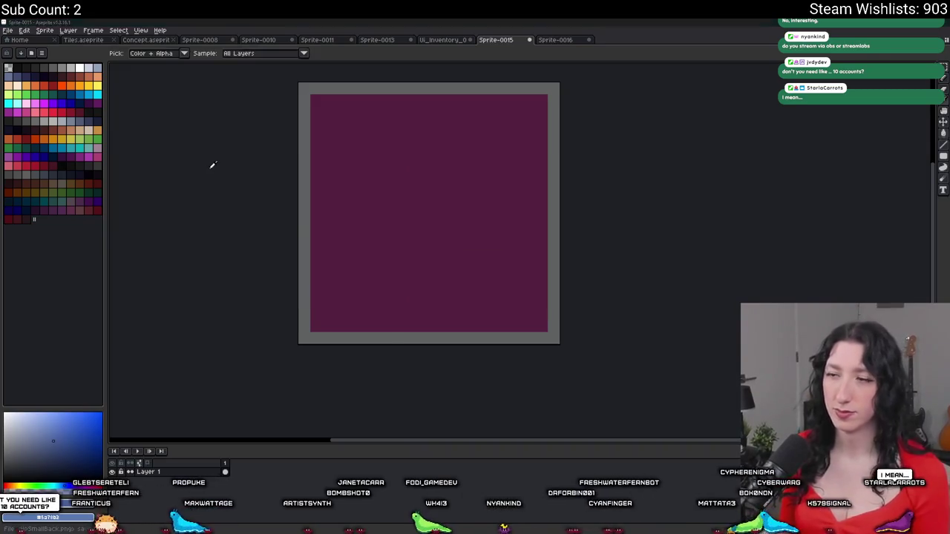
key(alt+Tab)
click(225, 193)
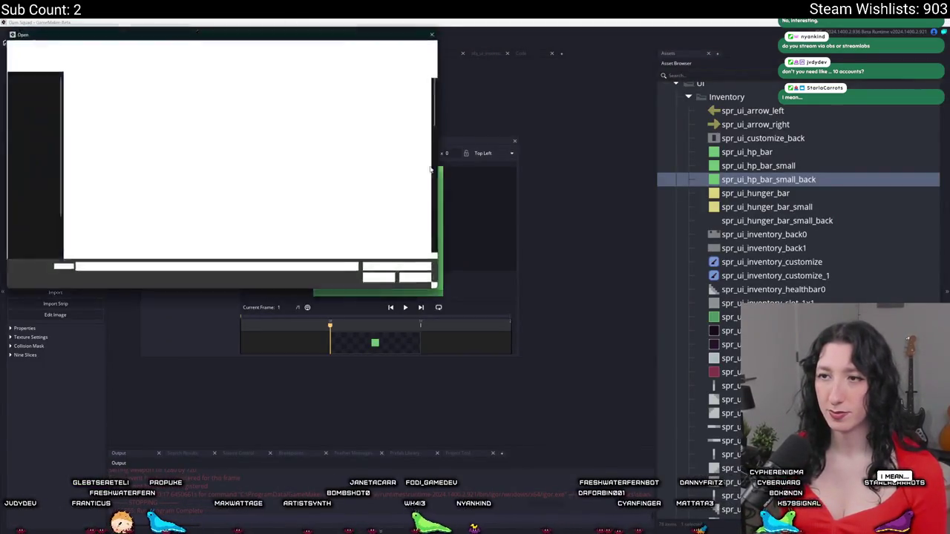
Import the exported purple PNG into spr_ui_hp_bar_small_back and close its editor.
scroll(203, 193, down, 5)
scroll(203, 193, up, 3)
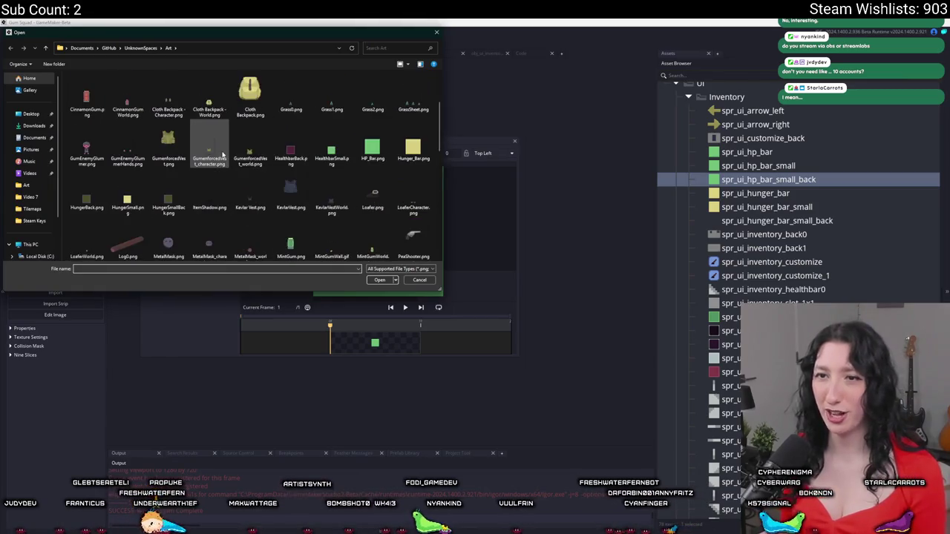
scroll(203, 193, down, 2)
click(166, 115)
click(141, 111)
scroll(142, 111, up, 2)
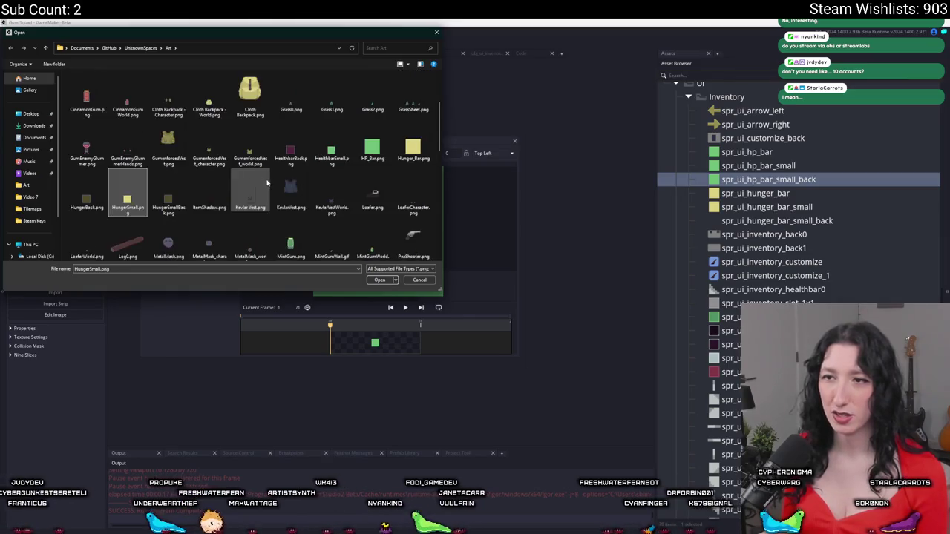
scroll(334, 167, down, 10)
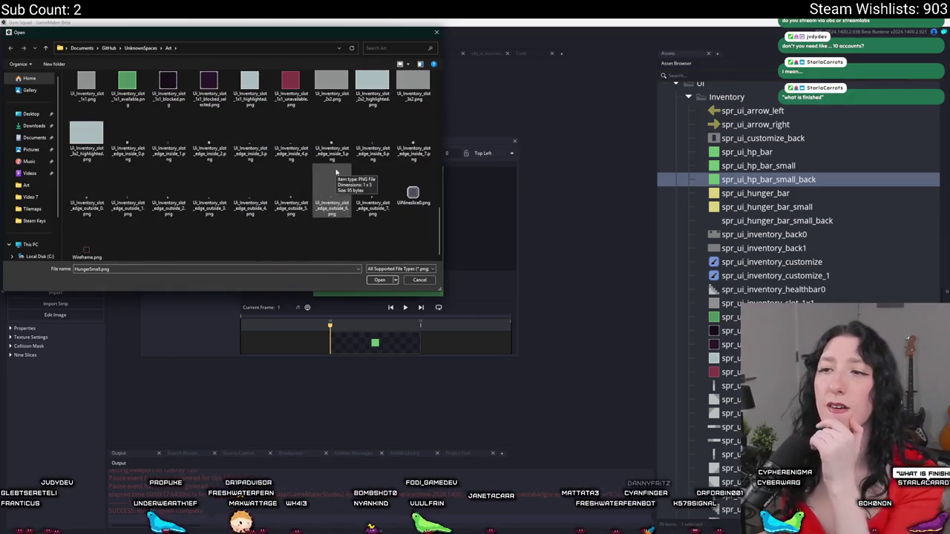
scroll(312, 175, up, 12)
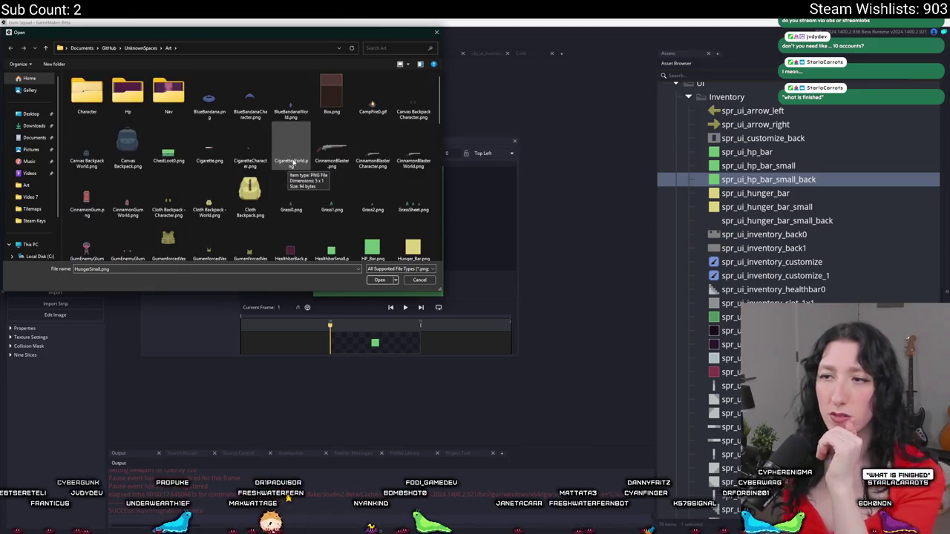
scroll(288, 179, down, 3)
double_click(293, 219)
click(504, 294)
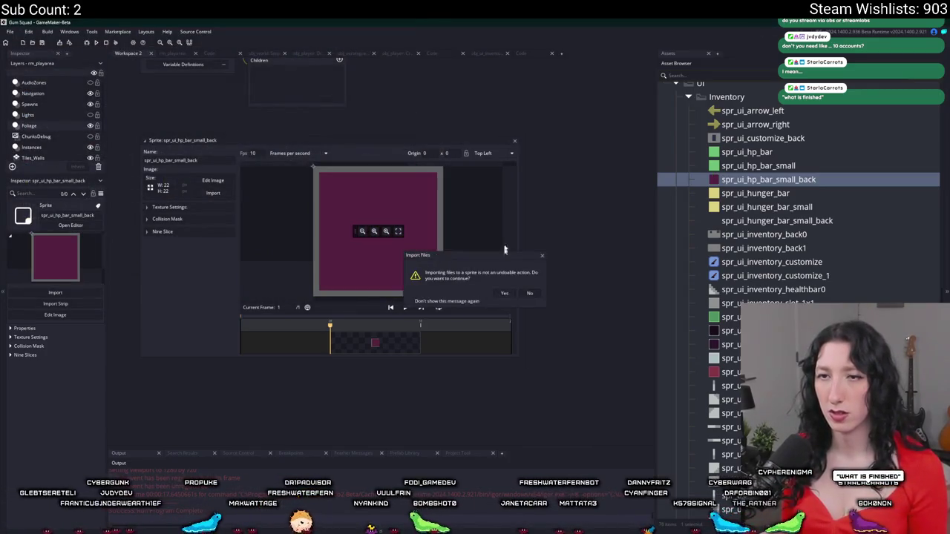
click(514, 140)
Open spr_ui_hunger_bar_small_back to check it, then close its editor.
click(742, 193)
click(746, 208)
double_click(748, 221)
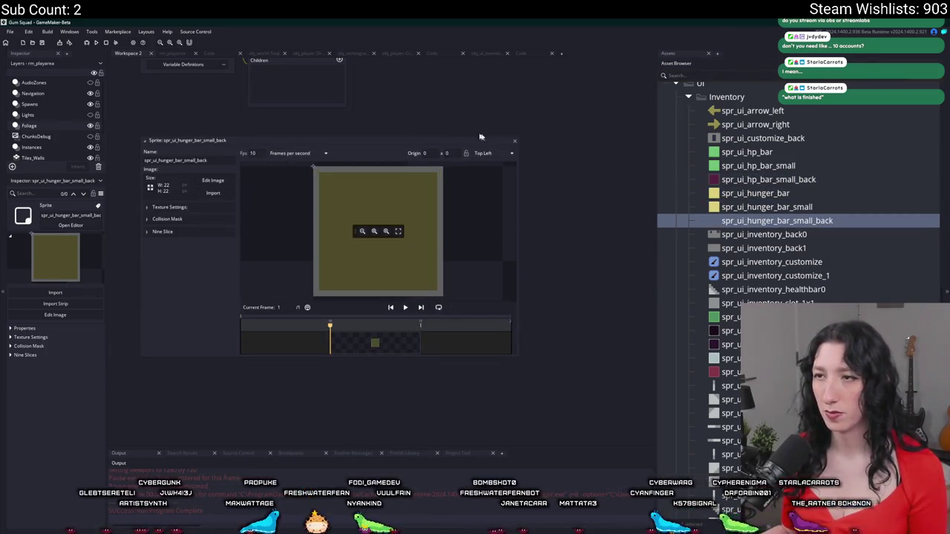
click(515, 142)
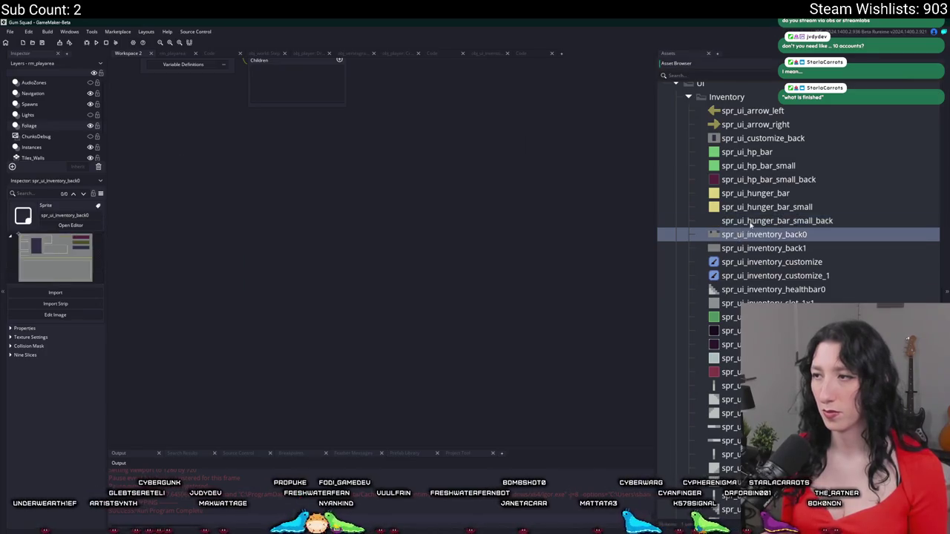
Duplicate spr_ui_hunger_bar_small_back and rename the copy spr_ui_thirst_bar_small_back.
key(ctrl+d)
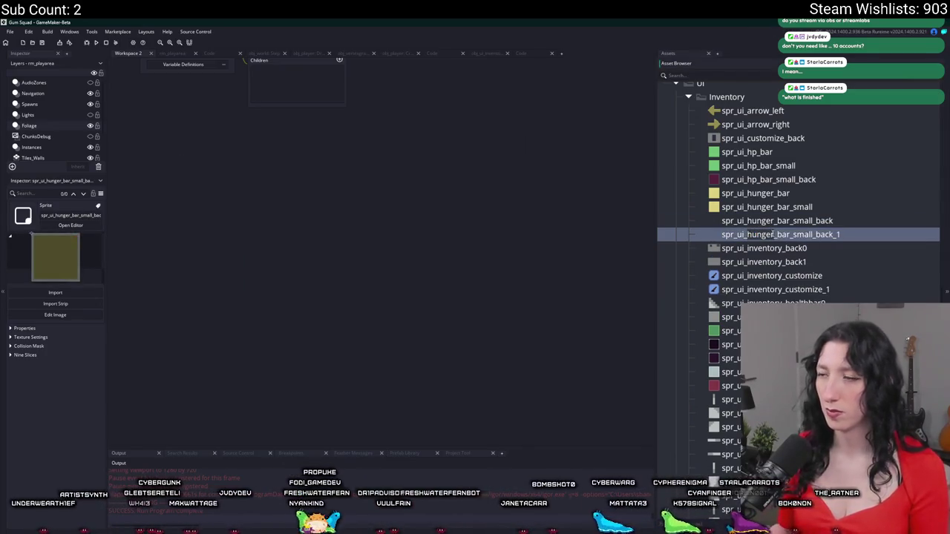
double_click(773, 234)
text(thirst)
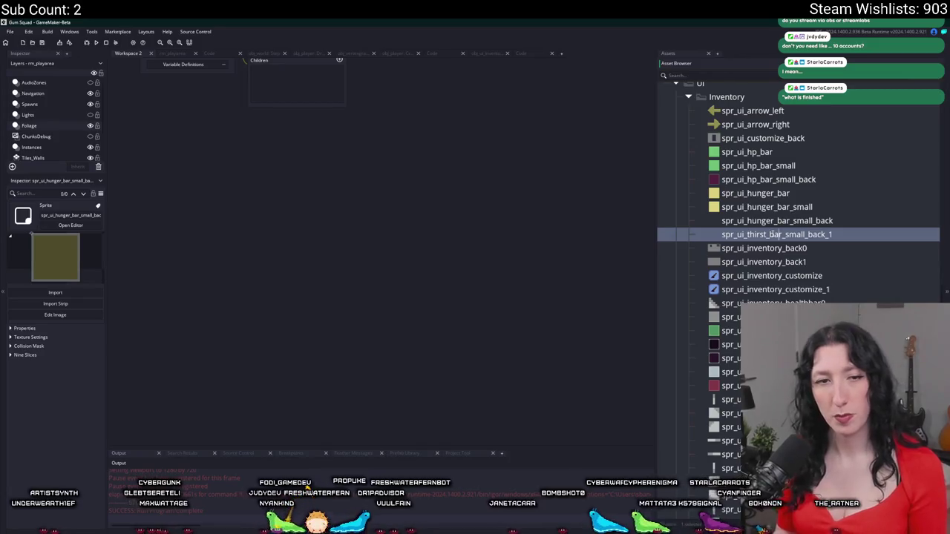
key(BackSpace)
key(BackSpace)
key(Return)
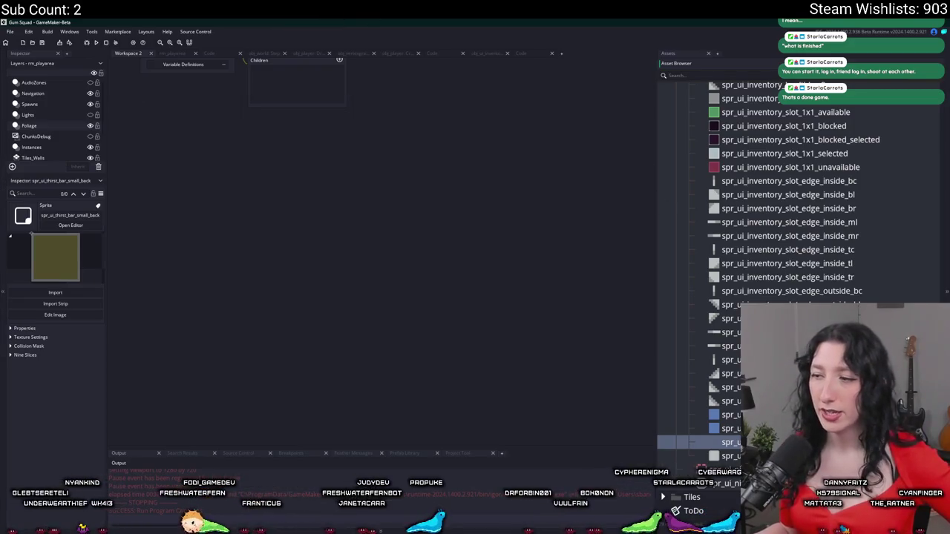
click(213, 193)
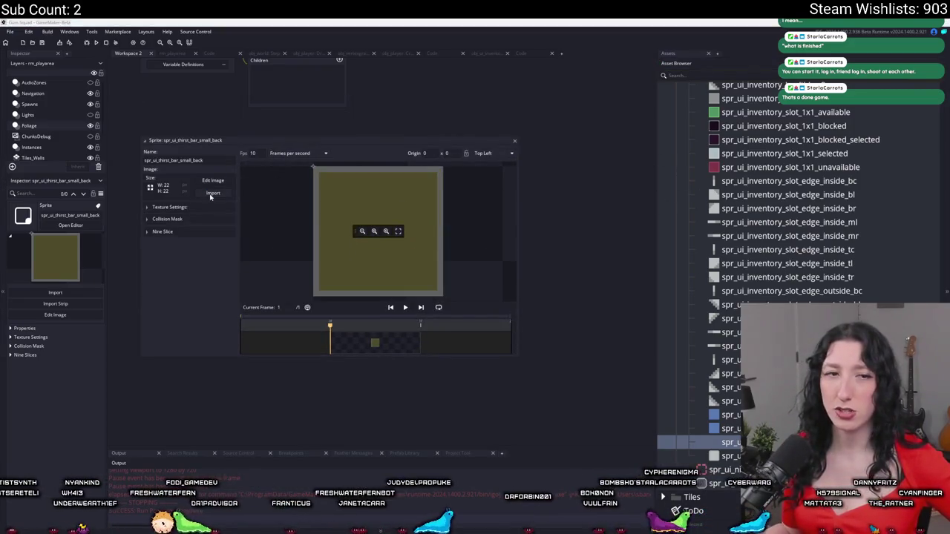
Load ThirstBack.png as the thirst bar back's navy 22x22 image.
scroll(336, 139, down, 1)
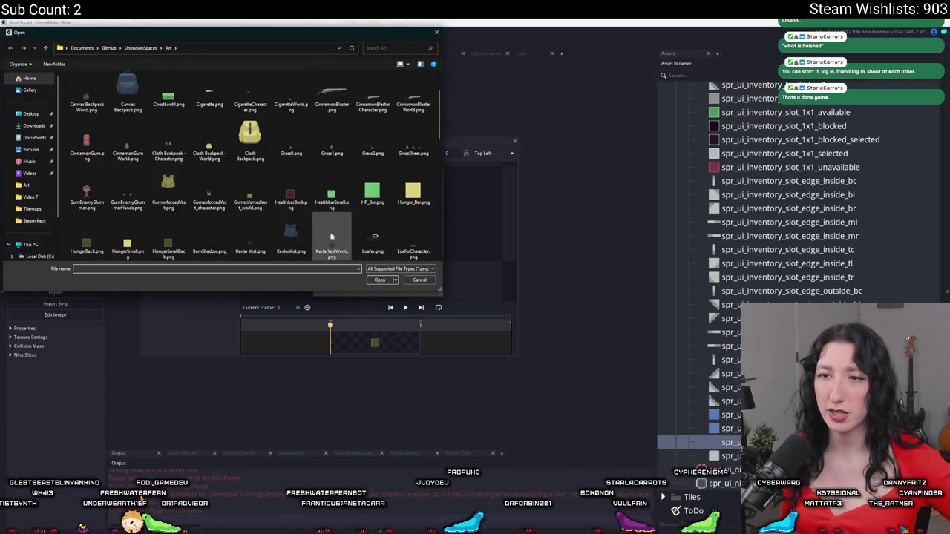
scroll(349, 223, down, 2)
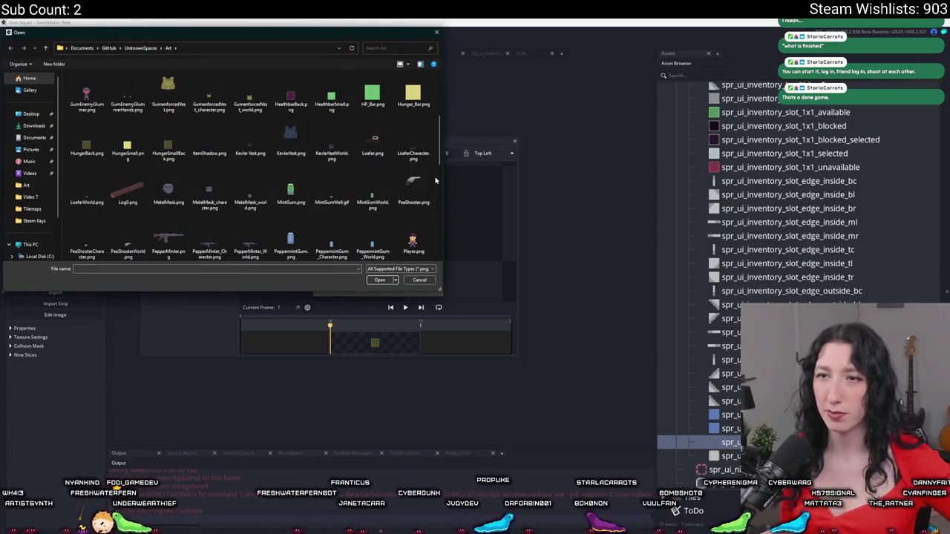
scroll(436, 180, down, 2)
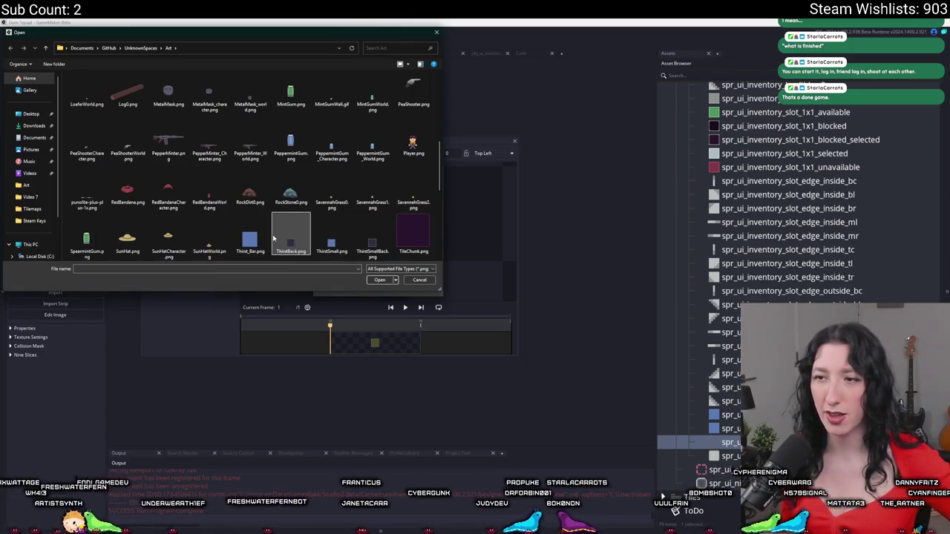
double_click(291, 239)
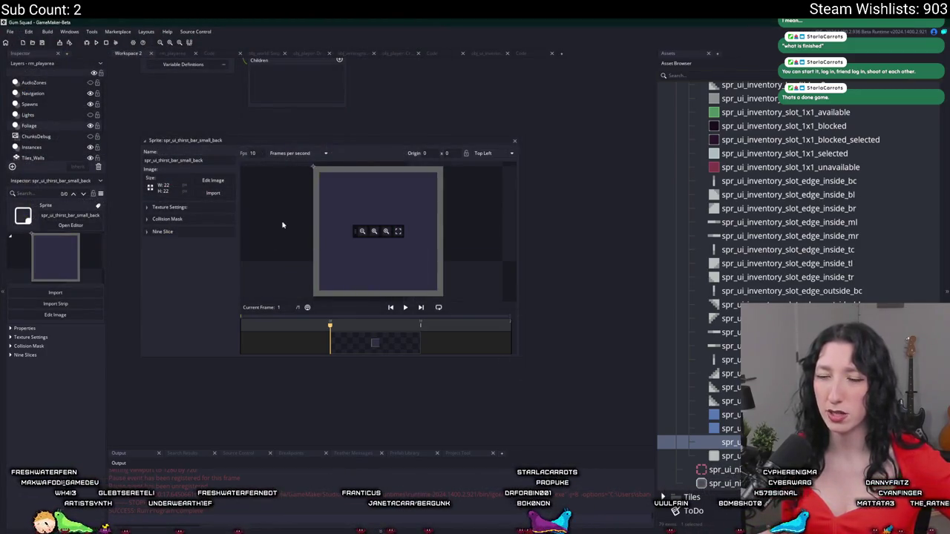
Check the Texture Settings and briefly inspect spr_ui_thirst_bar_small before closing it.
click(196, 208)
click(169, 207)
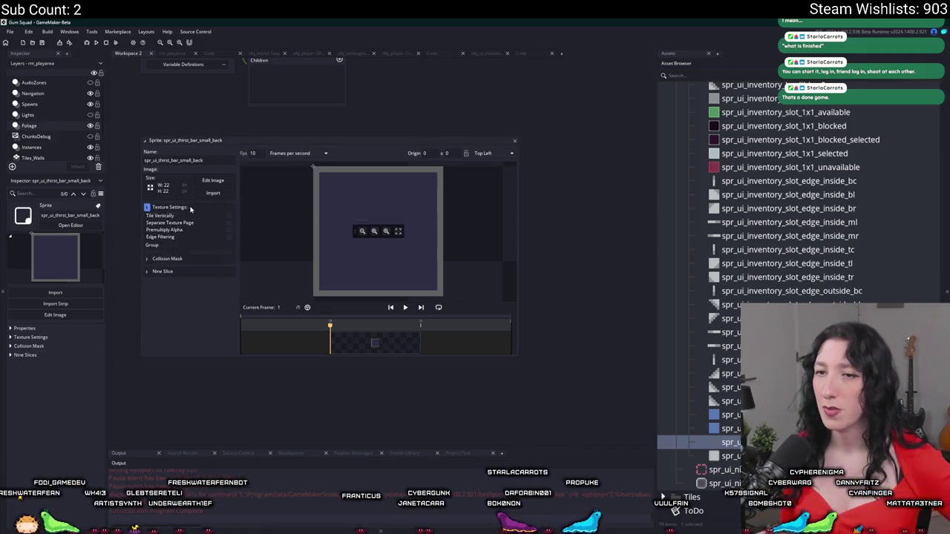
double_click(724, 428)
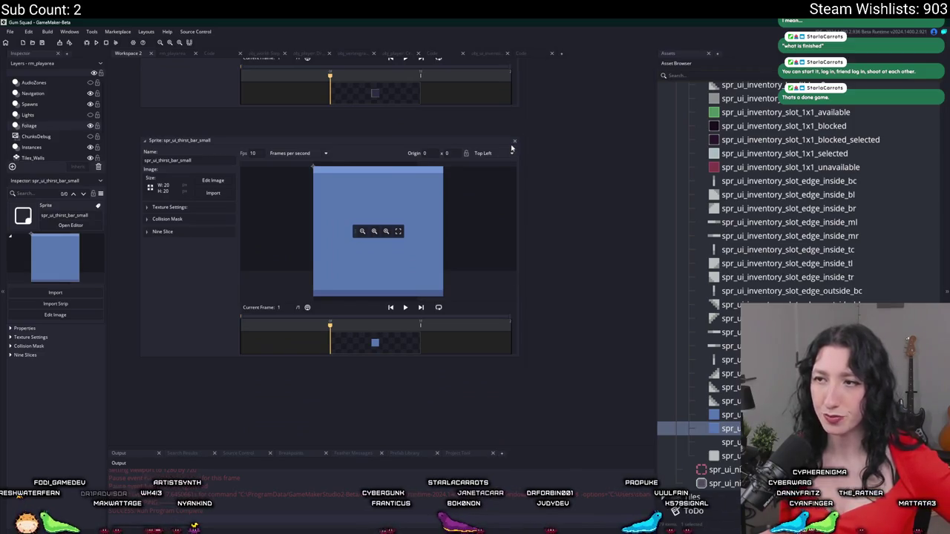
click(514, 141)
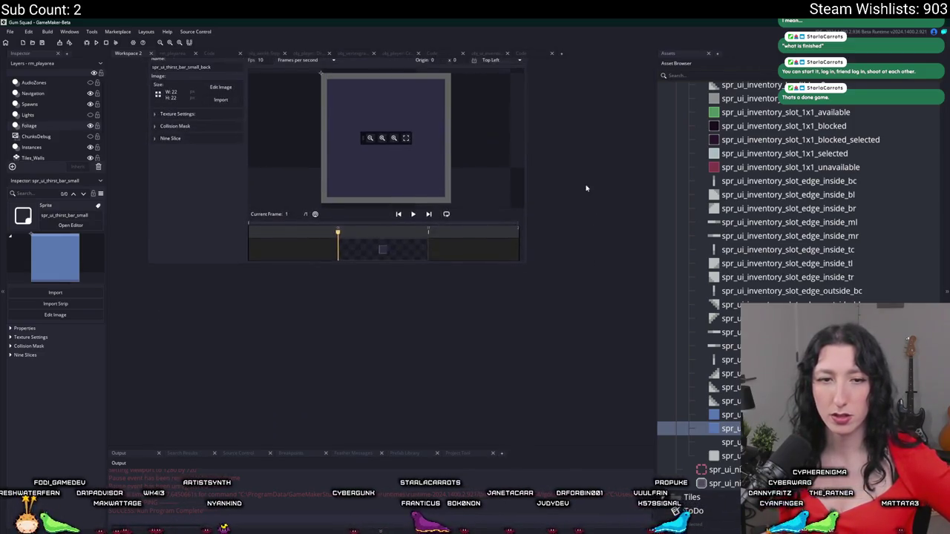
drag(572, 183, 549, 272)
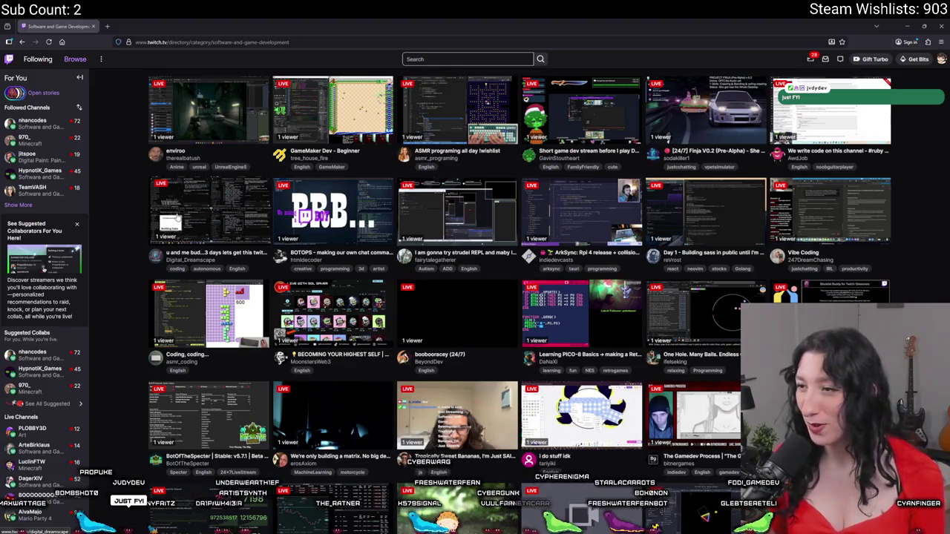
Clear the English language filter and browse streams in all languages.
scroll(529, 231, up, 15)
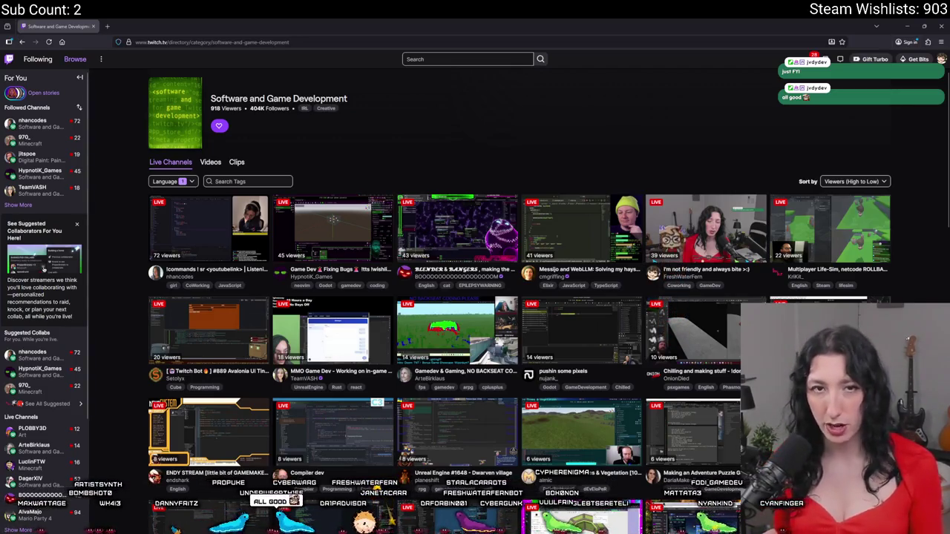
click(185, 184)
click(176, 205)
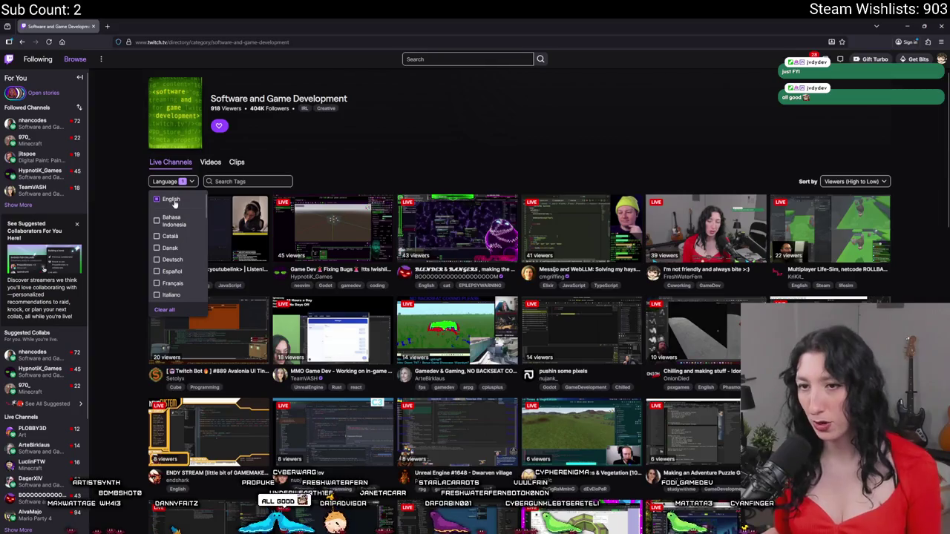
click(184, 185)
scroll(409, 333, down, 10)
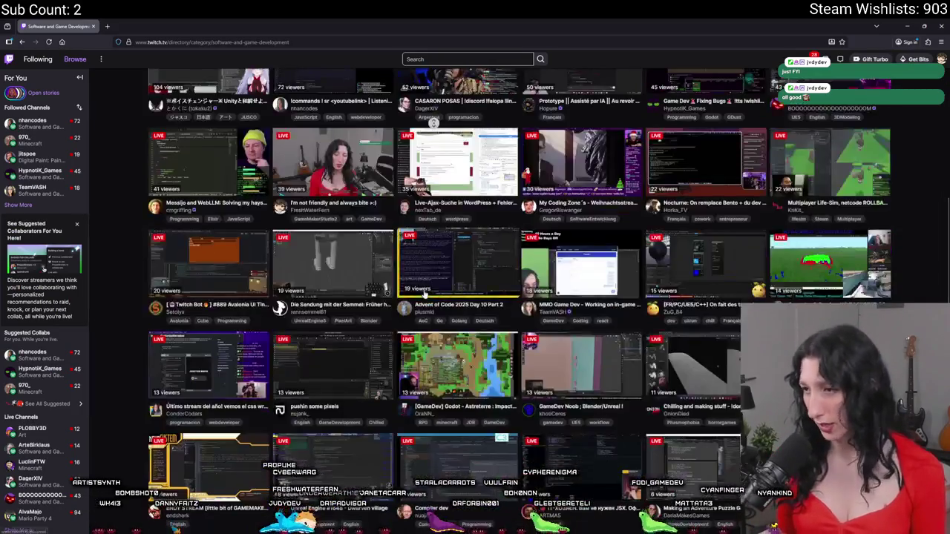
scroll(409, 429, down, 5)
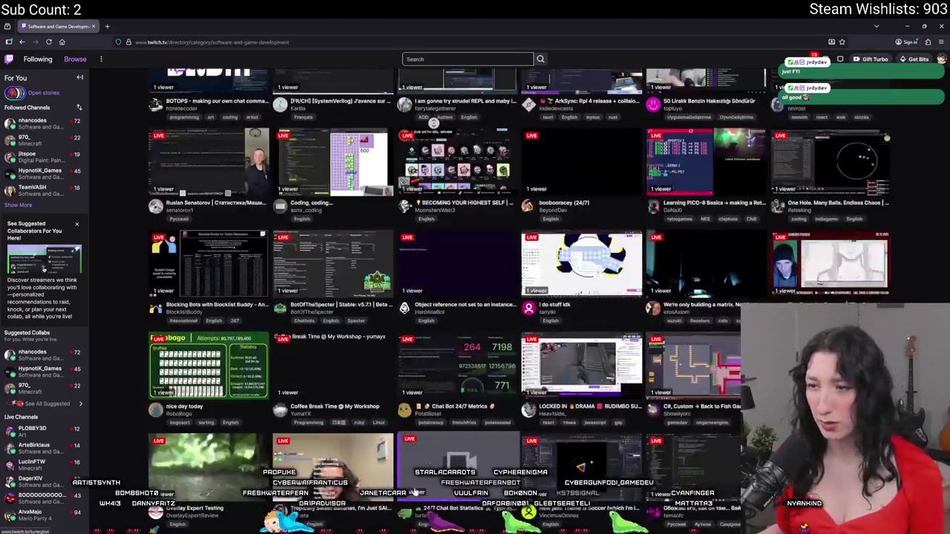
scroll(44, 334, up, 10)
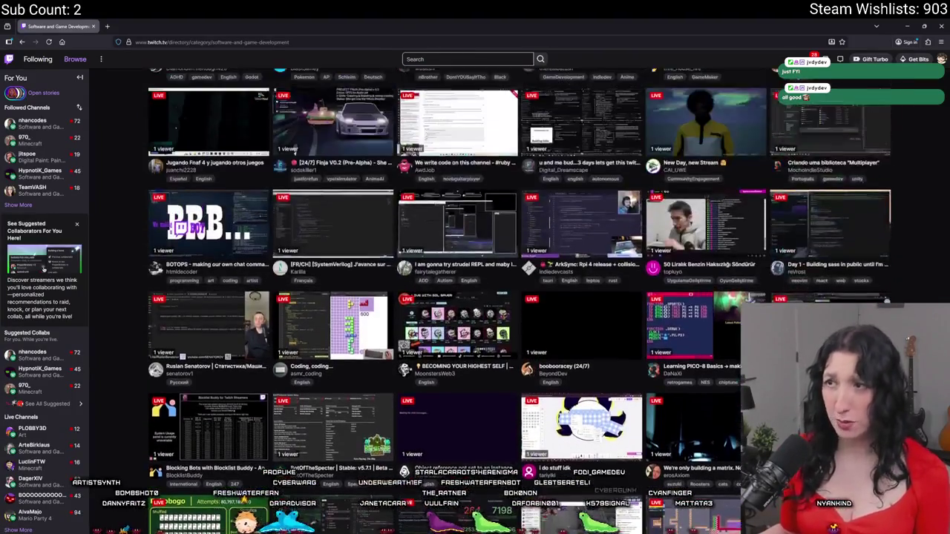
scroll(521, 426, up, 5)
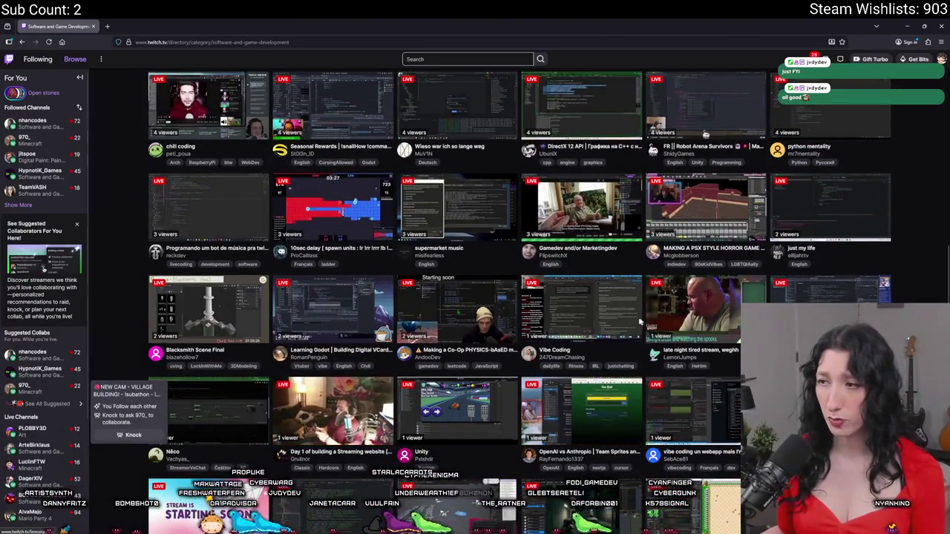
scroll(521, 426, up, 4)
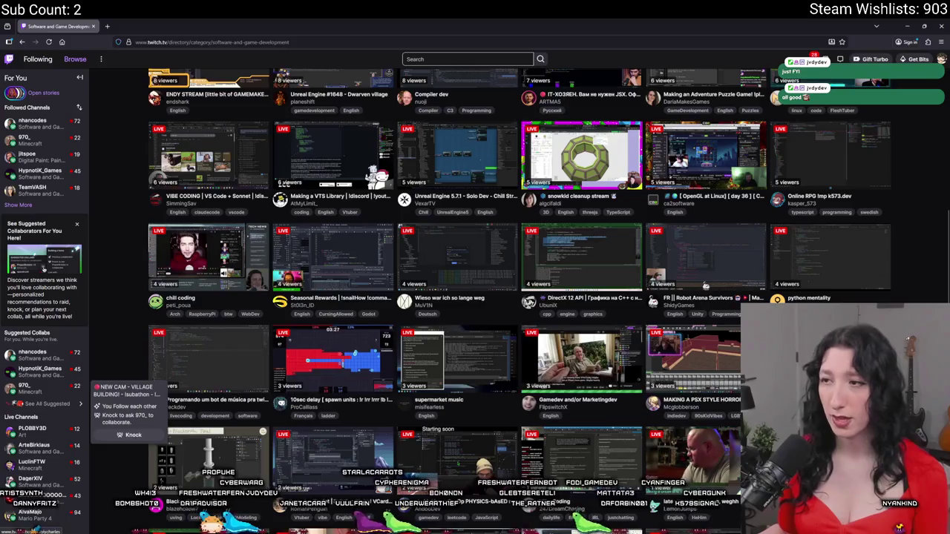
scroll(593, 386, up, 1)
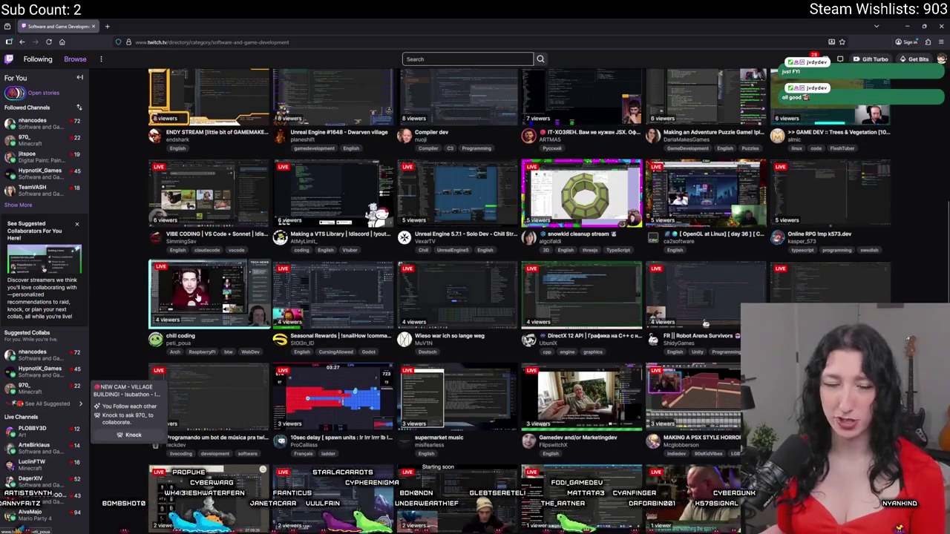
scroll(197, 296, up, 3)
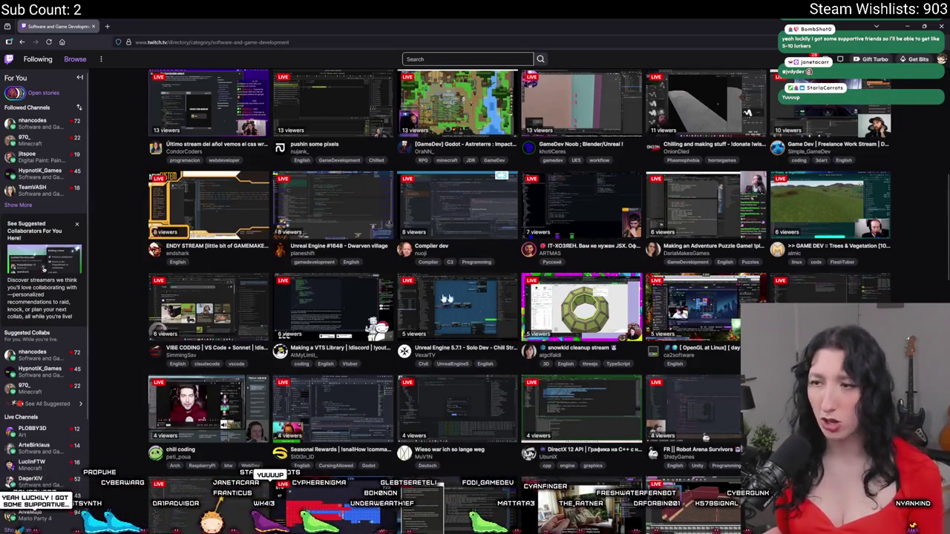
scroll(460, 337, up, 3)
scroll(461, 337, up, 3)
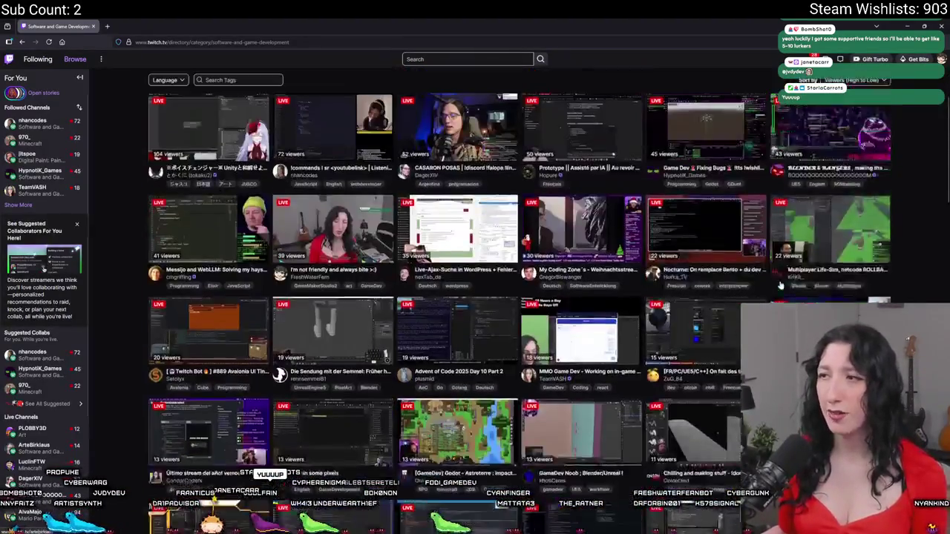
scroll(779, 286, up, 2)
Check the viewers-high-to-low sort and filter the directory to English-language streams.
click(853, 181)
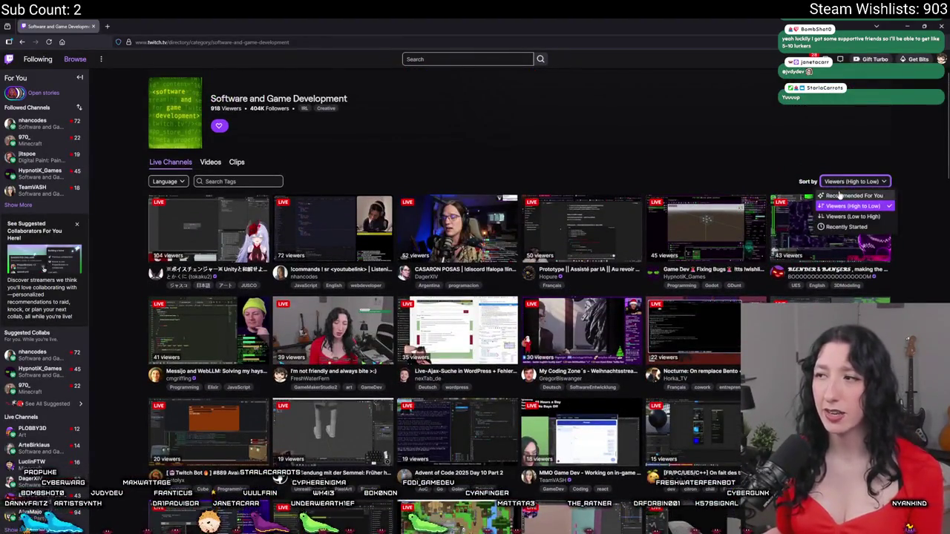
click(767, 175)
click(168, 181)
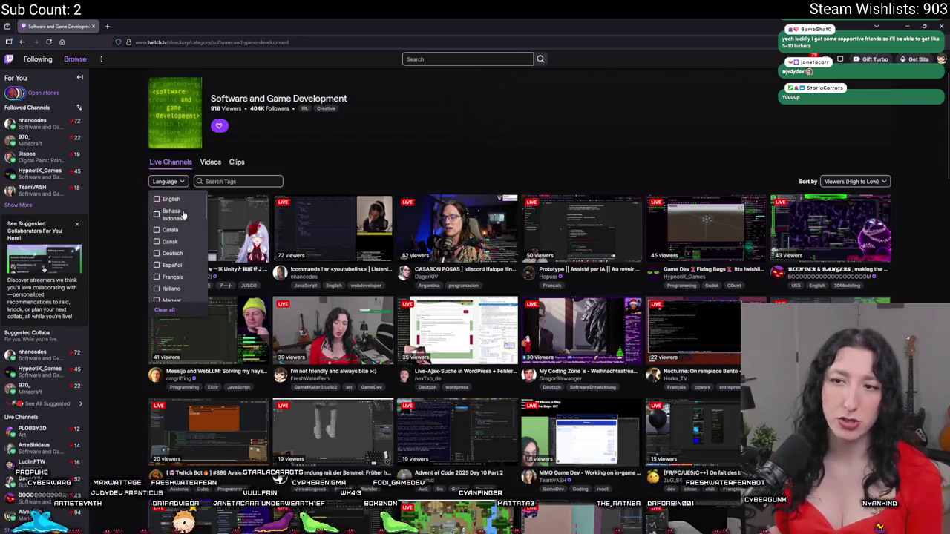
click(156, 199)
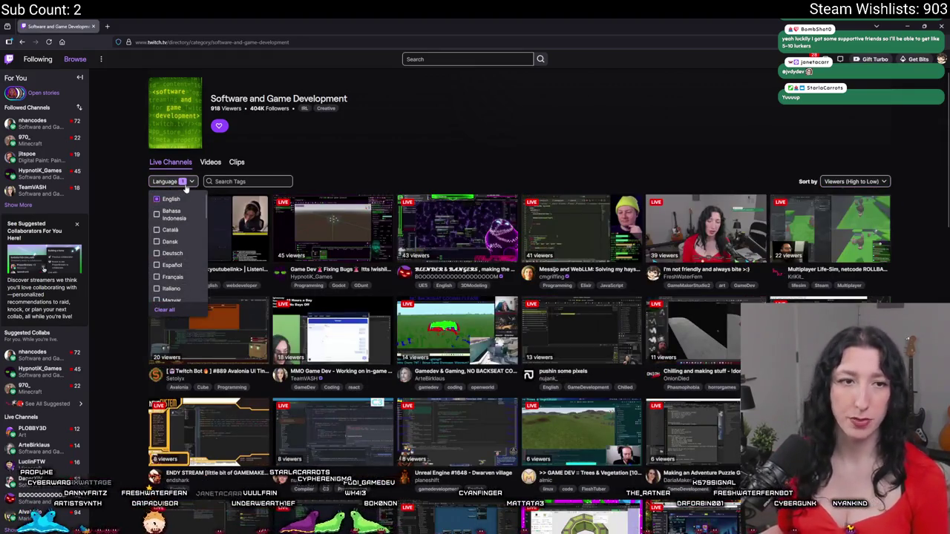
click(176, 182)
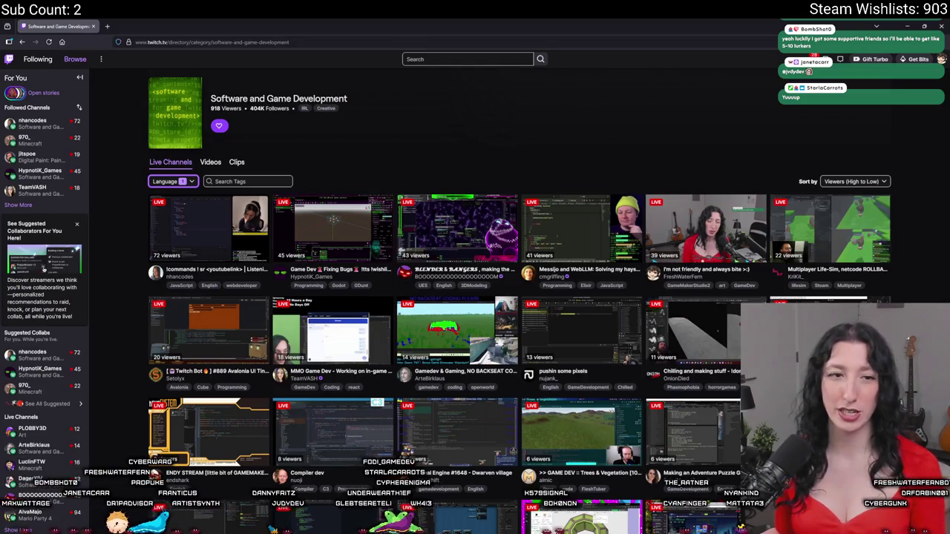
scroll(456, 245, down, 3)
click(581, 345)
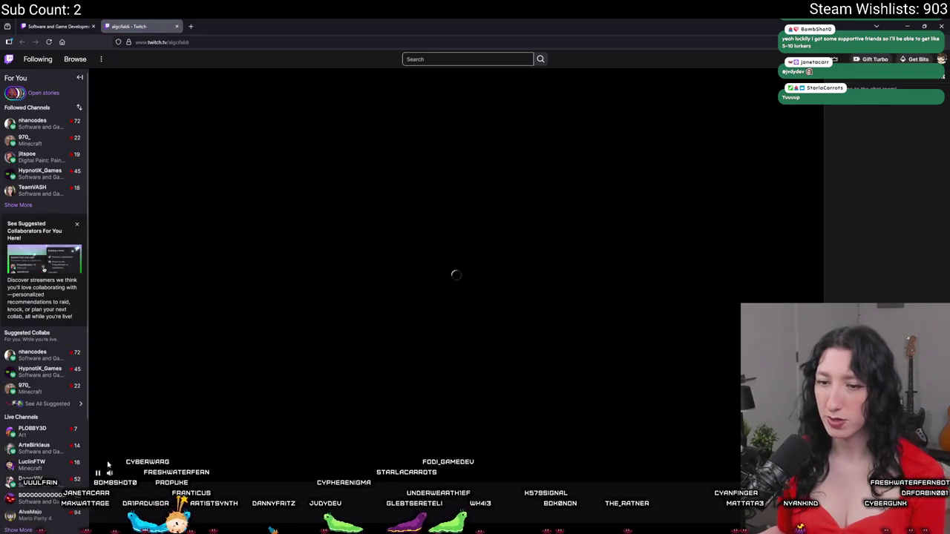
scroll(626, 498, down, 2)
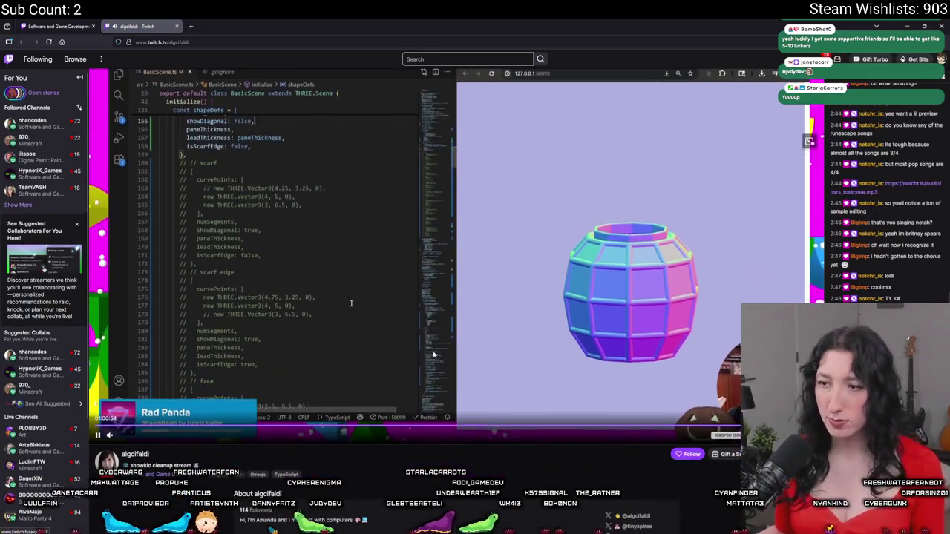
scroll(625, 499, up, 1)
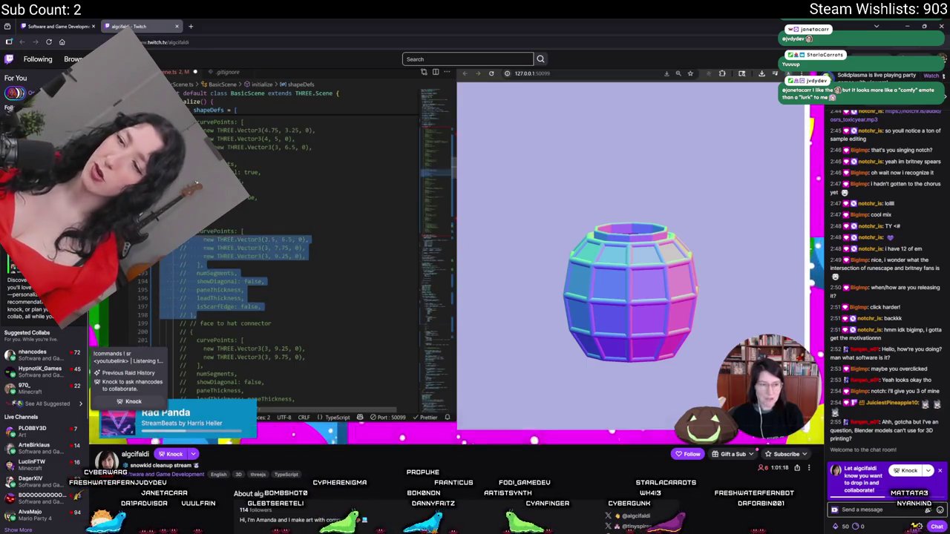
scroll(356, 464, down, 2)
scroll(356, 464, down, 5)
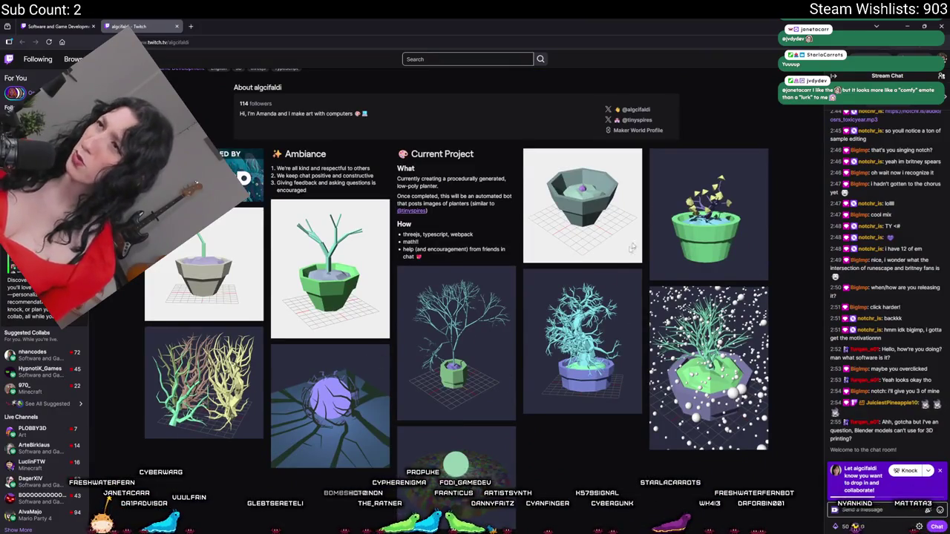
scroll(643, 231, up, 1)
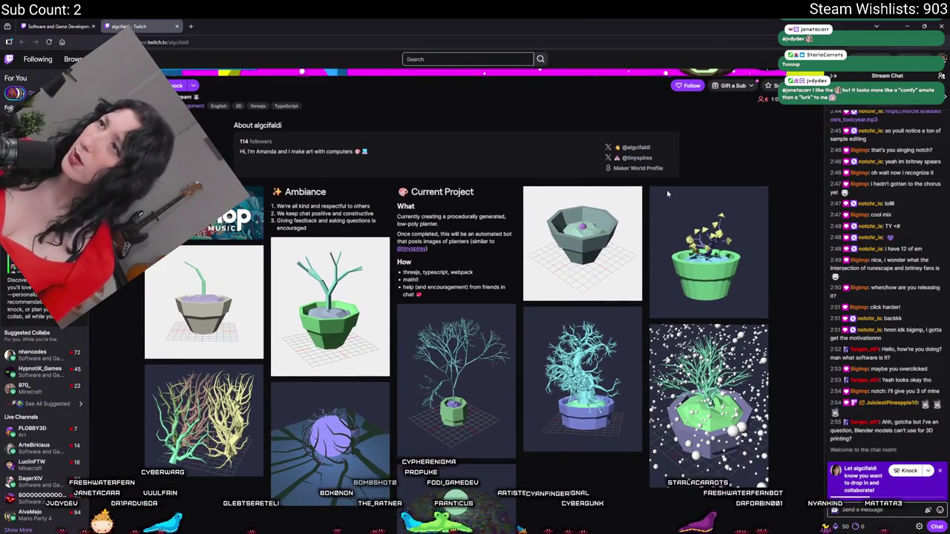
scroll(669, 193, up, 1)
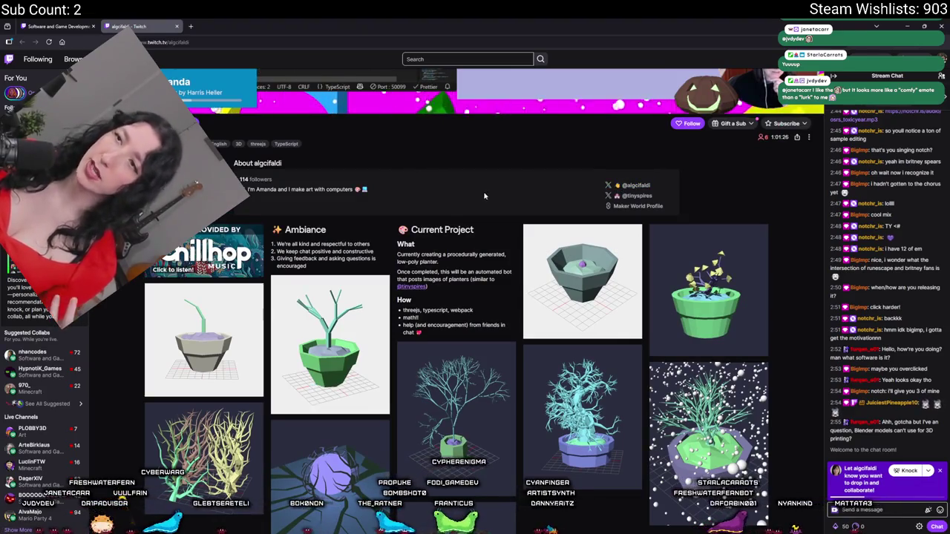
scroll(486, 196, up, 5)
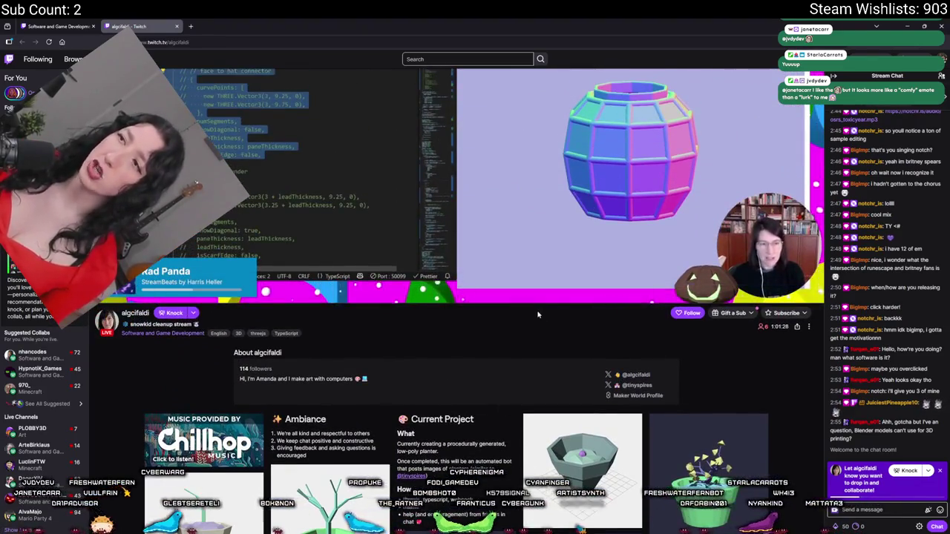
scroll(538, 312, up, 5)
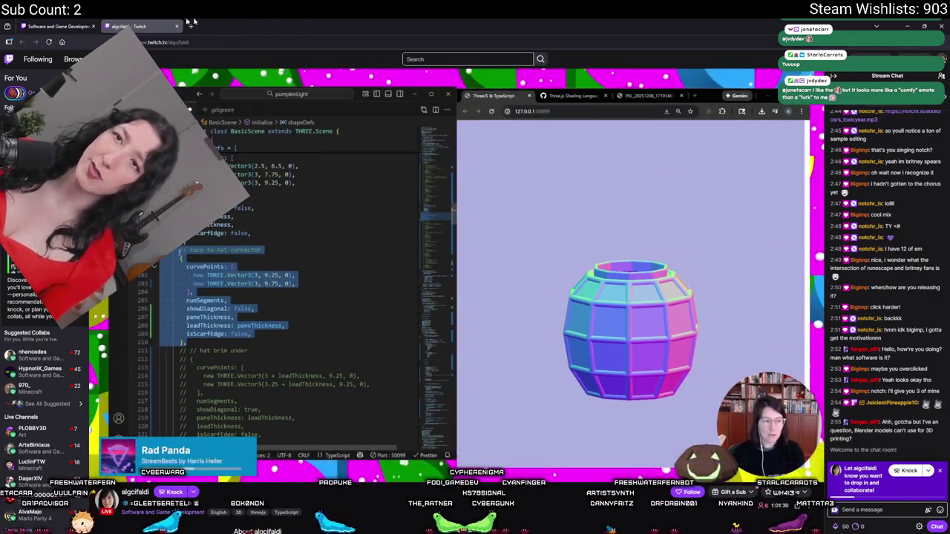
key(ctrl+shift+Tab)
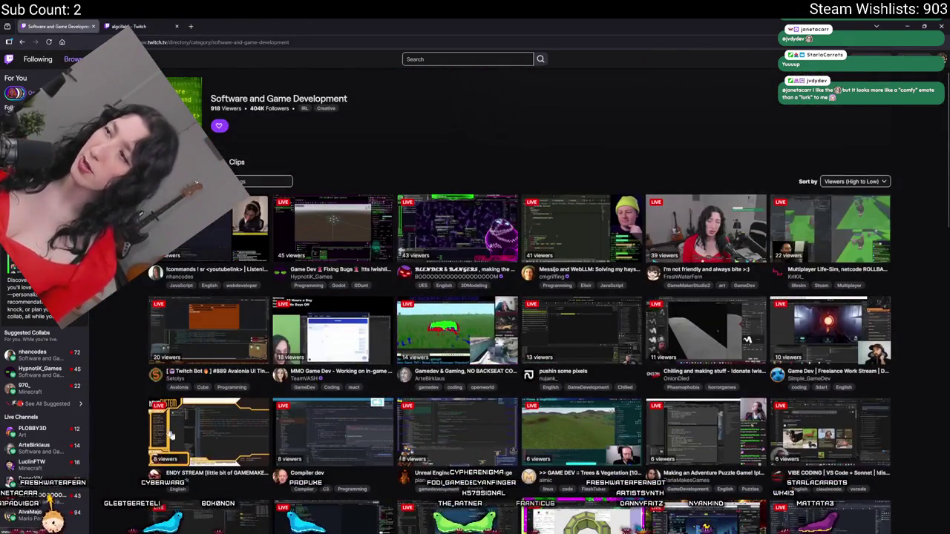
scroll(162, 423, down, 5)
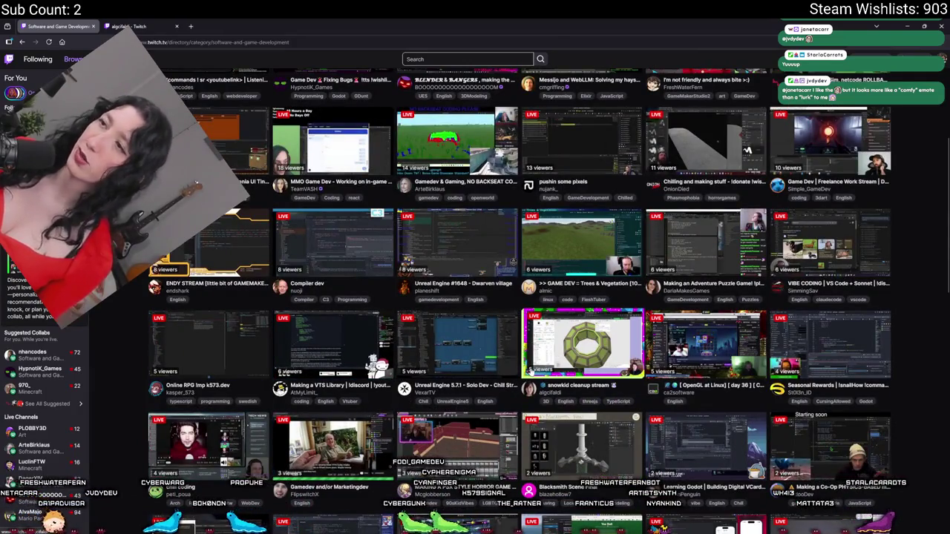
scroll(686, 518, up, 5)
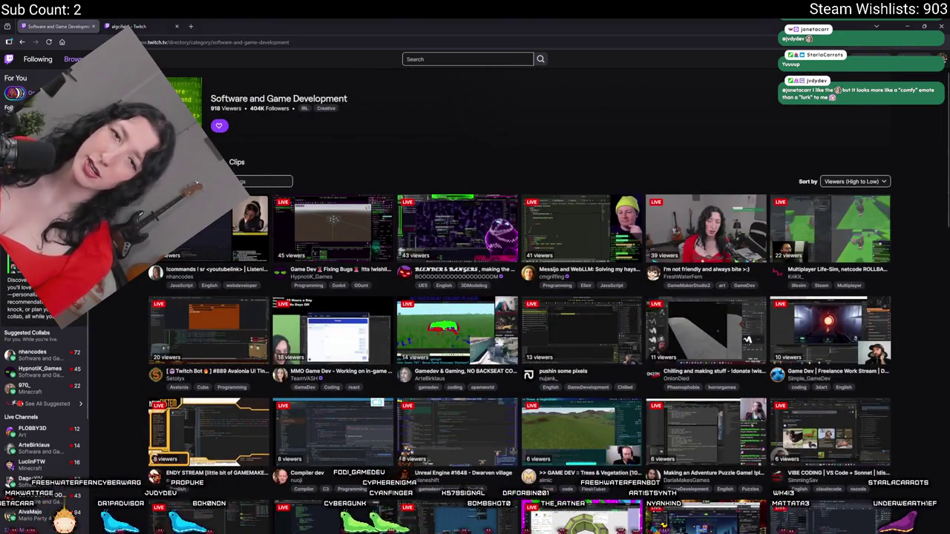
click(170, 24)
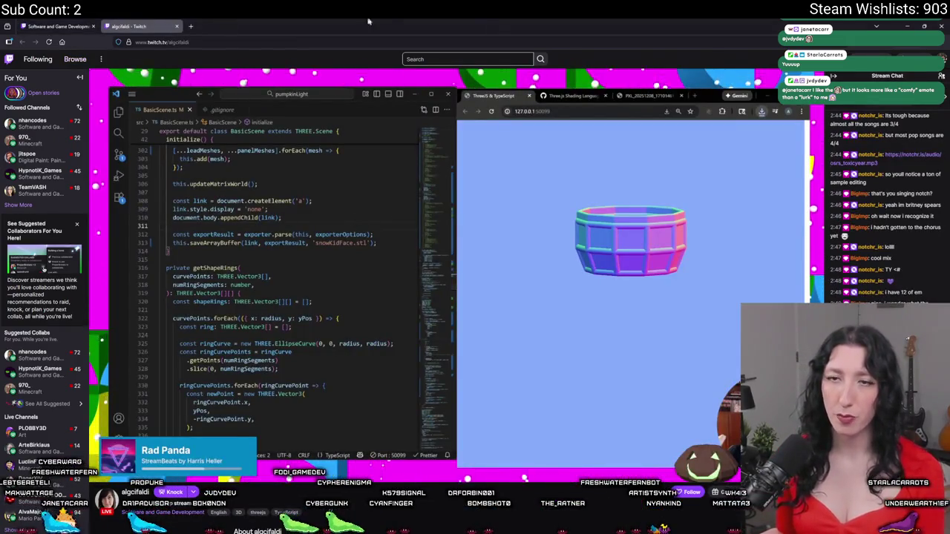
middle_click(144, 22)
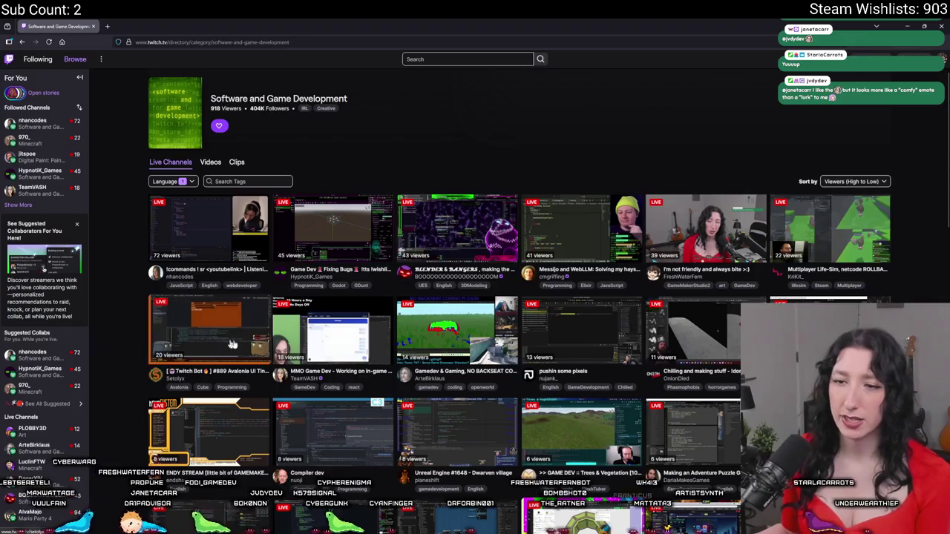
Visit the ArteBirklaus game-dev channel, browse its About panels, then return to the home page.
click(456, 331)
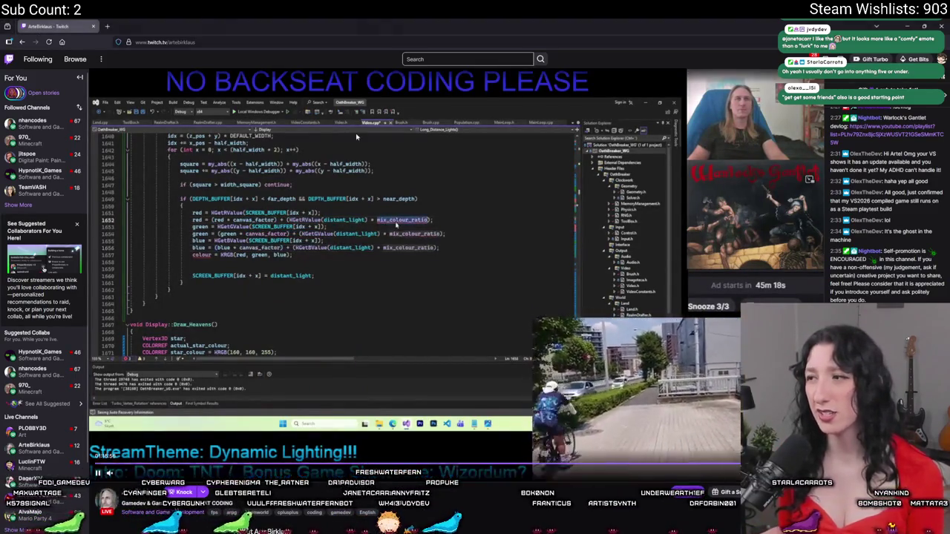
scroll(514, 132, down, 2)
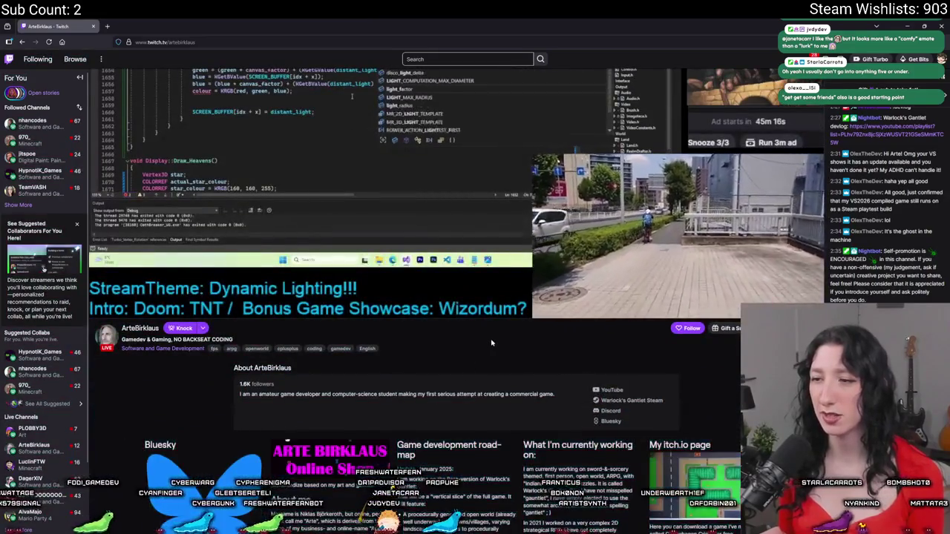
scroll(515, 132, down, 3)
scroll(514, 132, down, 2)
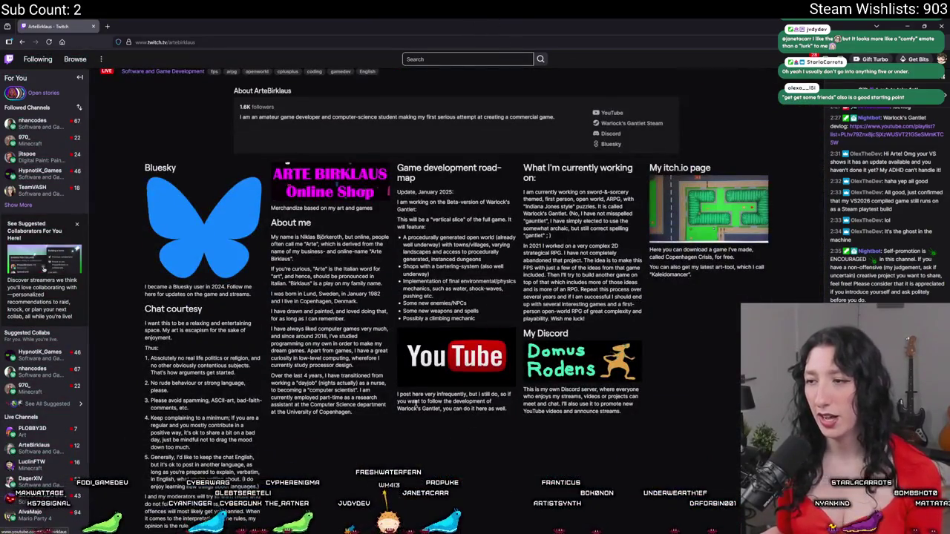
scroll(461, 108, up, 5)
scroll(461, 108, down, 5)
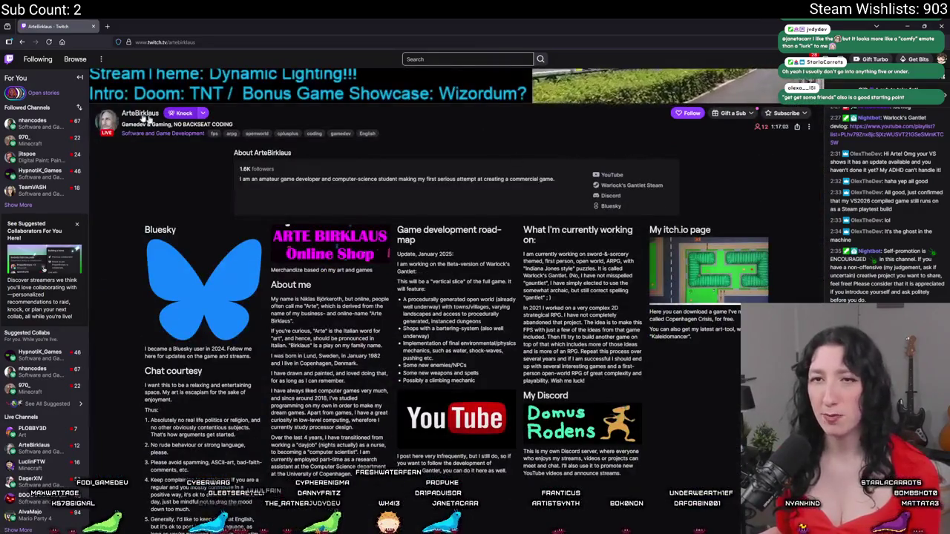
scroll(297, 222, up, 2)
click(28, 44)
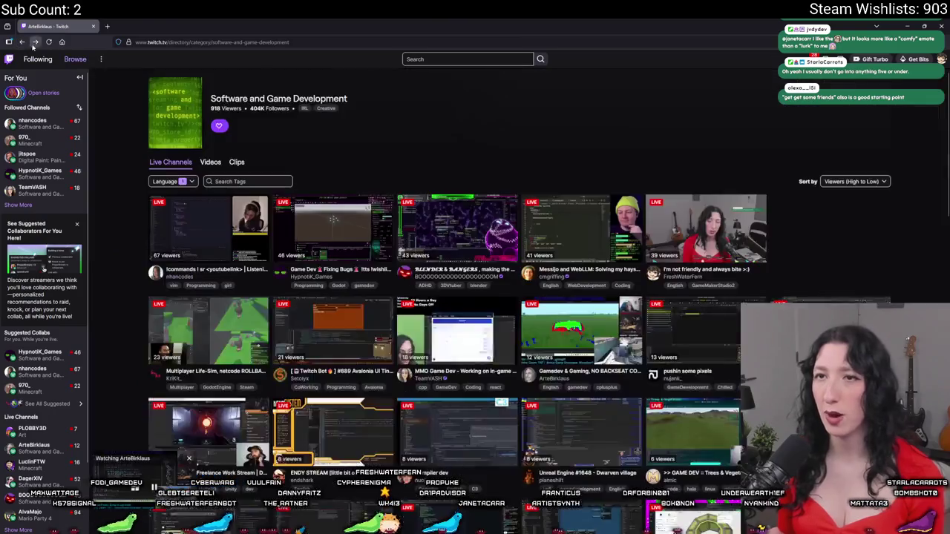
click(28, 45)
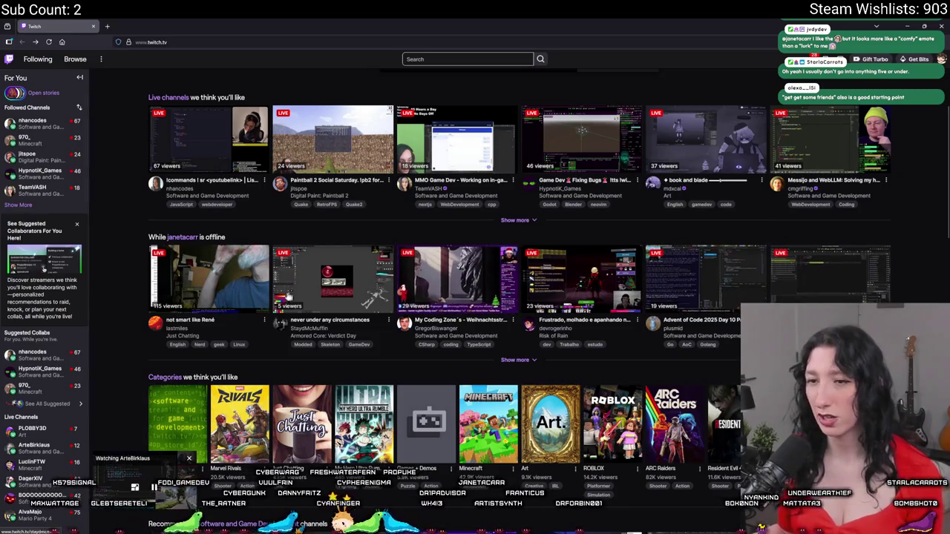
Open the recommended lastmiles Just Chatting stream and scroll through its About panels and goals.
click(186, 289)
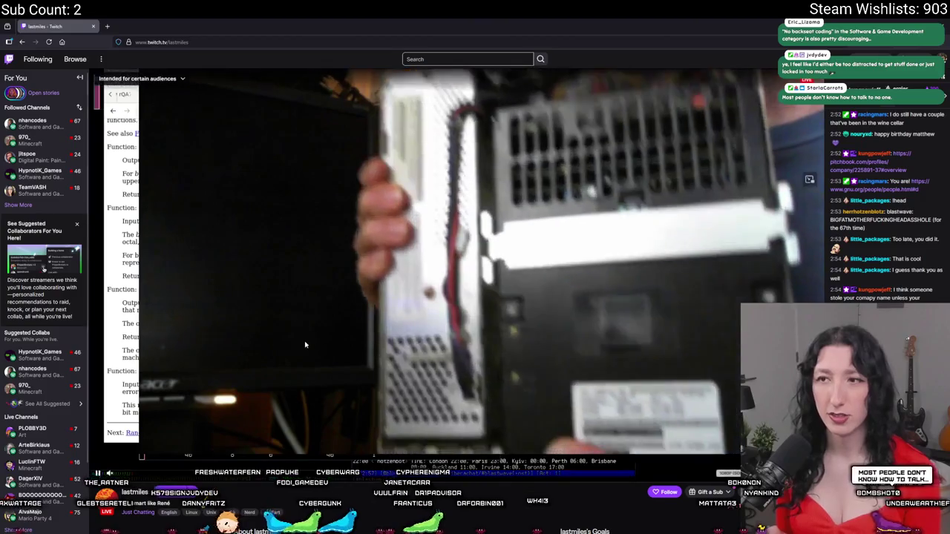
scroll(572, 470, down, 5)
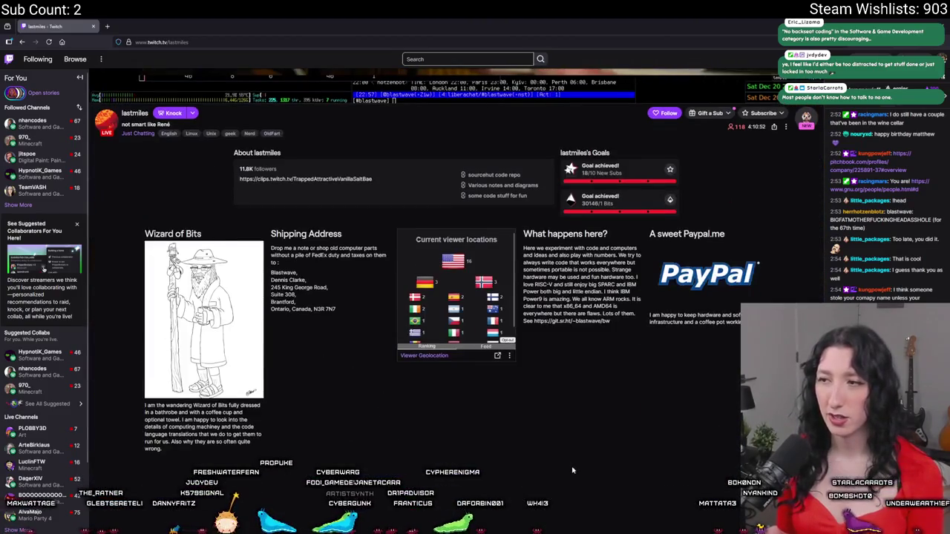
scroll(572, 470, up, 2)
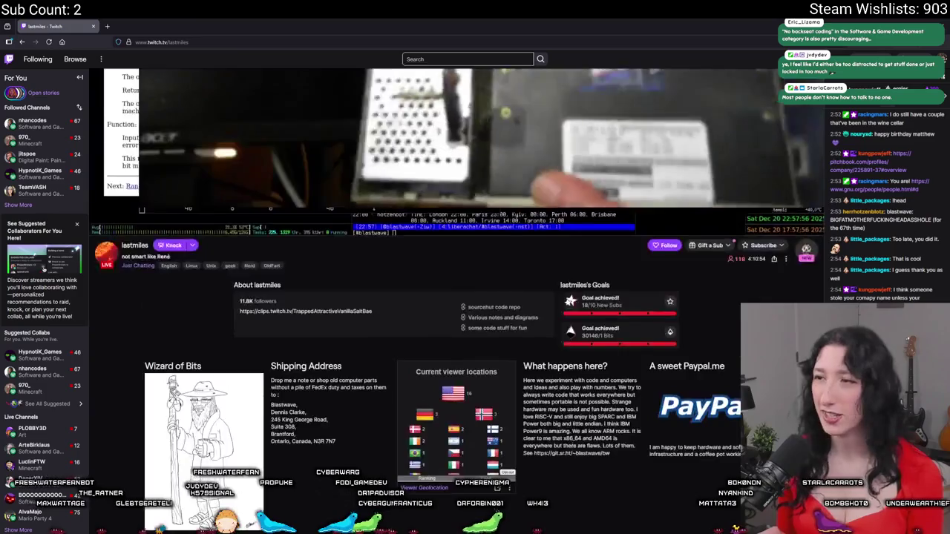
scroll(572, 469, up, 3)
scroll(572, 470, down, 2)
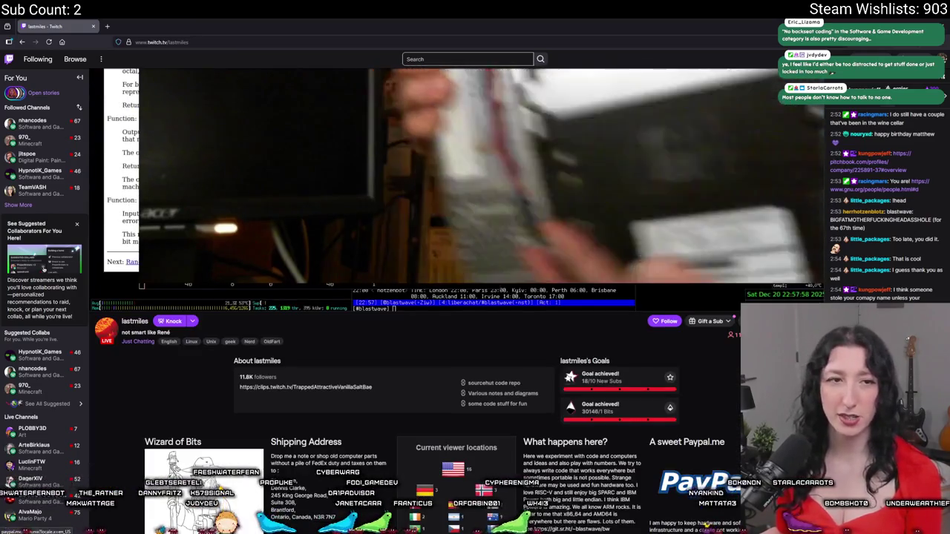
scroll(651, 350, down, 1)
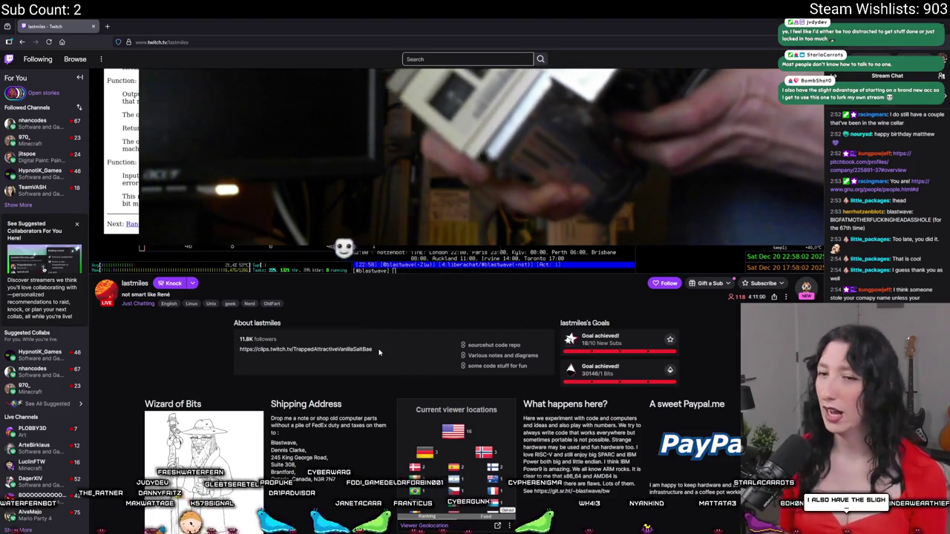
scroll(421, 326, down, 2)
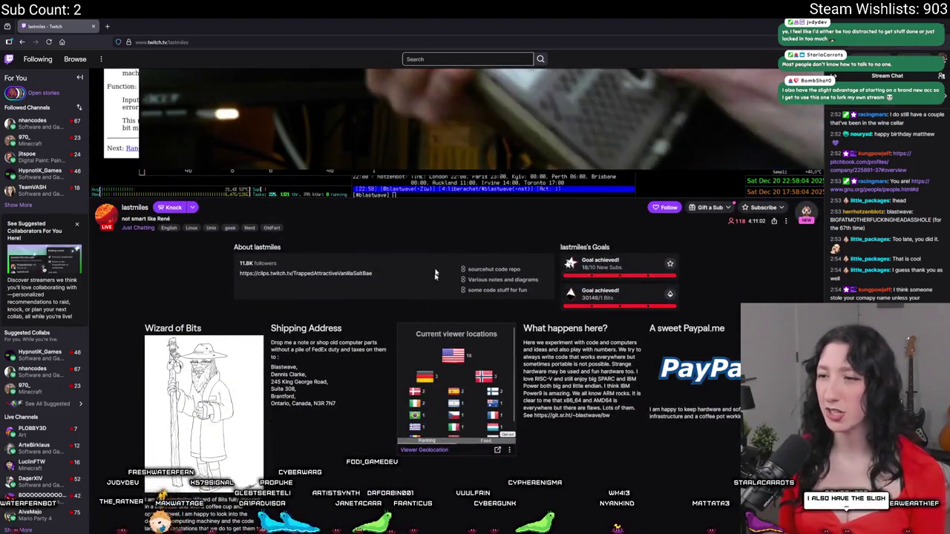
scroll(435, 276, up, 5)
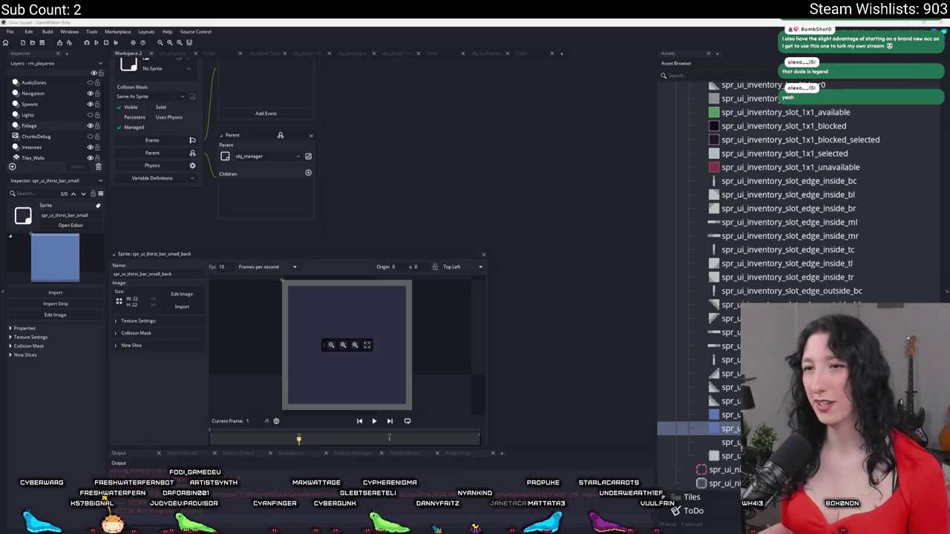
Close the thirst bar back sprite editor and view obj_ui's Draw GUI Begin event code.
click(483, 254)
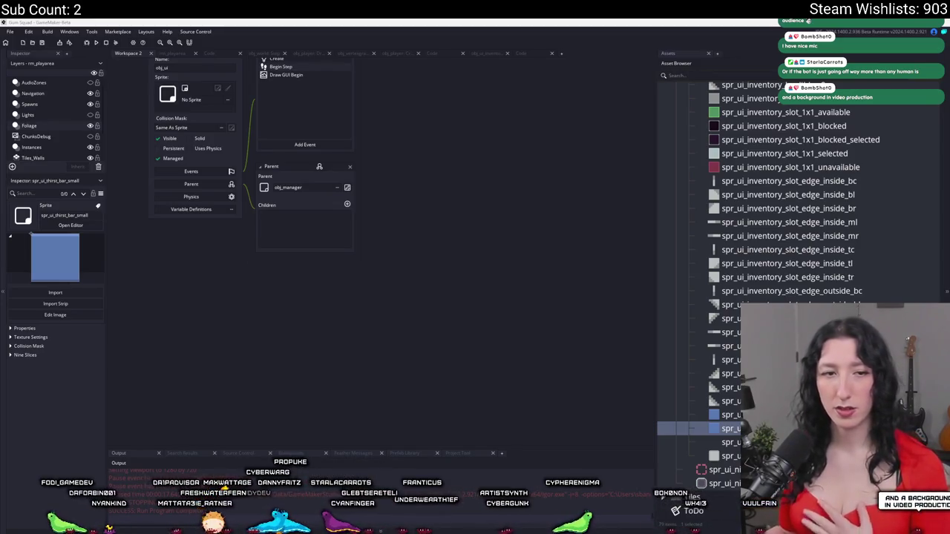
mouse_move(356, 150)
mouse_down()
mouse_move(430, 197)
mouse_move(436, 212)
mouse_up()
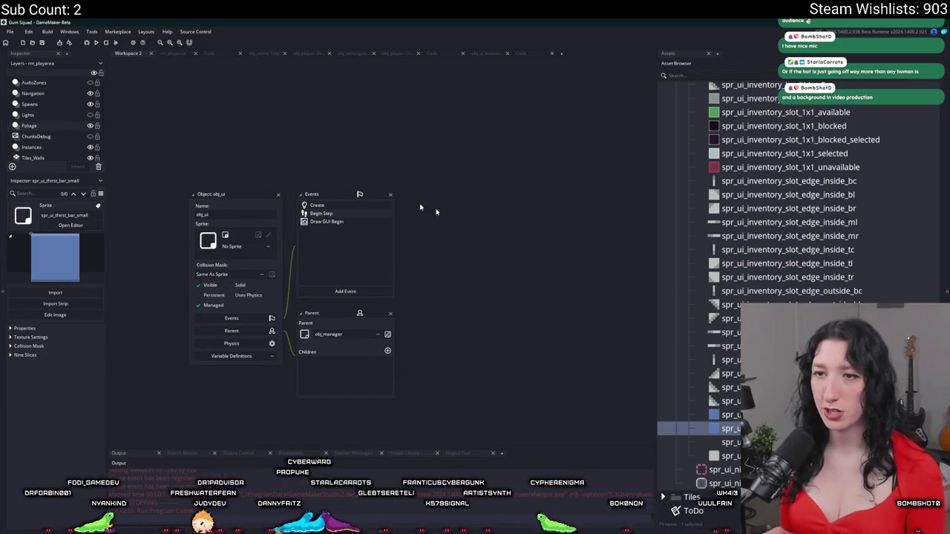
double_click(327, 221)
click(393, 86)
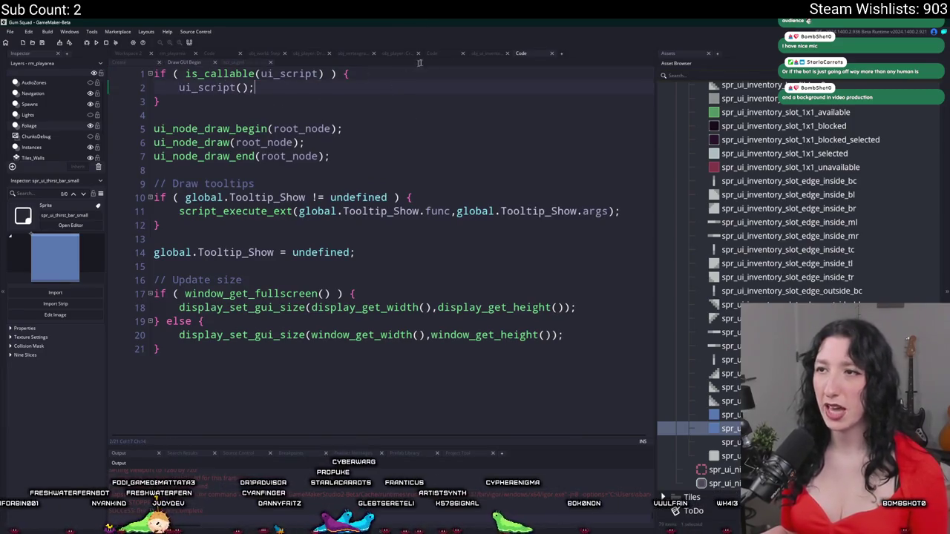
Go back to the workspace and bring up the scr_ui_grid script code.
click(134, 57)
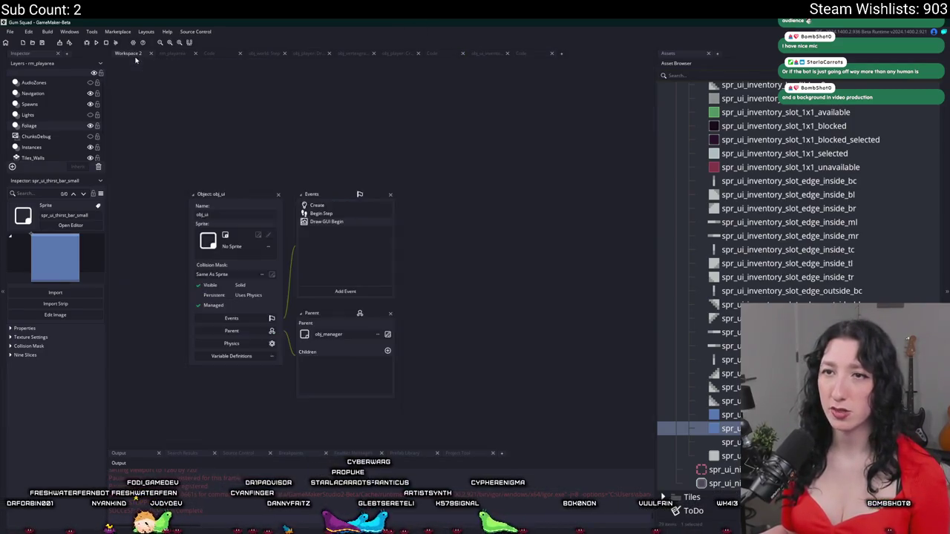
click(517, 54)
click(235, 64)
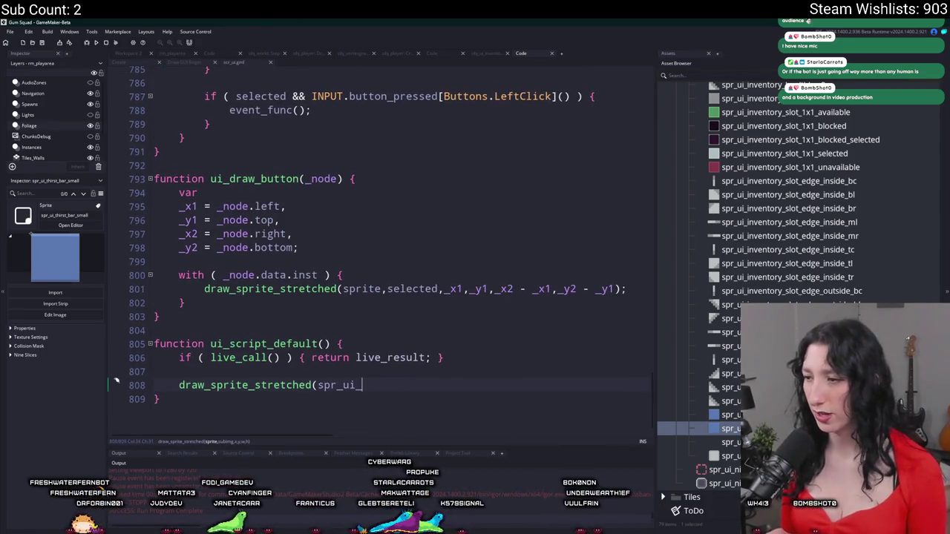
Make spr_ui_hp_bar_small_back the draw call's sprite with x starting at global.Gui_Width.
click(731, 442)
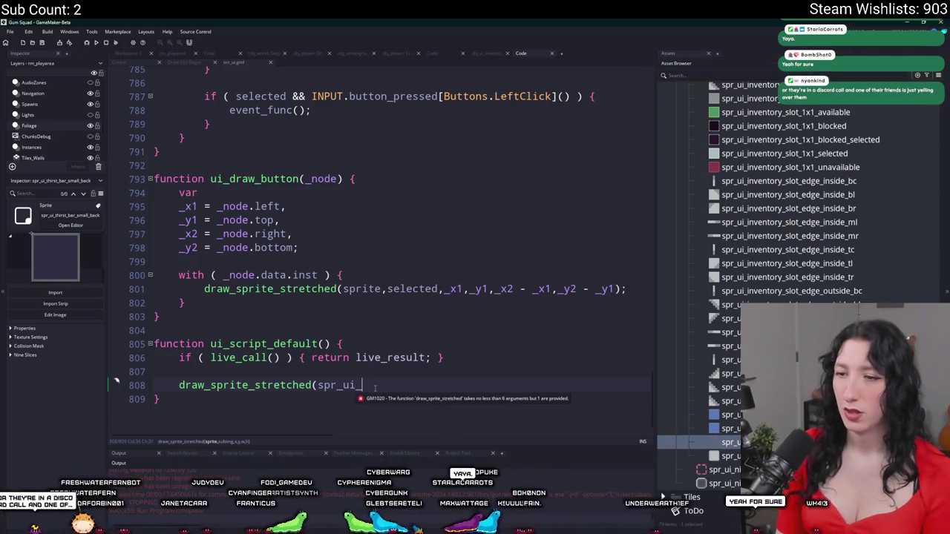
text(hp)
key(Down)
key(Down)
key(Return)
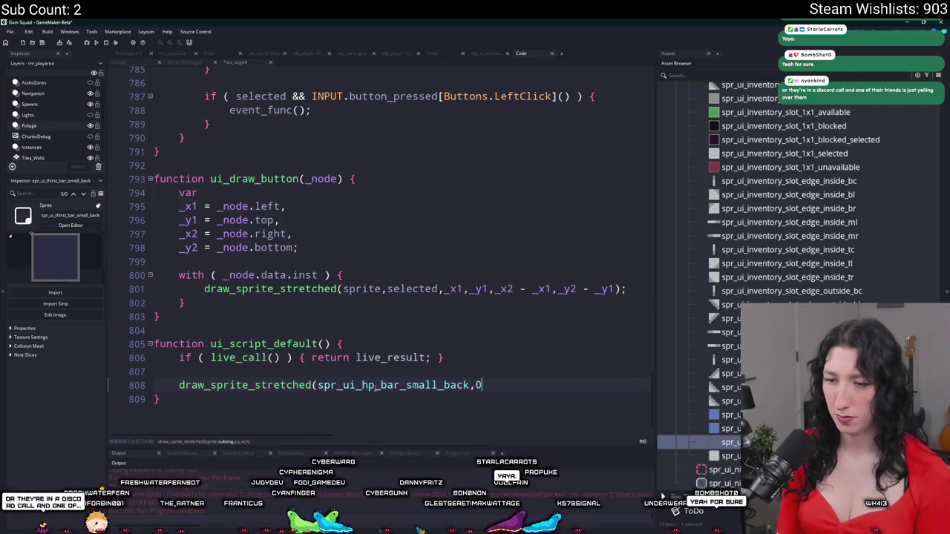
text(,global.Gui)
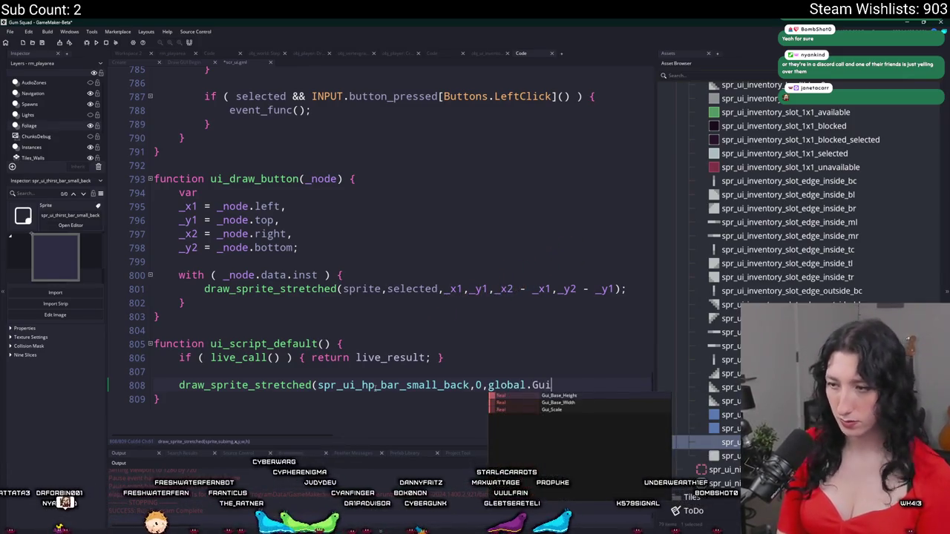
text(_Width -)
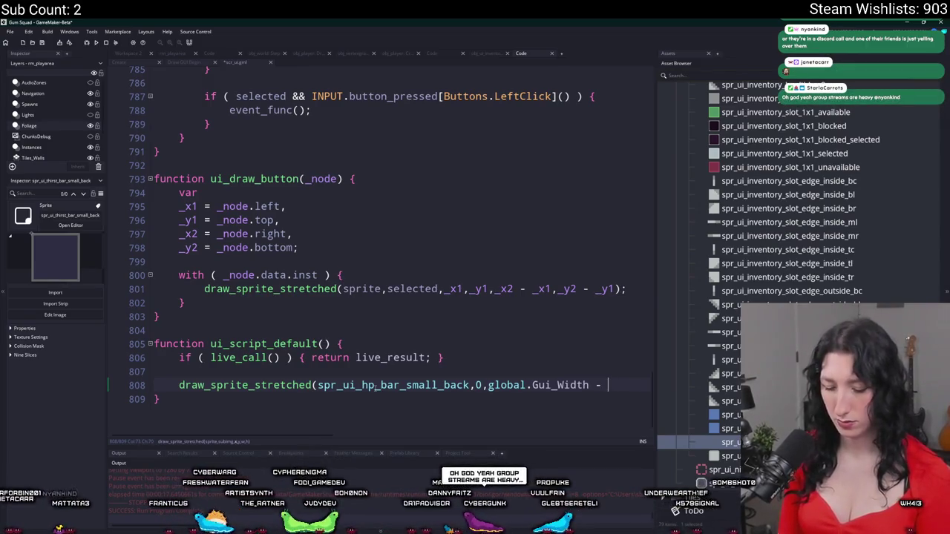
Declare _bar_length as 120 * global.Gui_Scale above the draw call.
key(Return)
text(var _bar_length = 8)
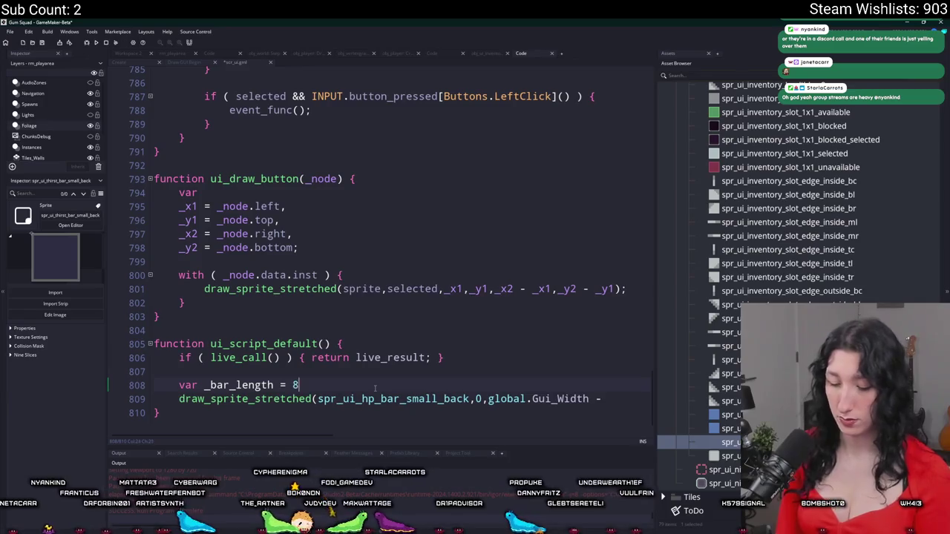
text(.GuiScale)
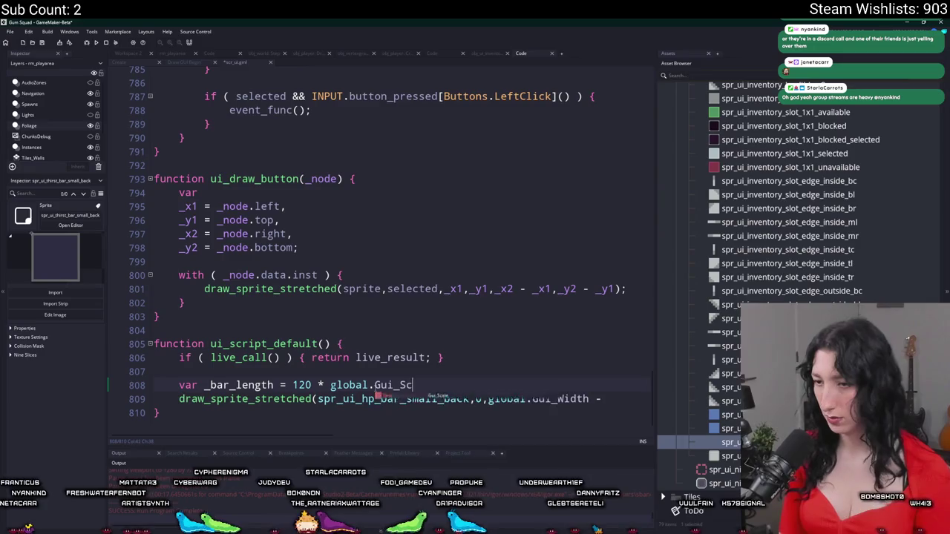
text(cale;)
key(Return)
text(var _paddg)
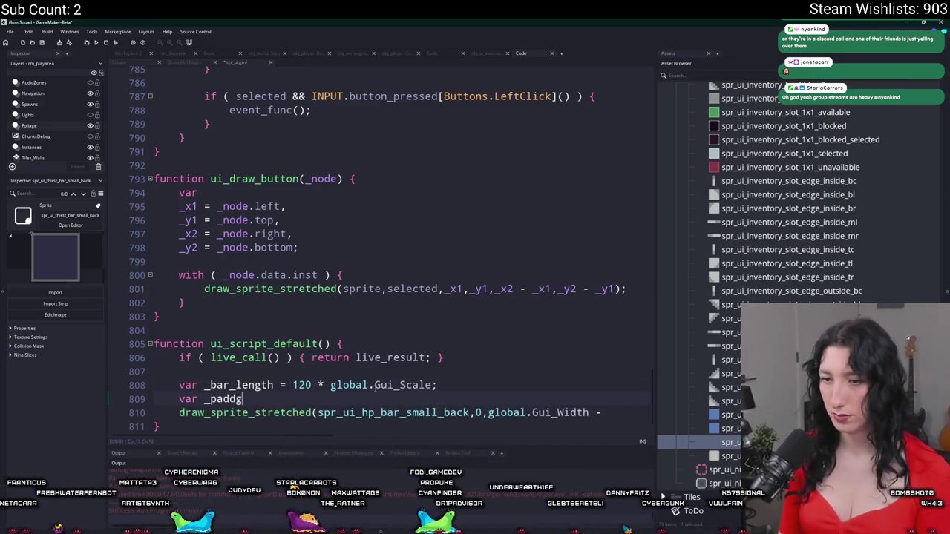
key(BackSpace)
key(BackSpace)
key(BackSpace)
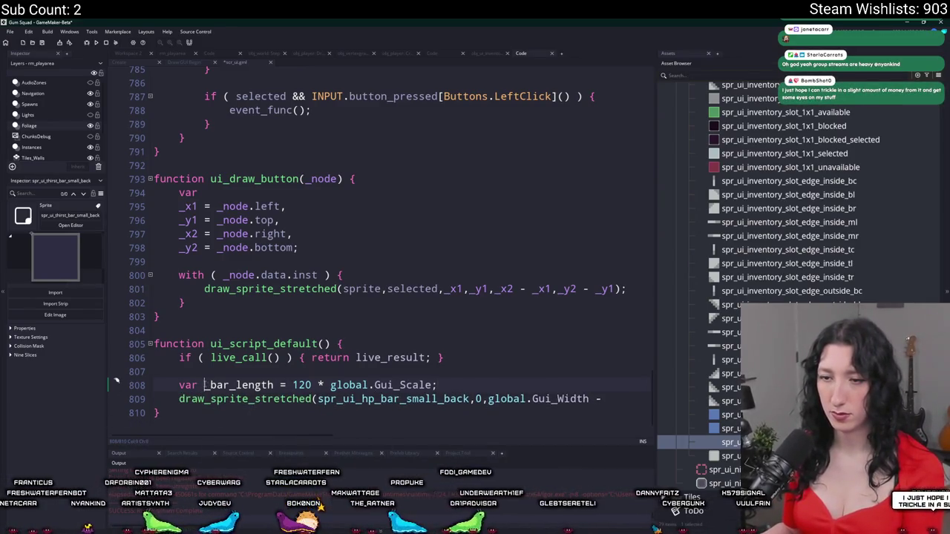
key(Return)
Add _padding = 12 to the var declaration block.
click(447, 367)
text(_paddingk)
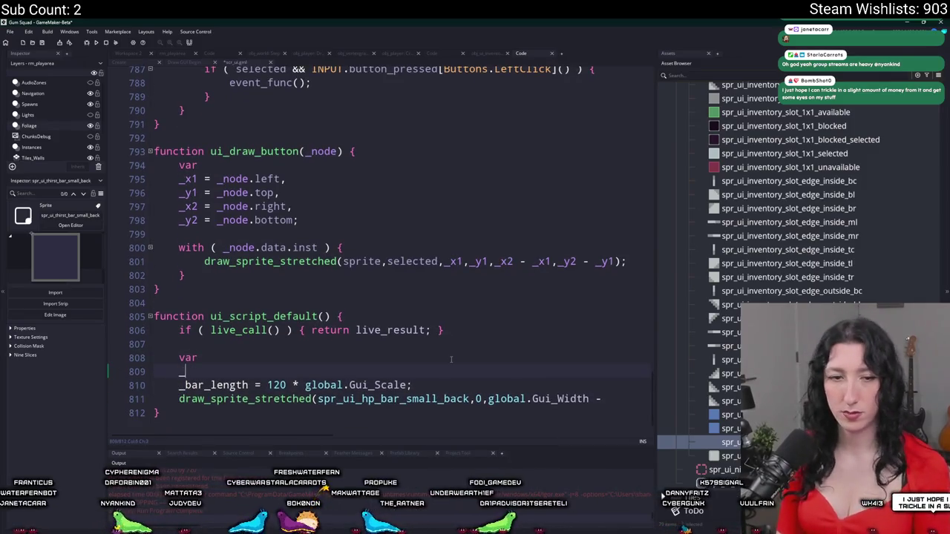
key(BackSpace)
text(= 12,)
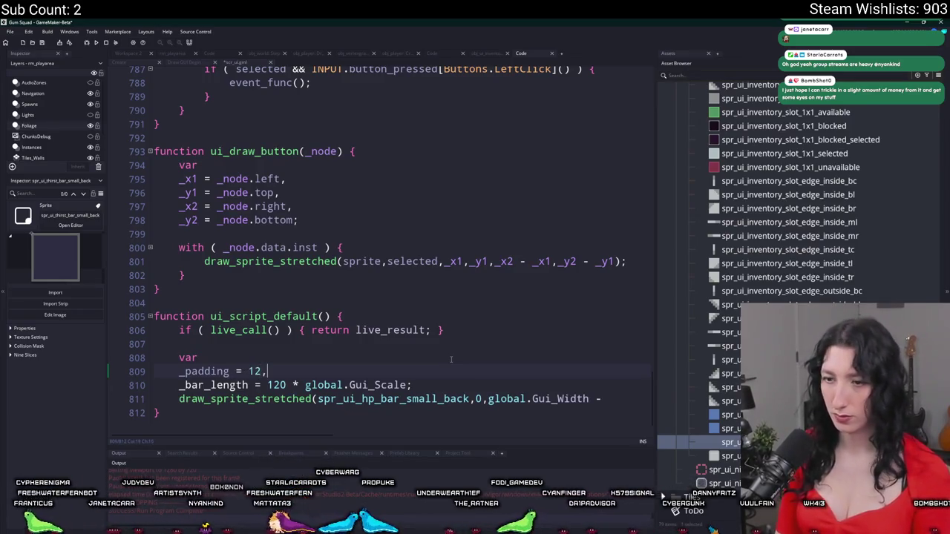
key(Return)
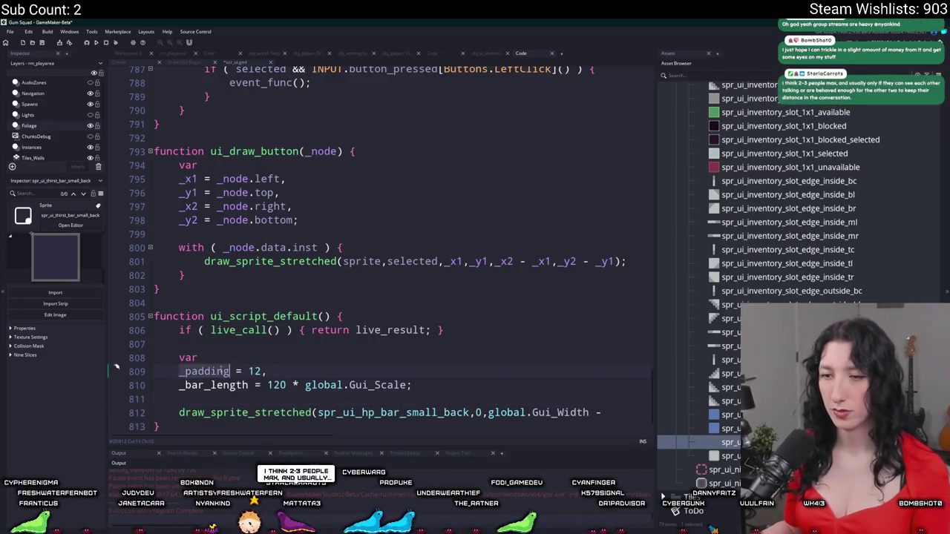
Subtract _padding from global.Gui_Width in the draw call's x argument.
click(634, 384)
text(_padding)
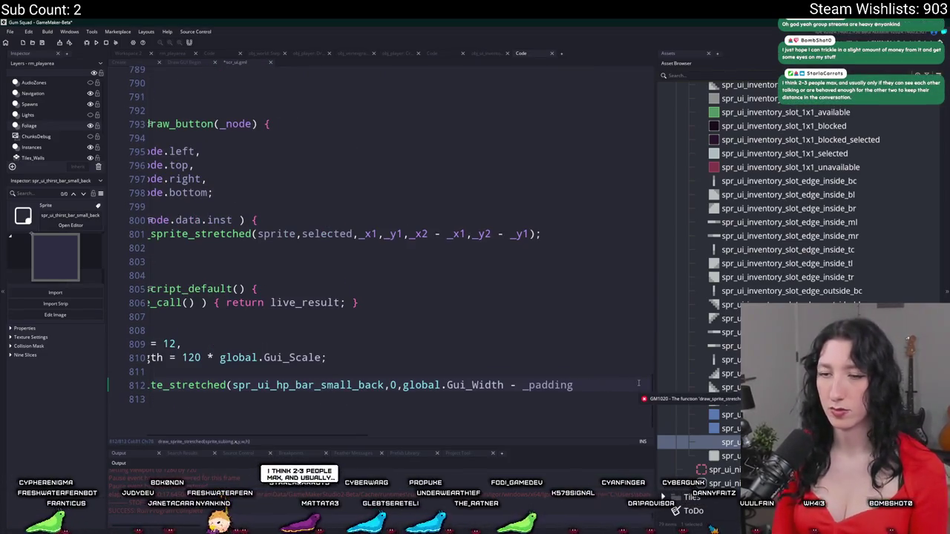
key(Up)
key(Up)
key(Home)
key(ctrl+shift+Right)
click(487, 385)
Put each draw_sprite_stretched argument on its own indented line.
key(Return)
click(475, 385)
key(Return)
click(317, 385)
key(Return)
click(363, 383)
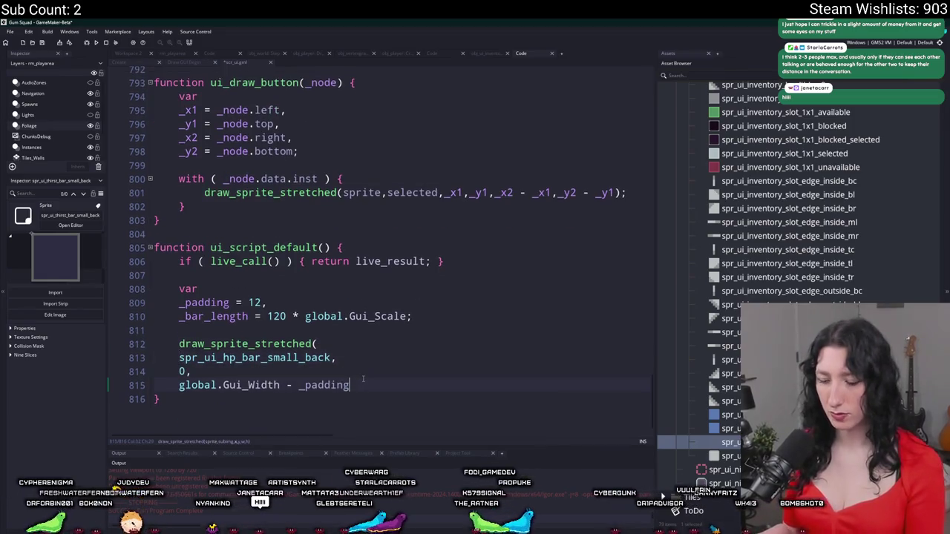
key(F12)
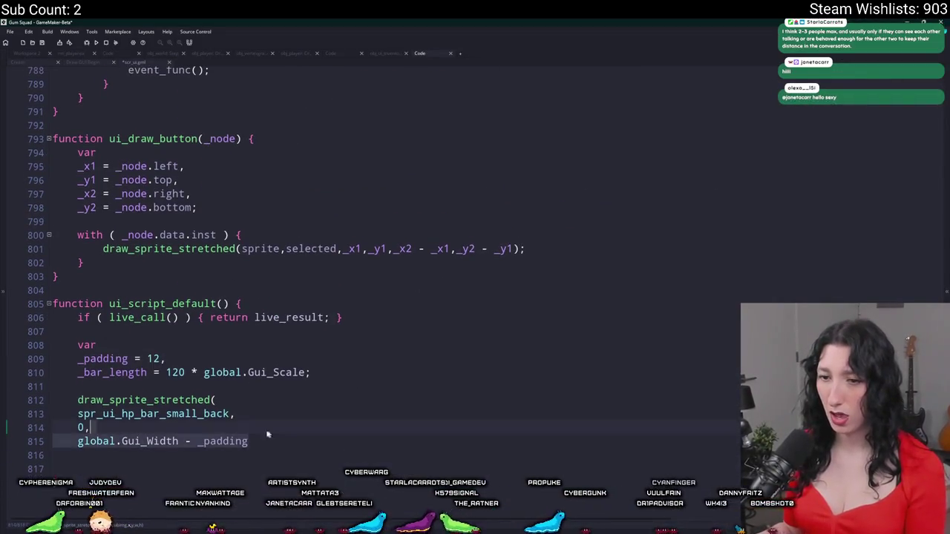
drag(106, 406, 274, 441)
key(Tab)
click(291, 441)
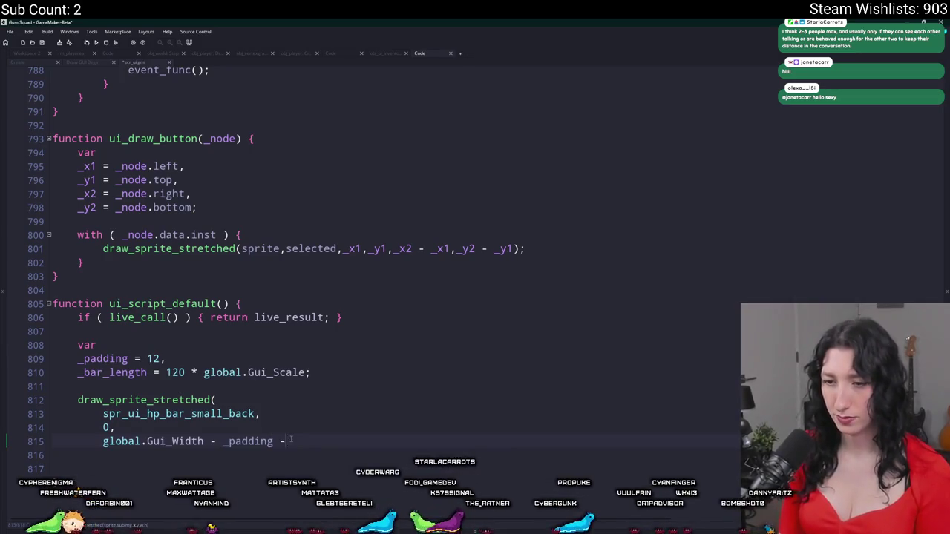
Subtract _bar_length from the x argument and pass _padding as the y position.
text( _bar_length)
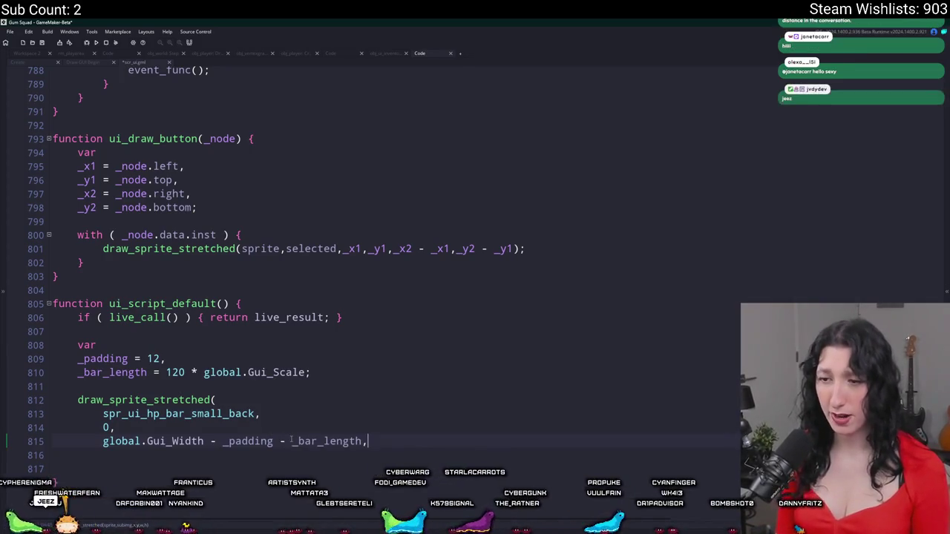
text(,)
key(Return)
text(global.)
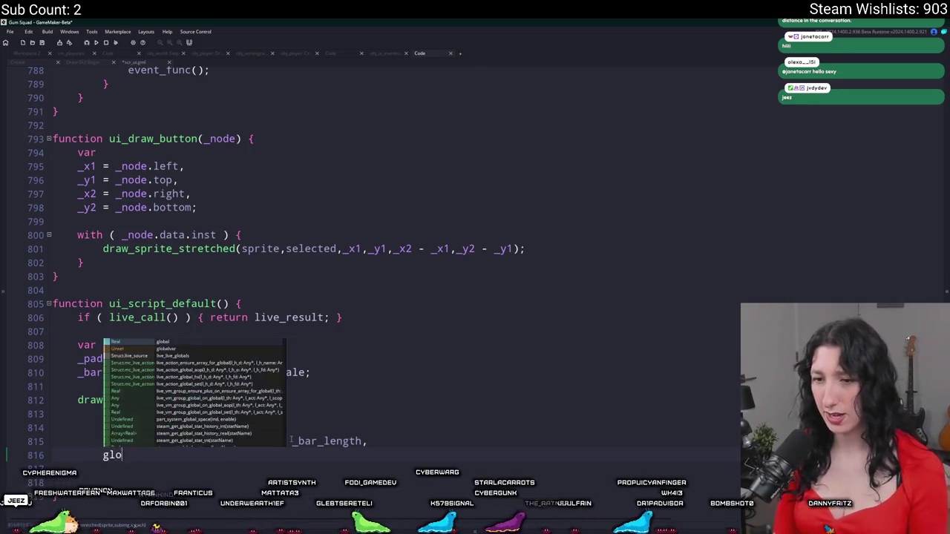
key(BackSpace)
key(BackSpace)
key(BackSpace)
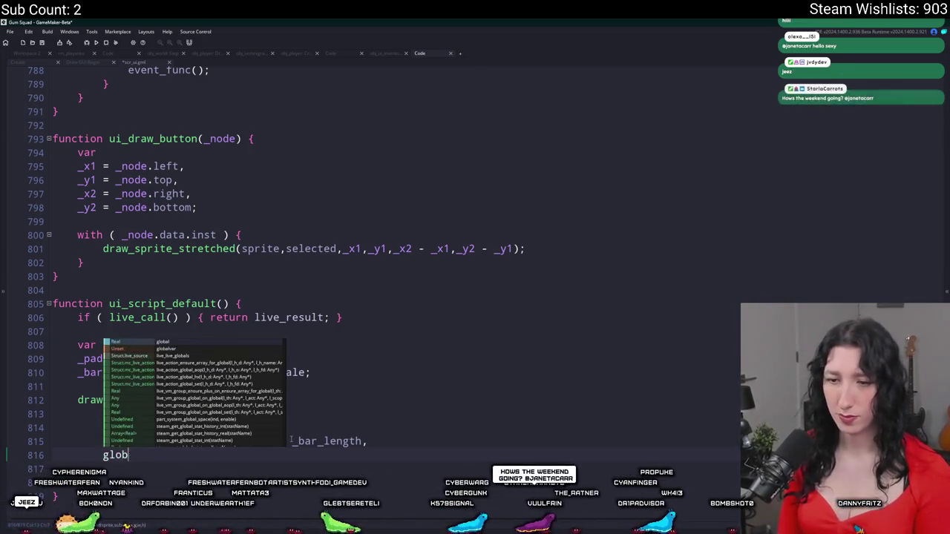
text(_padd)
key(Return)
text(,i)
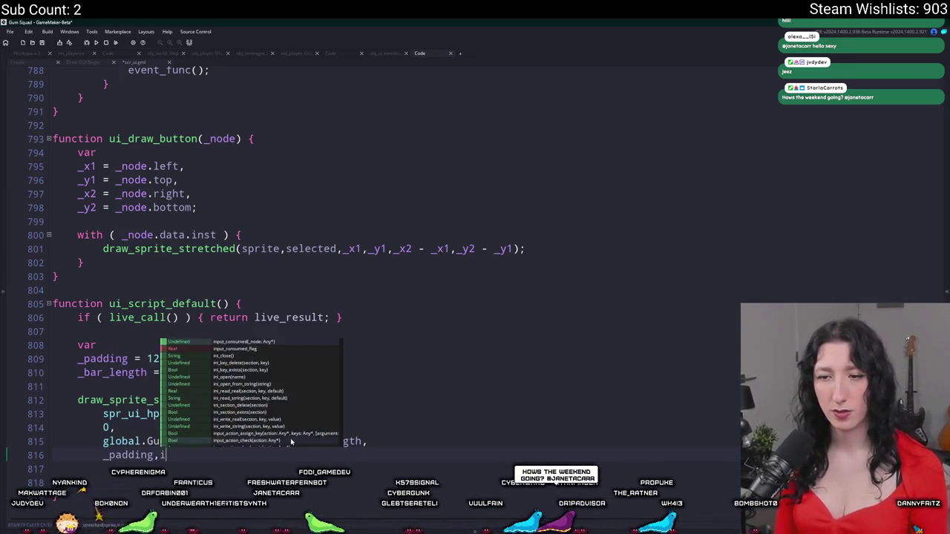
key(Return)
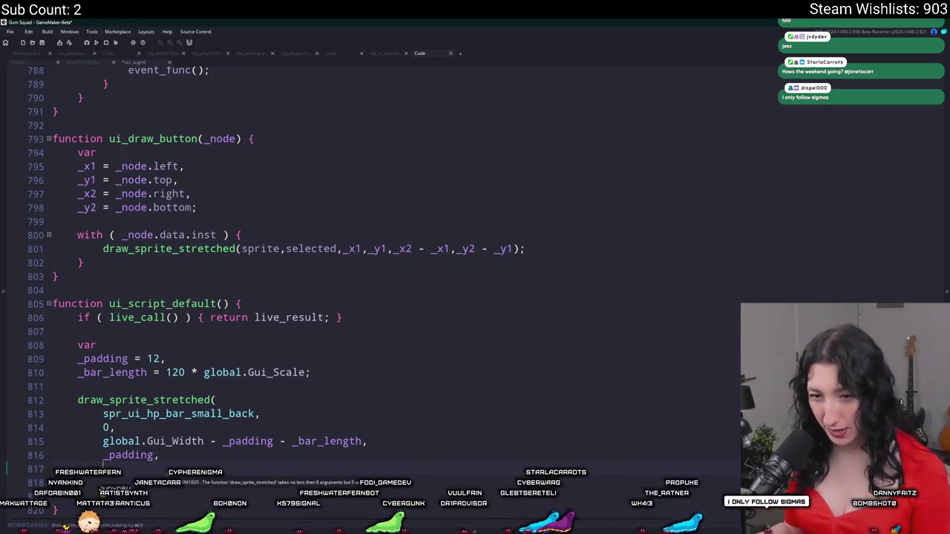
Add a _bar_height declaration to the var list.
scroll(177, 515, down, 1)
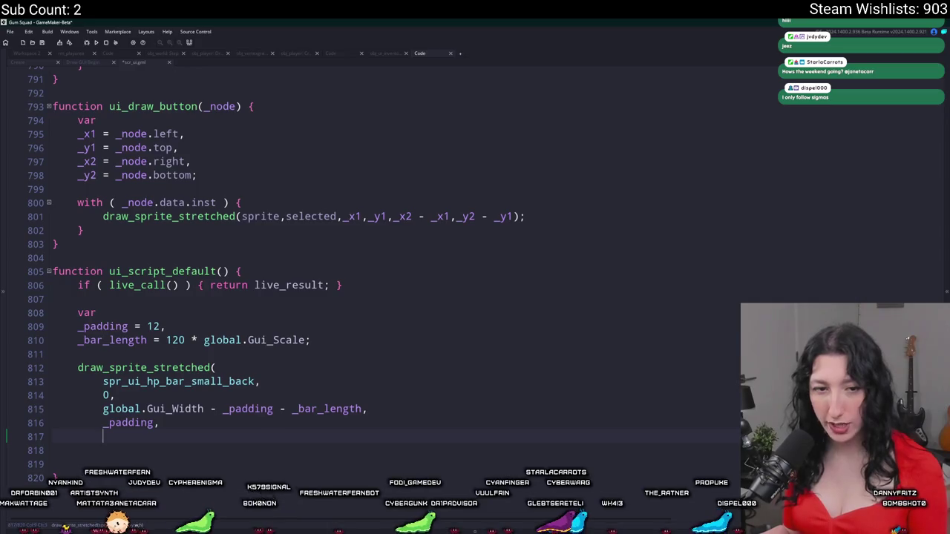
scroll(267, 445, up, 1)
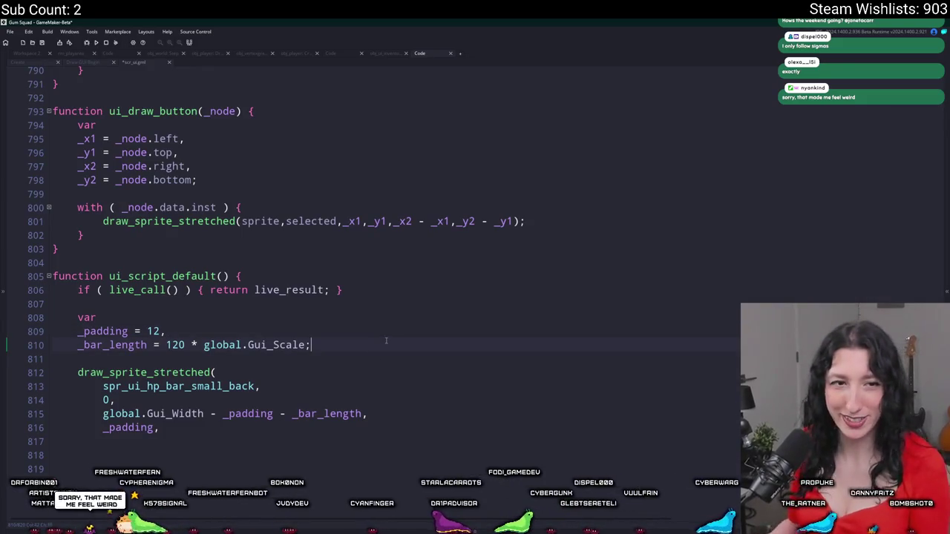
text(,)
key(Return)
text(_bae)
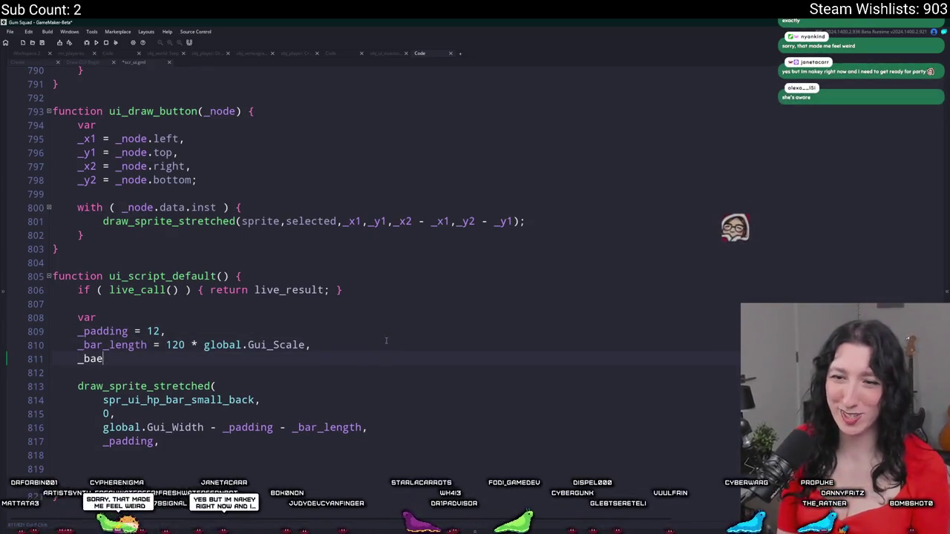
key(BackSpace)
text(r_height = 20;)
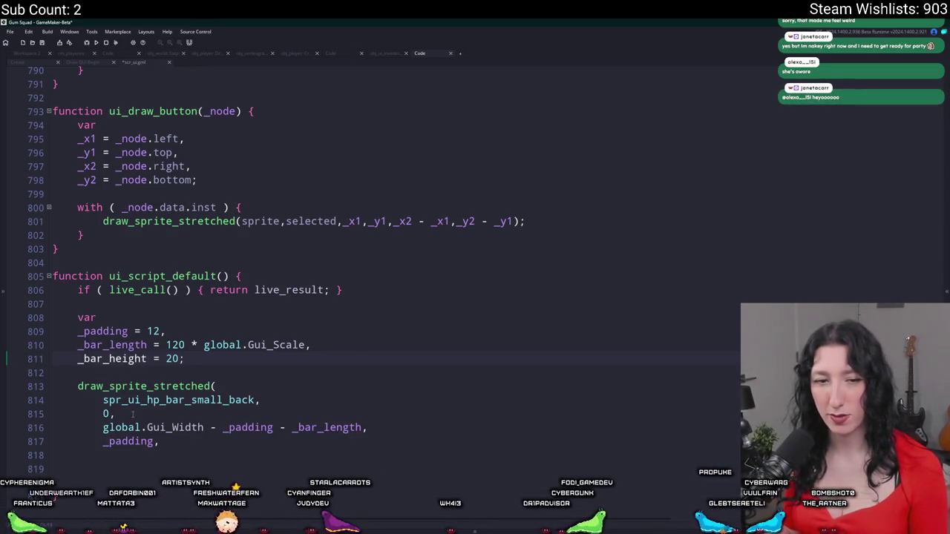
Pass _bar_length as the width argument and change _bar_height from 20 to 22.
click(154, 453)
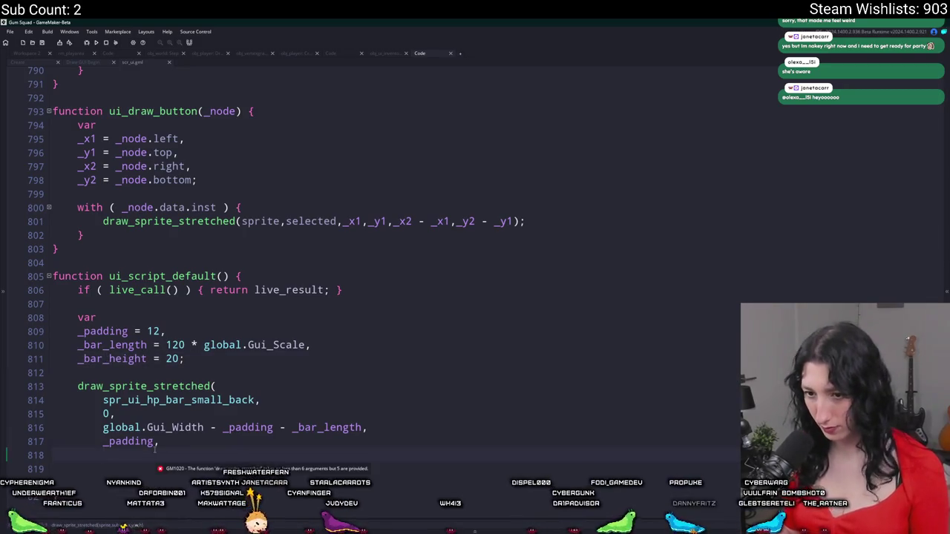
text(_bar_le)
key(Return)
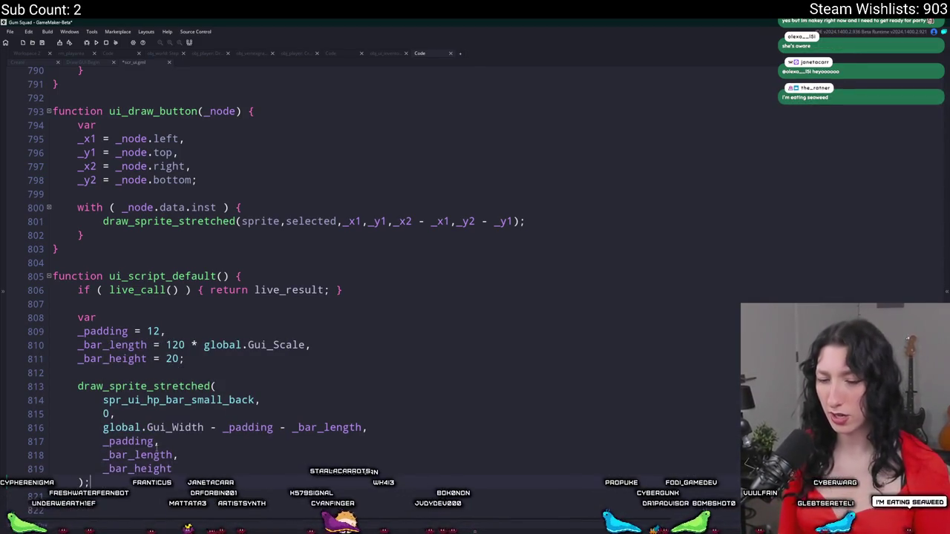
click(171, 359)
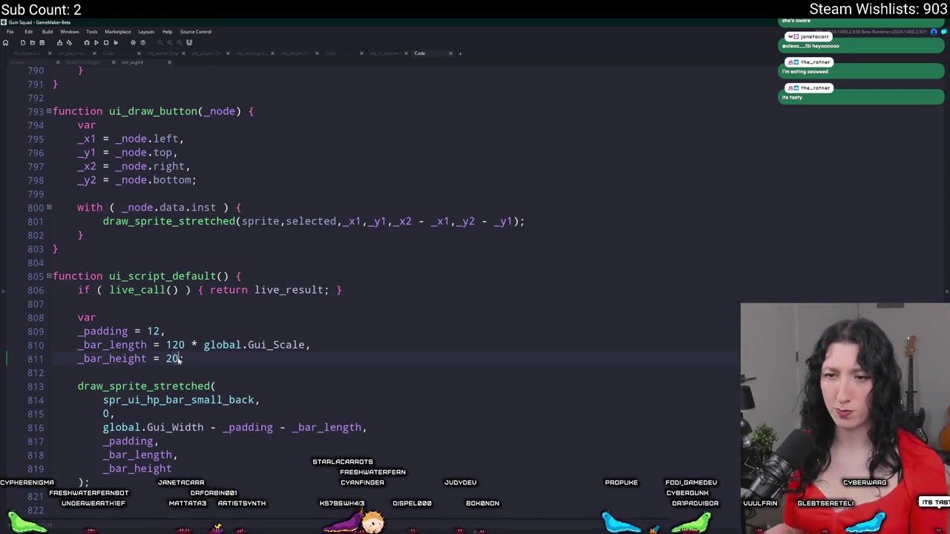
text(2)
scroll(158, 424, down, 1)
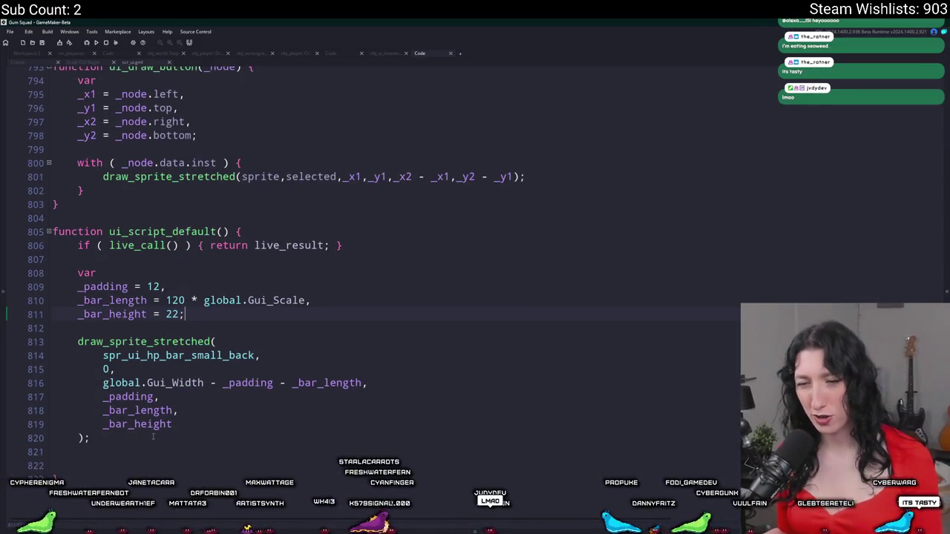
Run the game, abort the Gui_Width code error, and recheck the global.Gui_Width name.
key(F5)
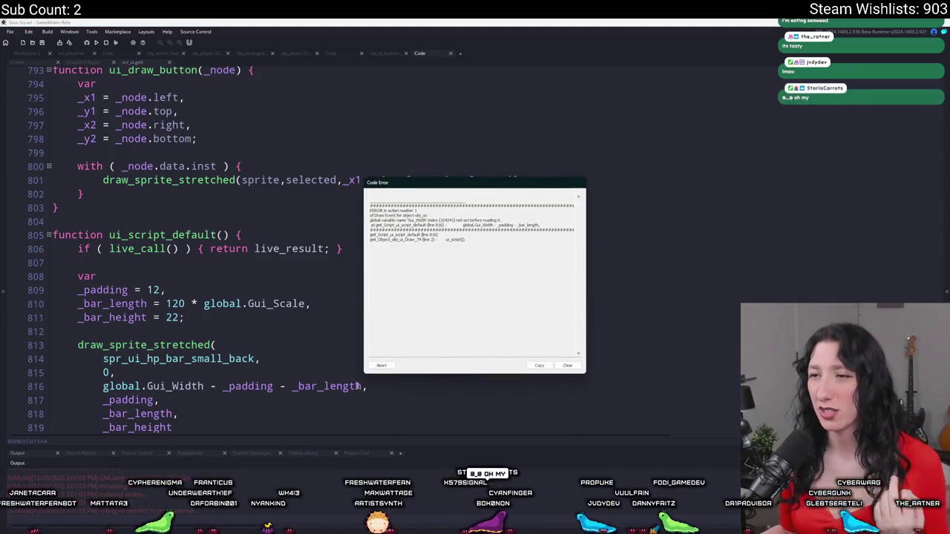
click(382, 365)
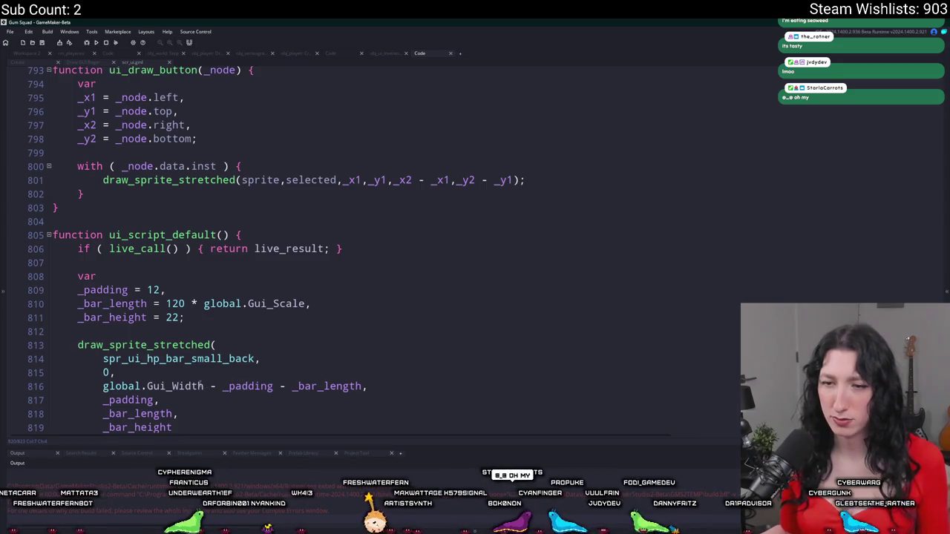
drag(202, 386, 173, 386)
key(BackSpace)
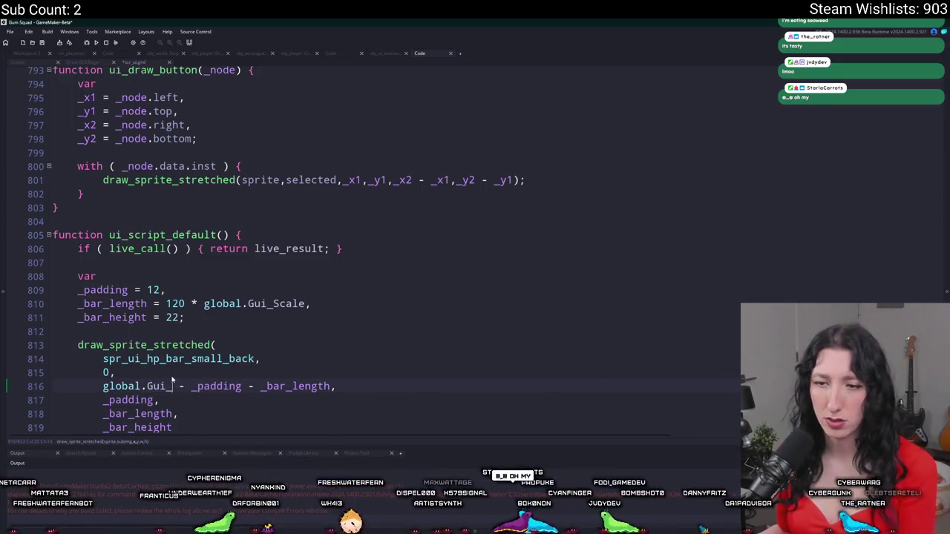
text(Width)
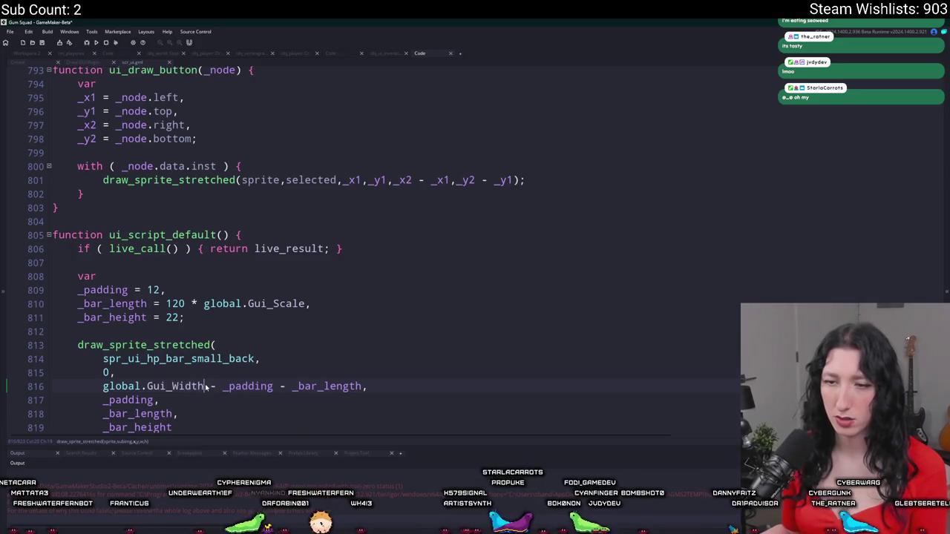
Declare _gui_w = display_get_gui_width() after _bar_height in the var block.
click(230, 290)
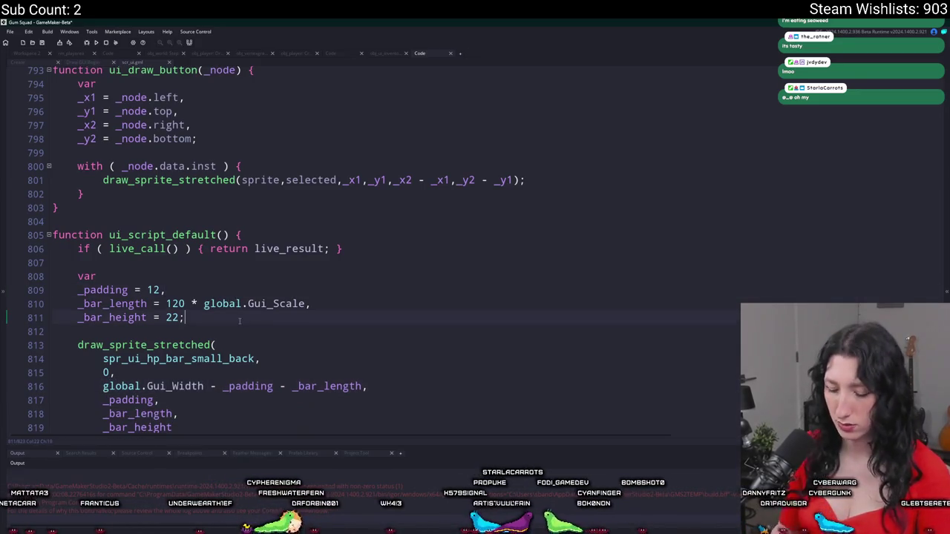
key(BackSpace)
text(,)
key(Return)
text(_gui_w = d)
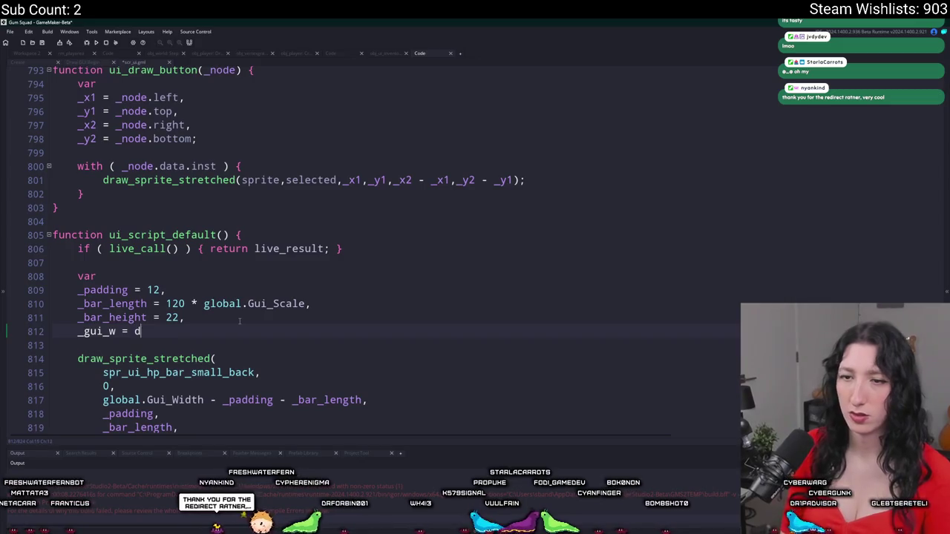
text(isplay_get_gui_widt)
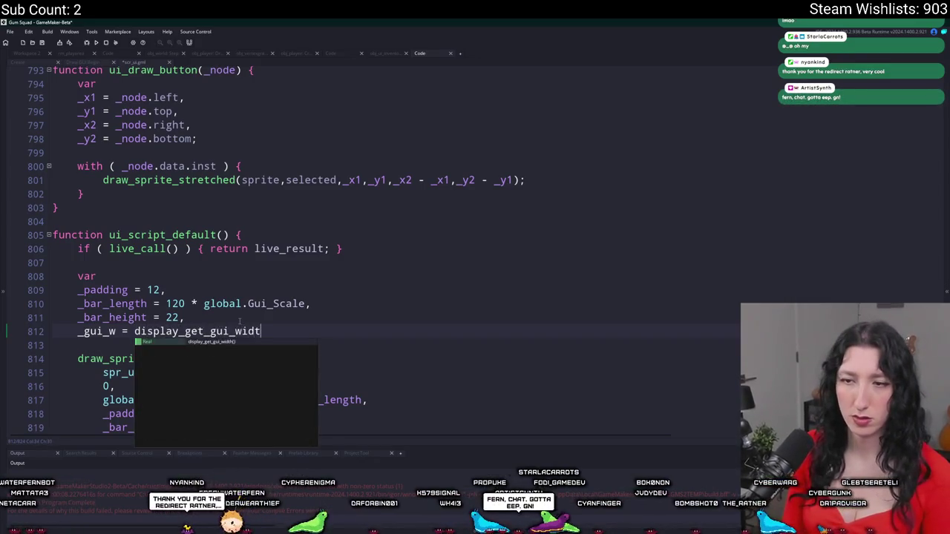
key(Return)
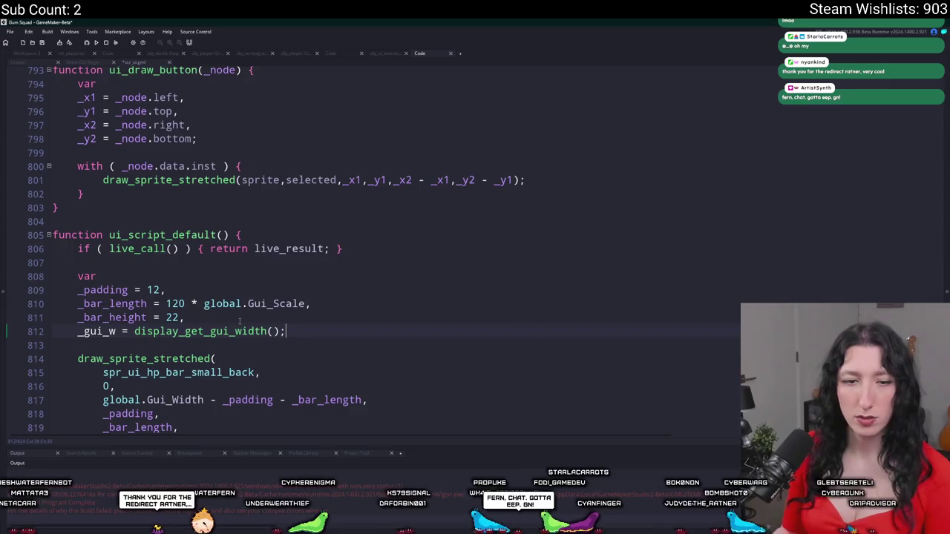
Replace global.Gui_Width with _gui_w in the draw call's x position.
scroll(240, 321, down, 3)
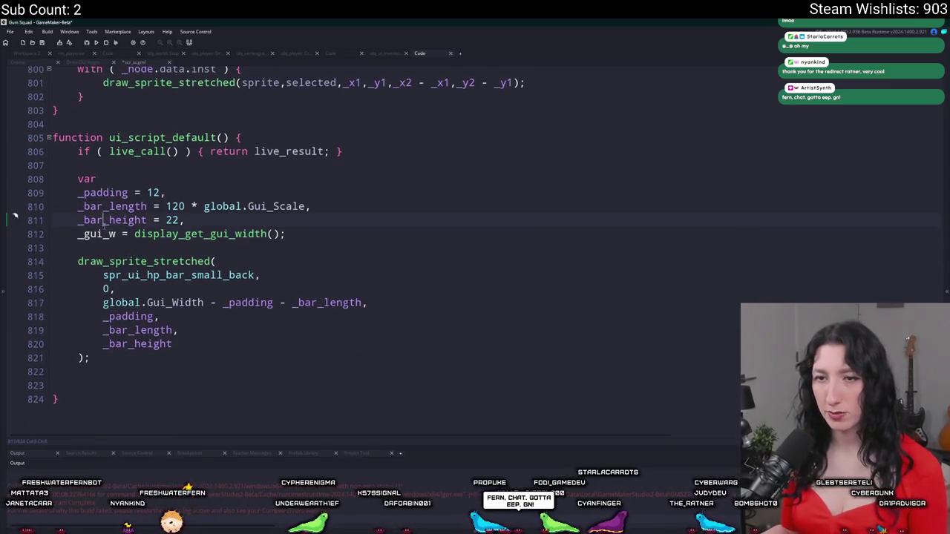
click(205, 303)
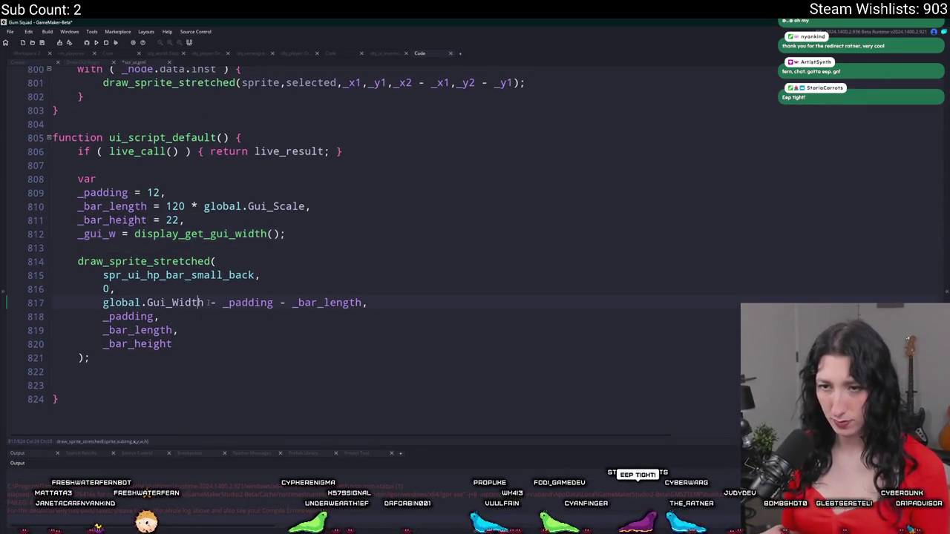
drag(205, 303, 103, 303)
text(_gui_w)
click(212, 332)
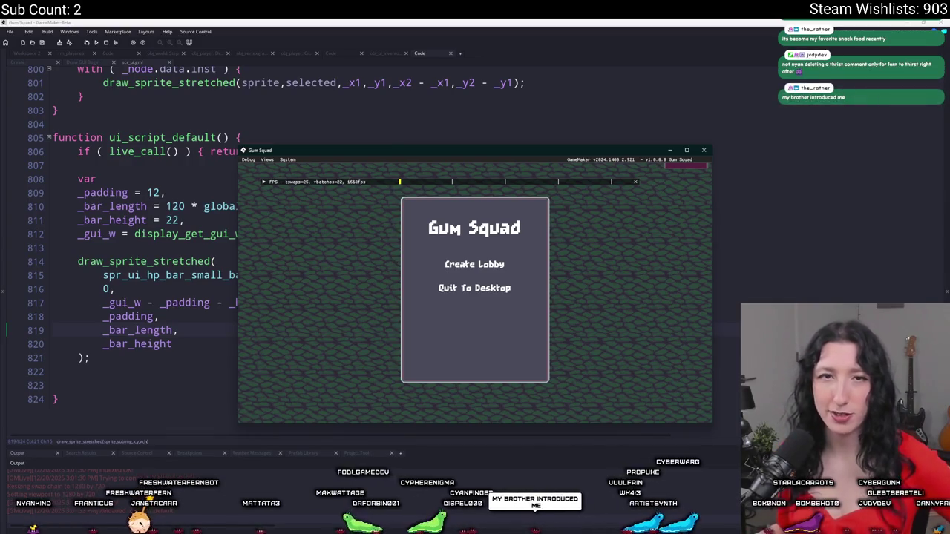
Test the bars via Create Lobby, close the game, and expand spr_ui_hp_bar_small_back's Nine Slice settings.
click(475, 264)
drag(580, 151, 554, 21)
key(alt+F4)
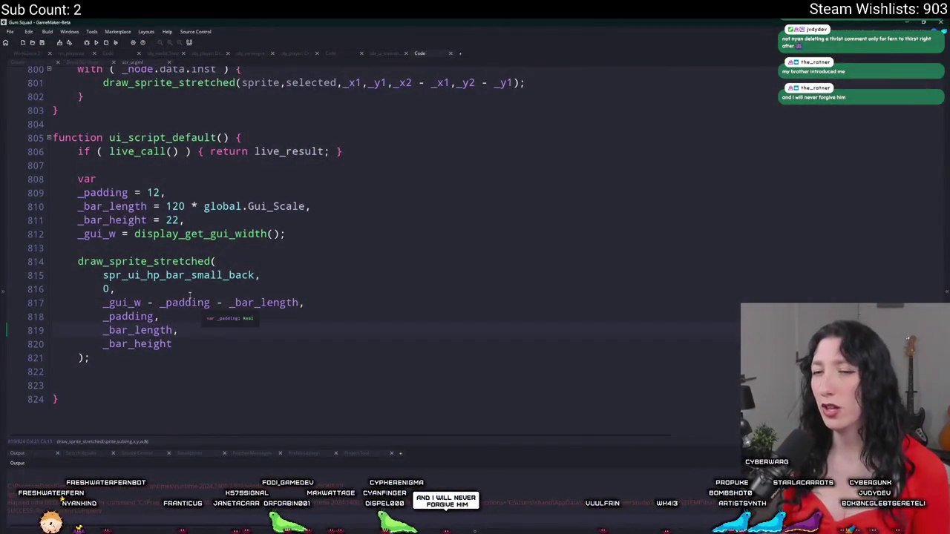
middle_click(178, 275)
click(109, 232)
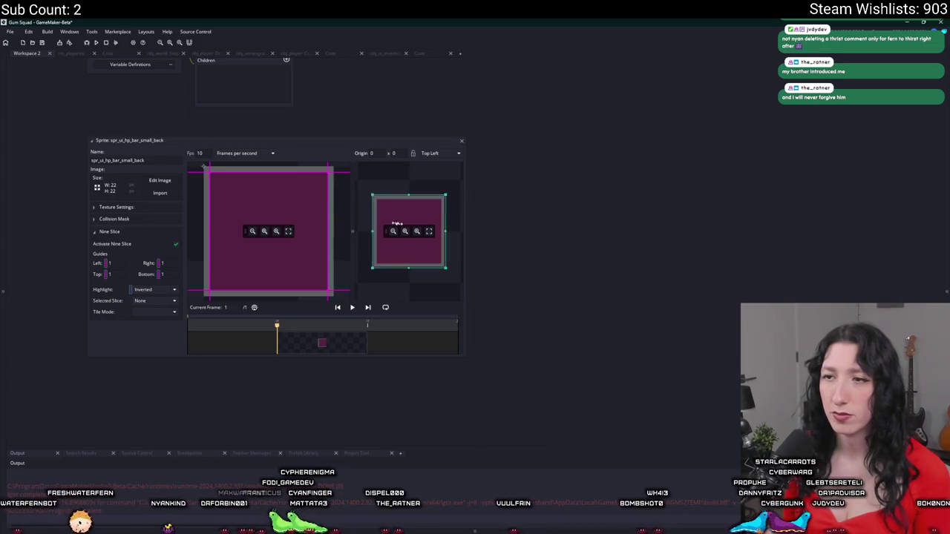
Check the HP back's nine-slice preview, then set the thirst bar back's left guide to 1.
drag(444, 231, 448, 231)
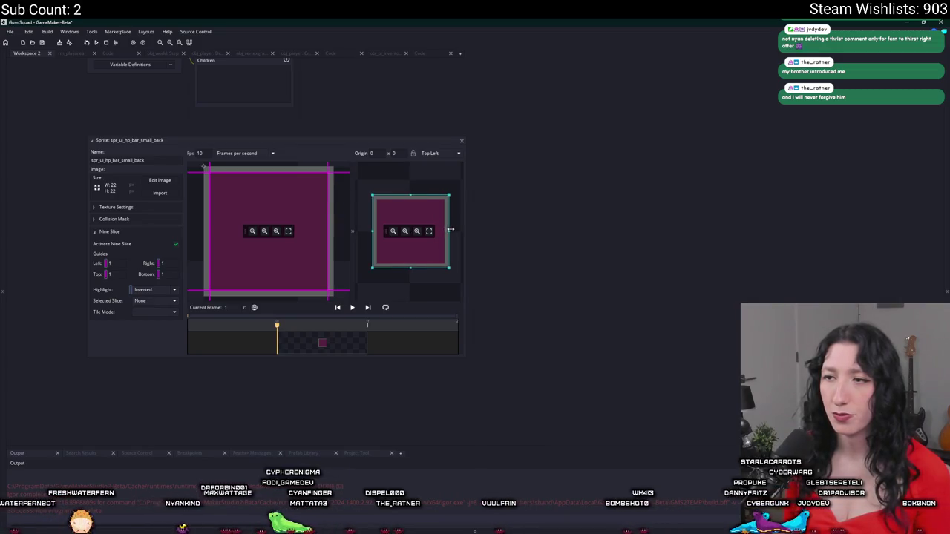
click(461, 140)
click(947, 95)
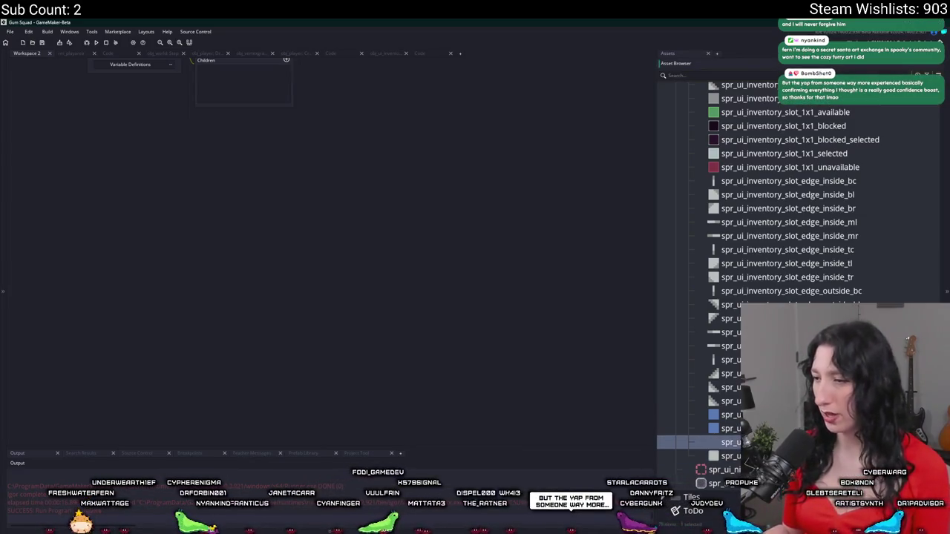
double_click(731, 442)
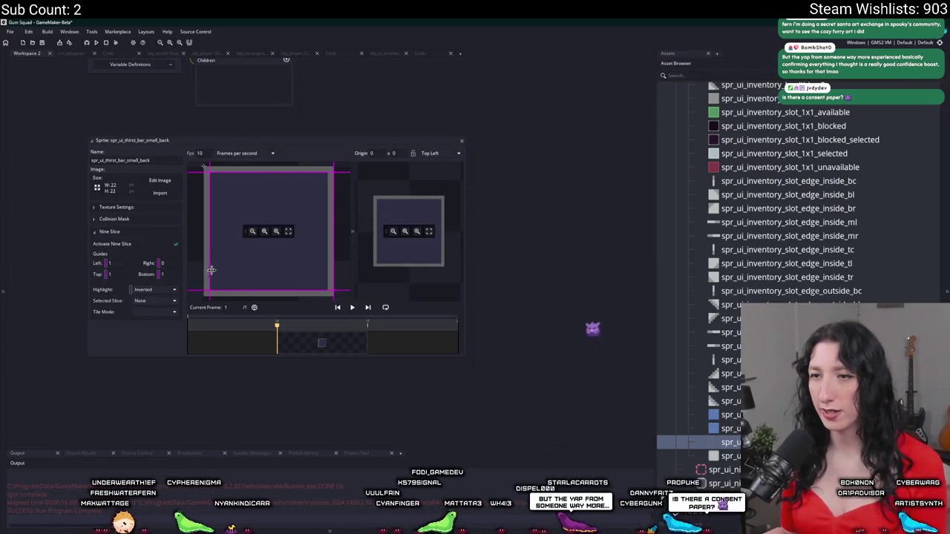
drag(205, 276, 217, 276)
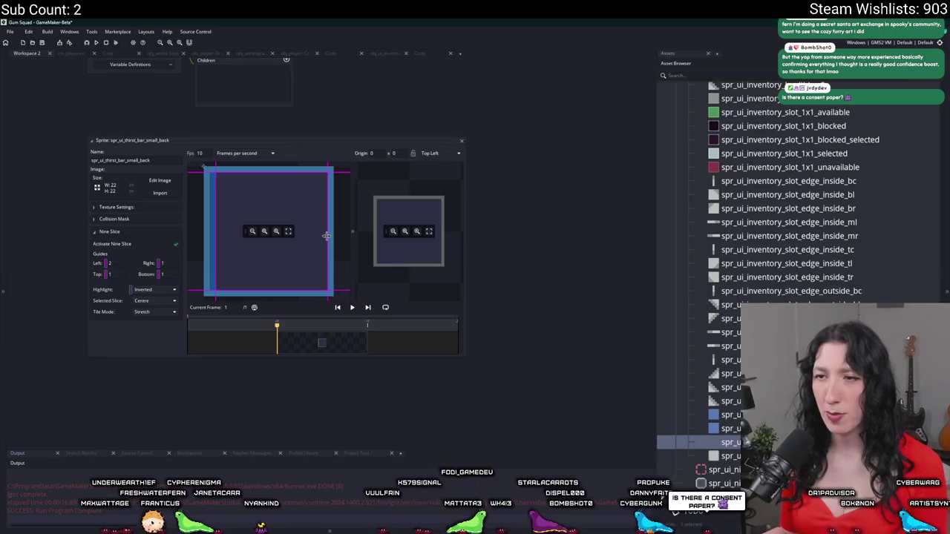
drag(212, 234, 210, 234)
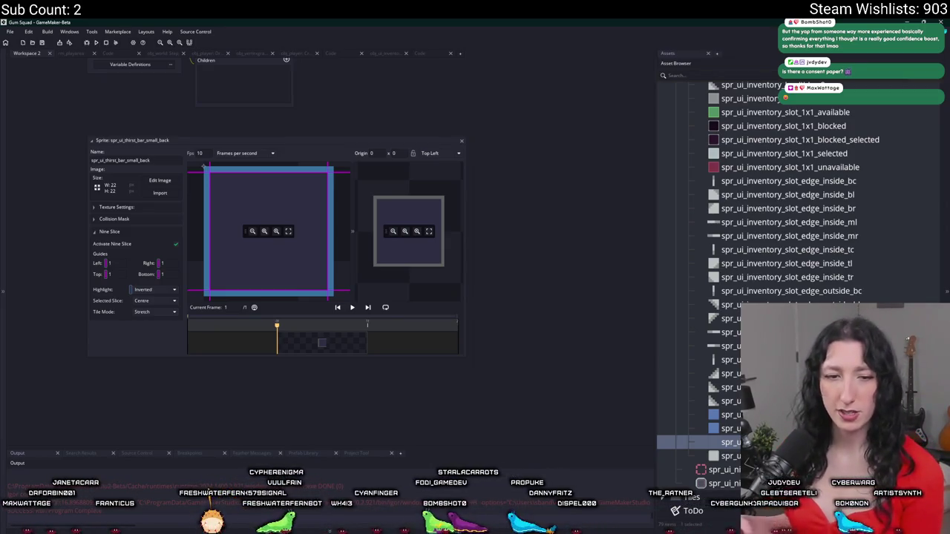
click(463, 141)
scroll(799, 267, up, 6)
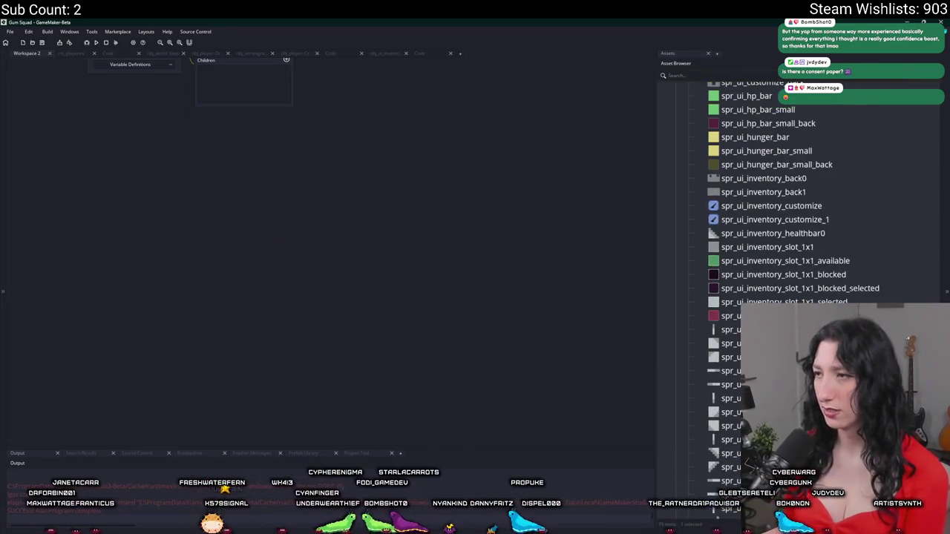
Enable nine-slicing on the hunger bar back with left and right guides at 1.
double_click(799, 224)
click(176, 243)
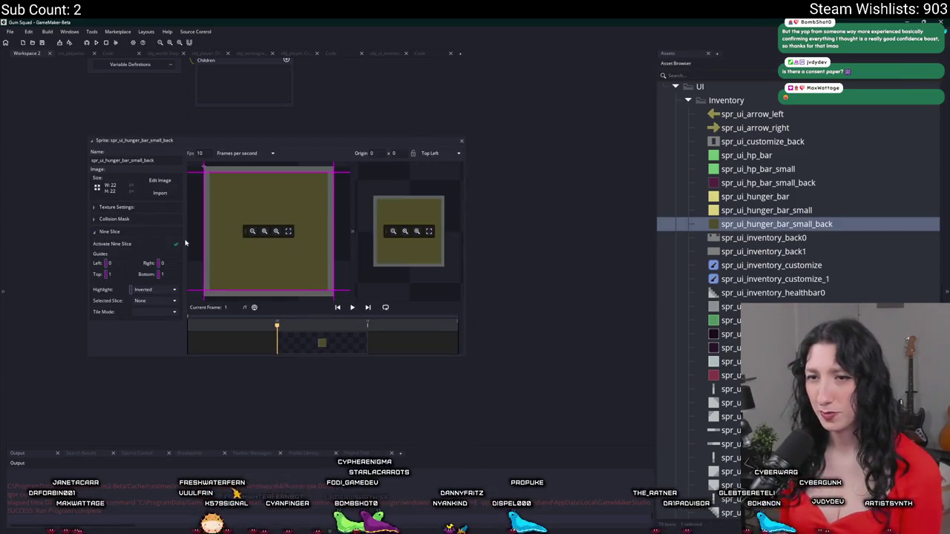
drag(205, 202, 211, 202)
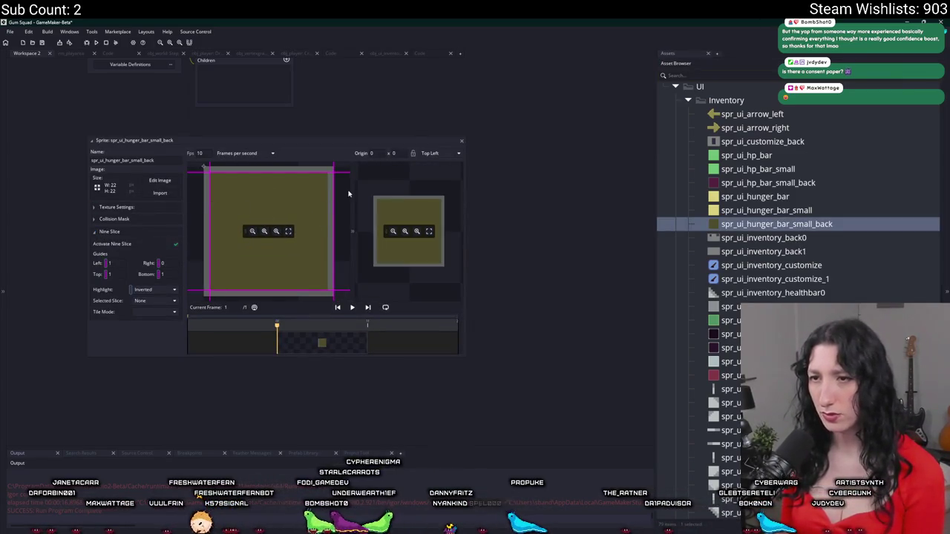
drag(334, 186, 328, 185)
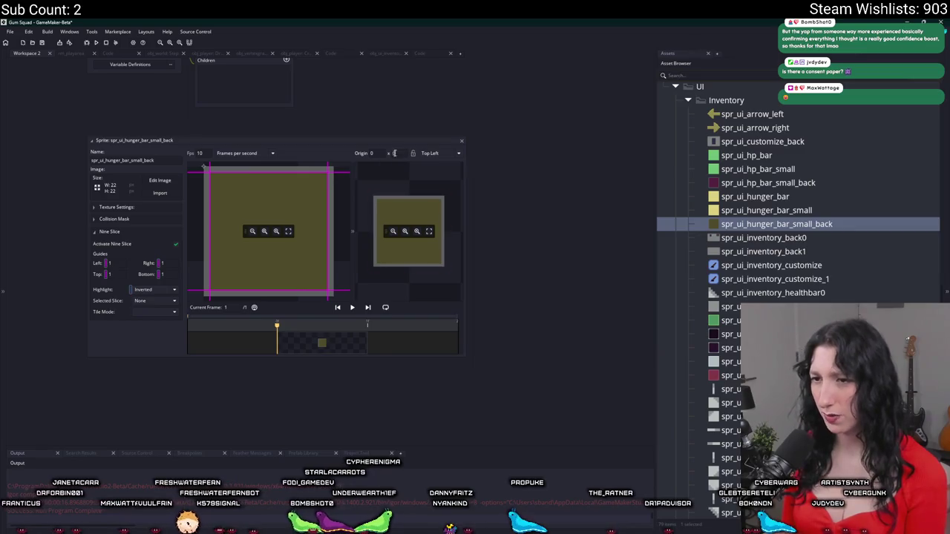
click(462, 141)
Toggle nine-slicing on and back off for spr_ui_hp_bar_small_back.
click(769, 182)
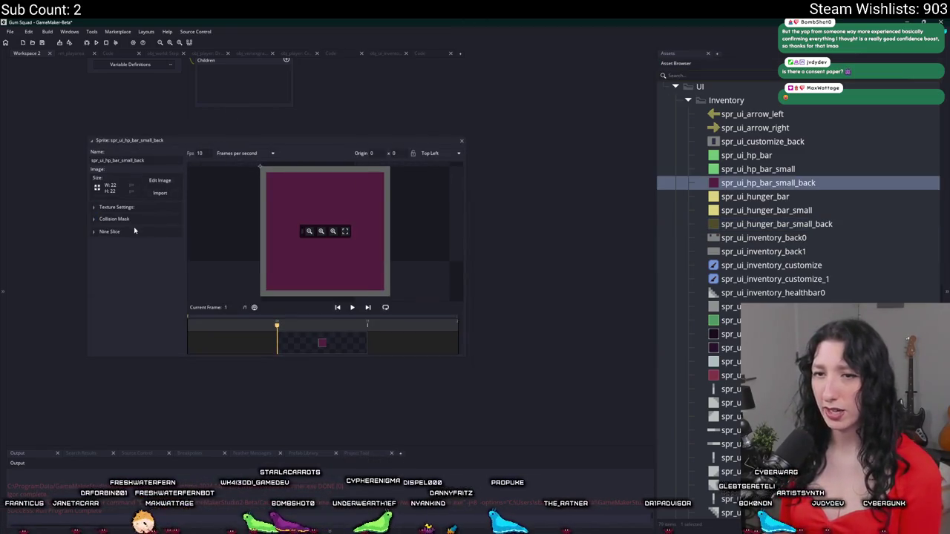
click(136, 230)
click(133, 227)
click(134, 226)
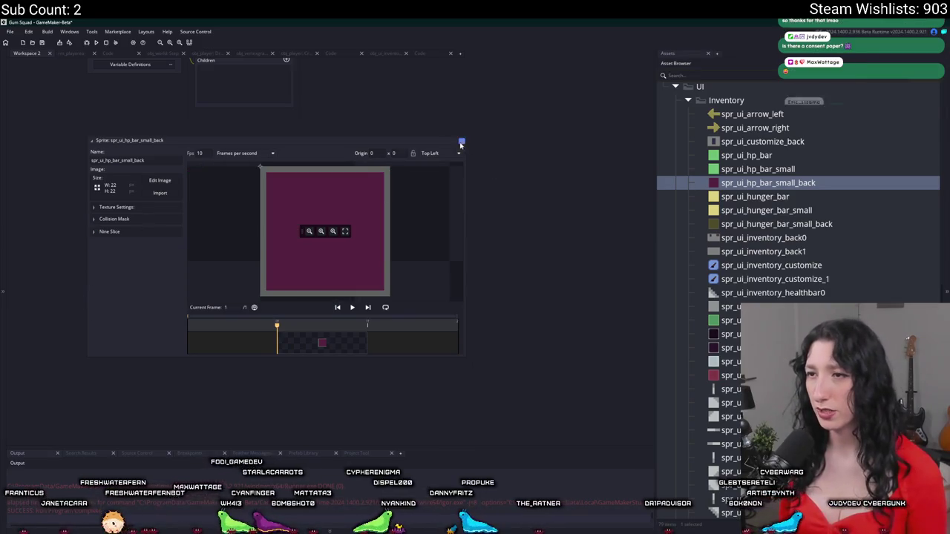
click(461, 142)
Enable nine-slicing on spr_ui_hp_bar_small and open the small hunger and thirst bar sprites.
double_click(742, 169)
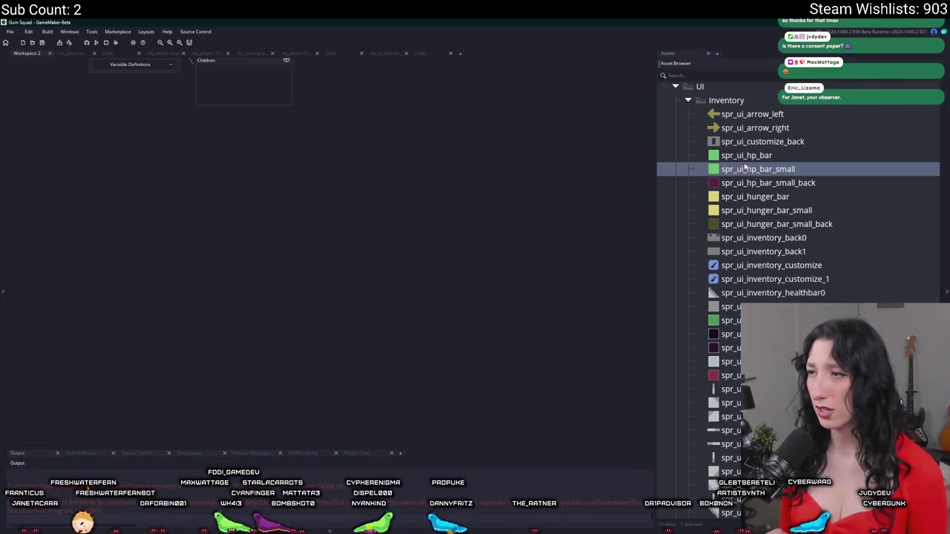
click(109, 231)
click(176, 243)
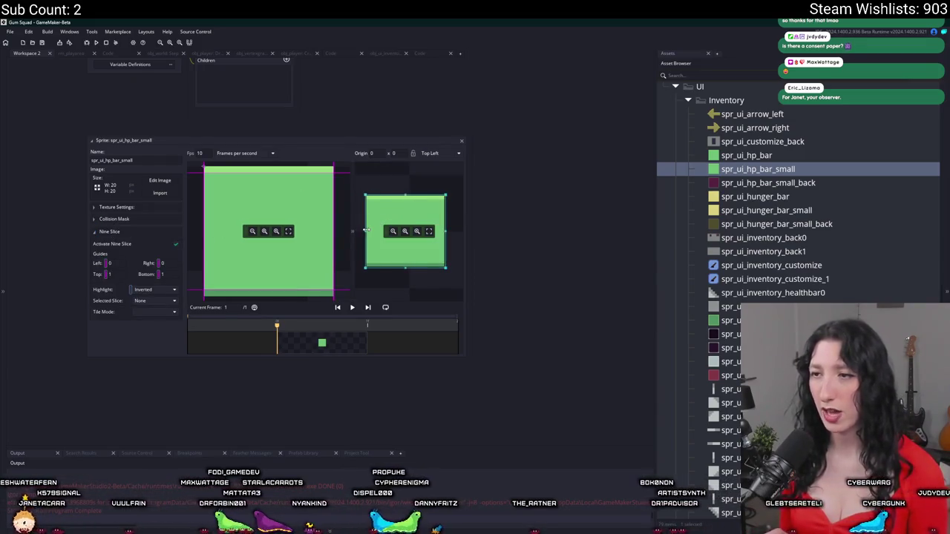
click(725, 211)
double_click(725, 210)
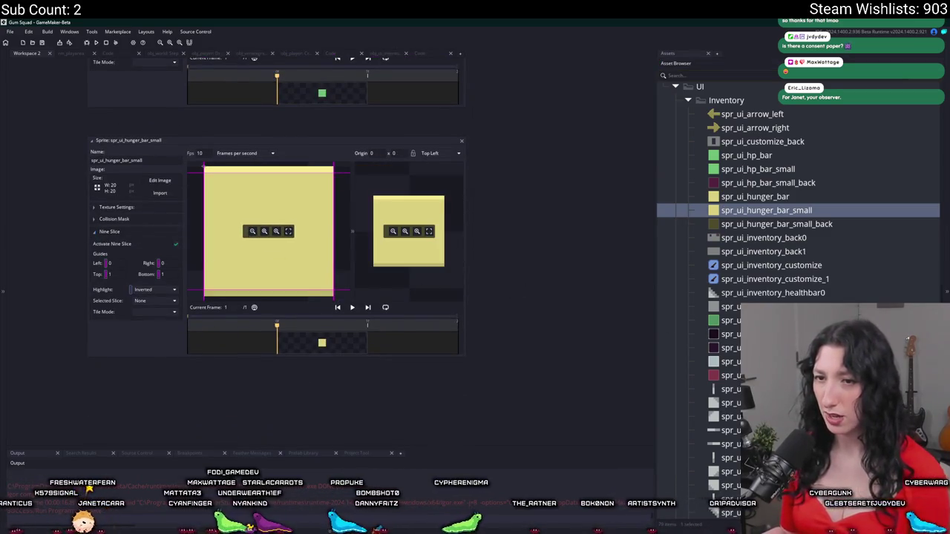
scroll(662, 496, down, 5)
double_click(683, 428)
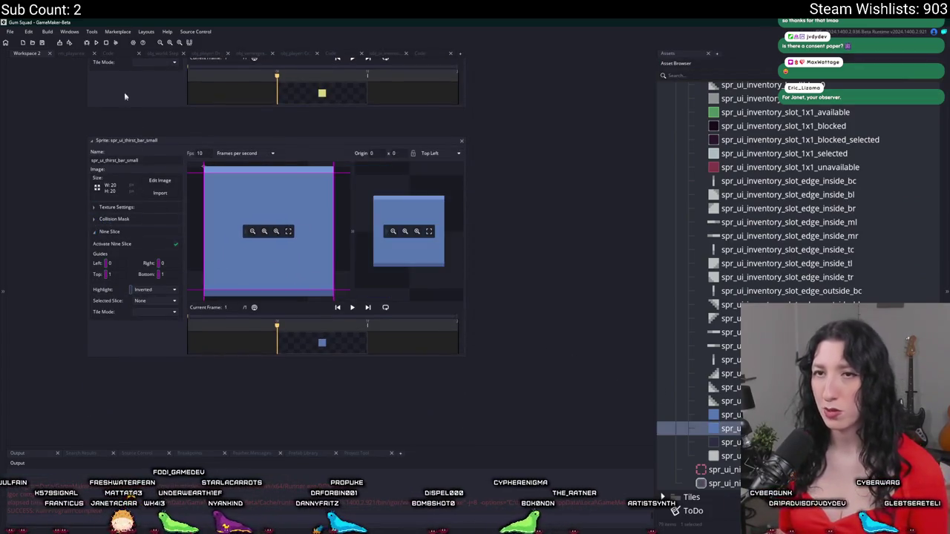
click(108, 54)
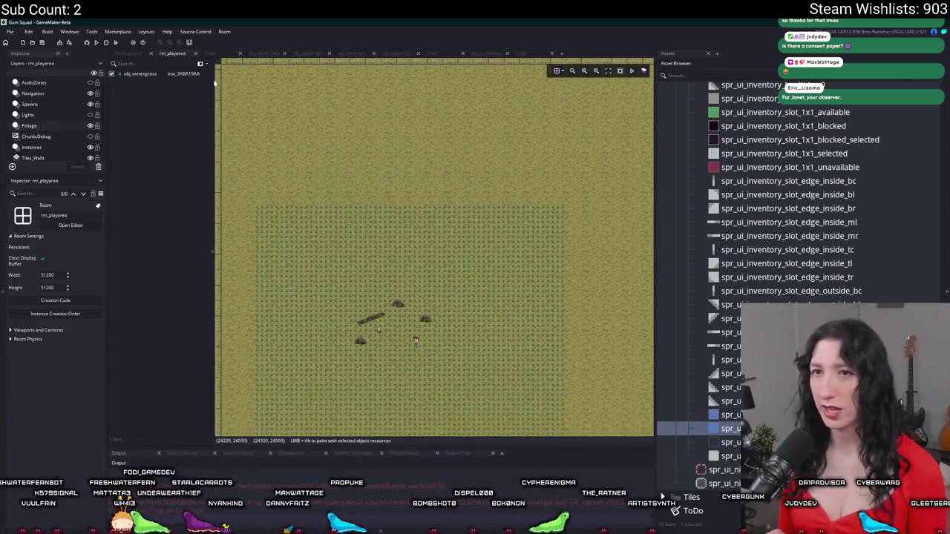
Return to ui_script_default and rebuild the game with F5.
click(519, 53)
click(436, 245)
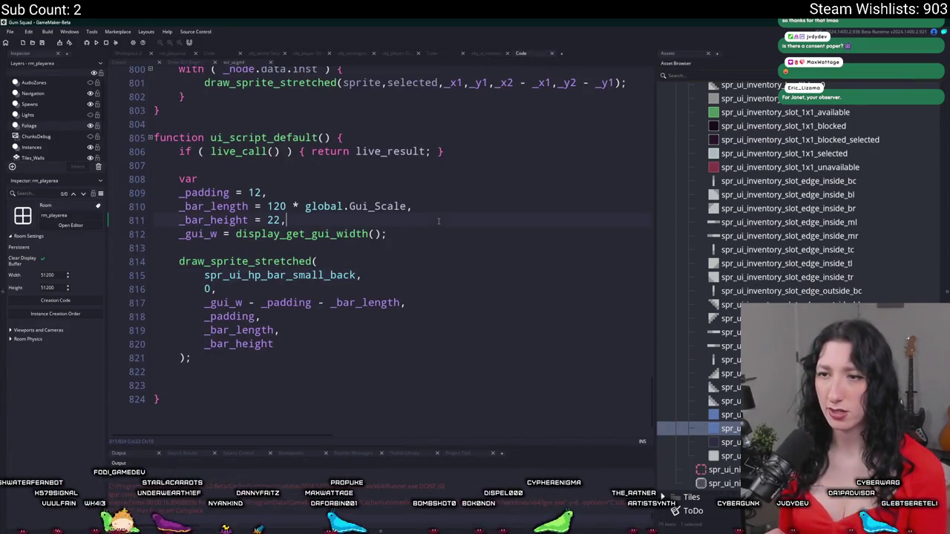
key(F5)
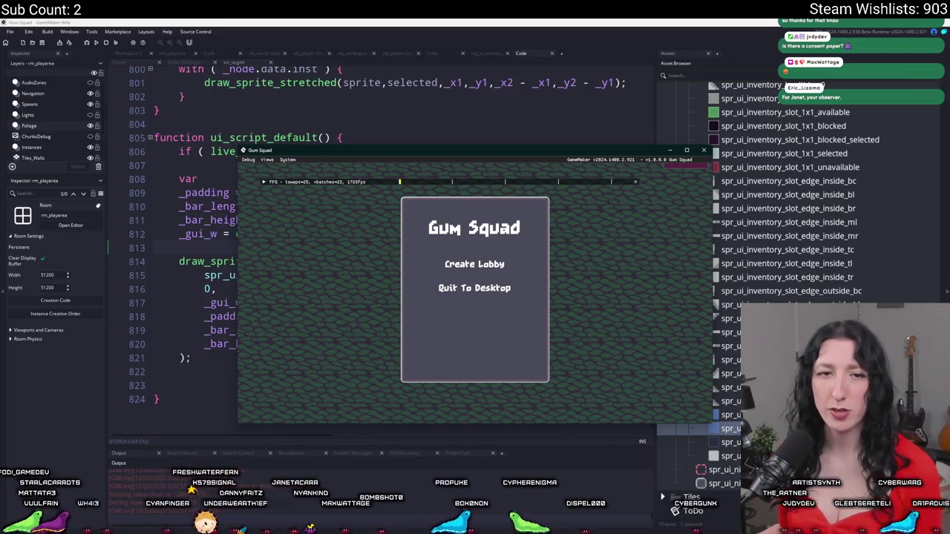
Start a session from the title menu, walk the character around, then close the game.
click(480, 270)
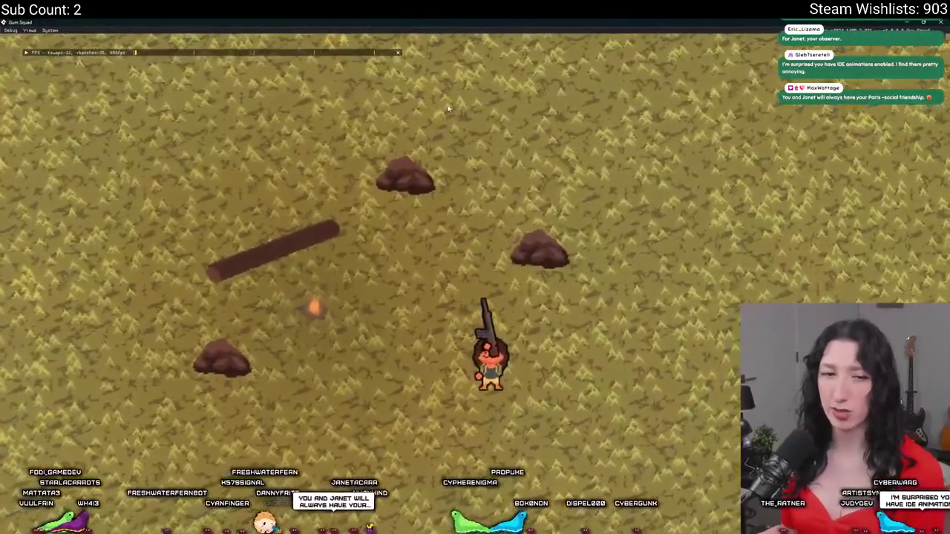
key(s)
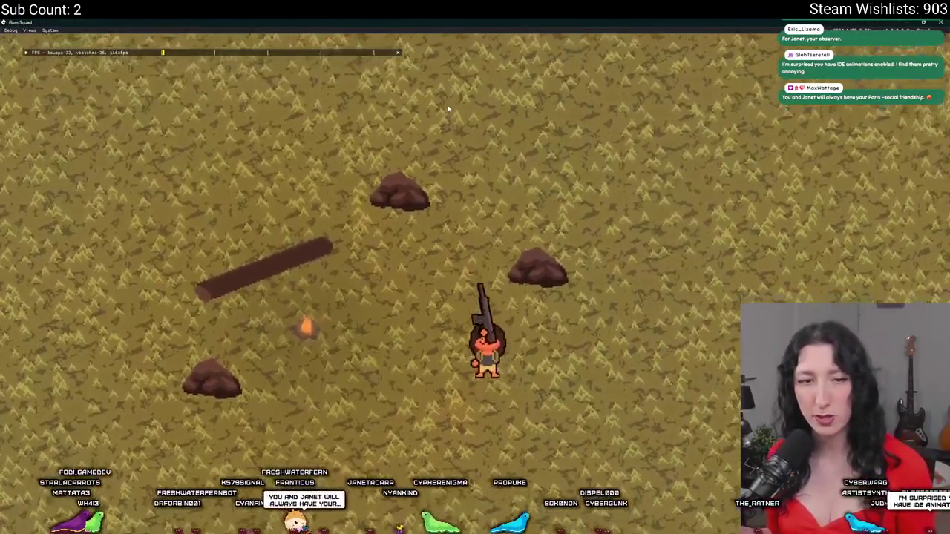
key(w)
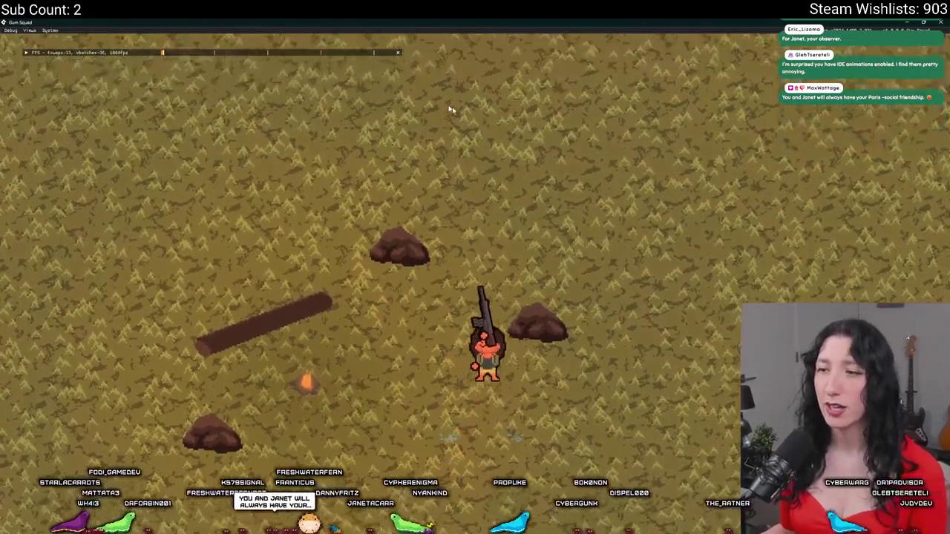
key(d)
key(F11)
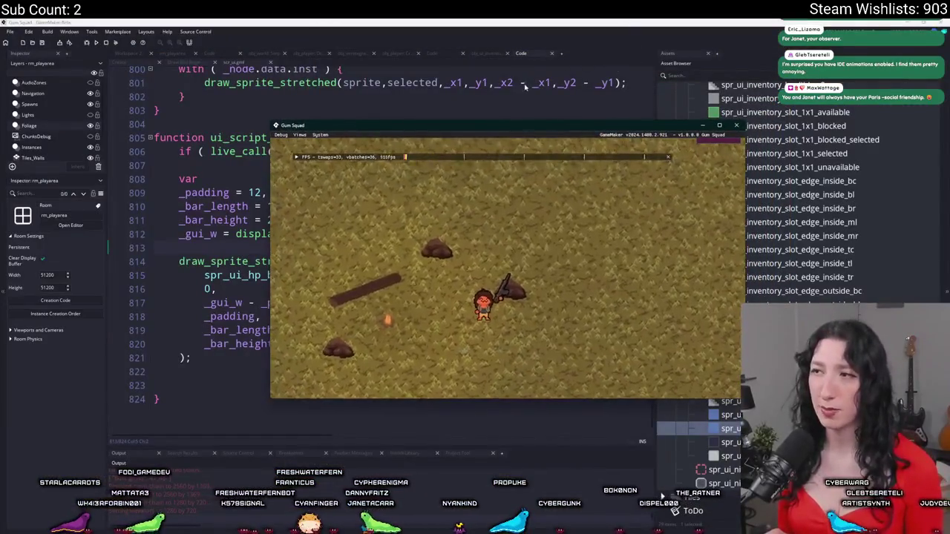
key(Escape)
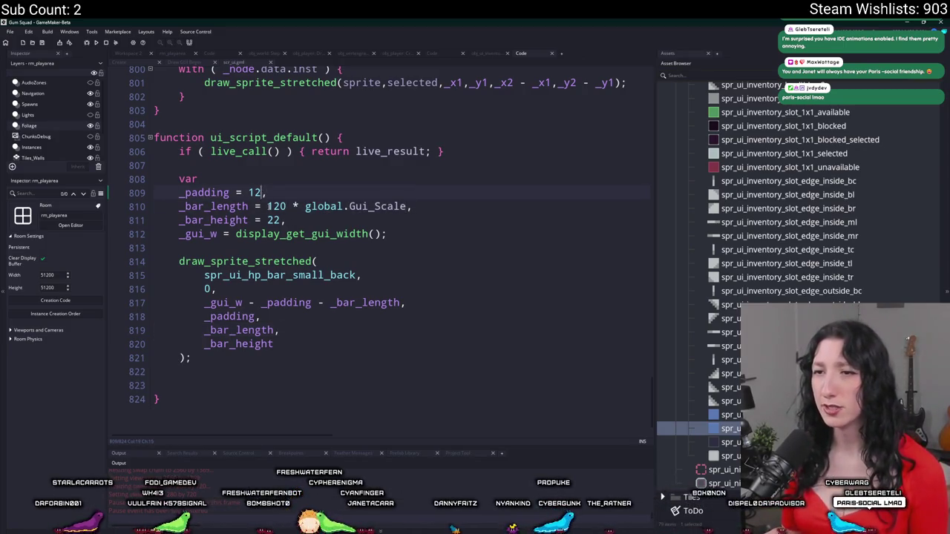
View the running game fullscreen to inspect the HP bar, then exit fullscreen.
key(alt+Tab)
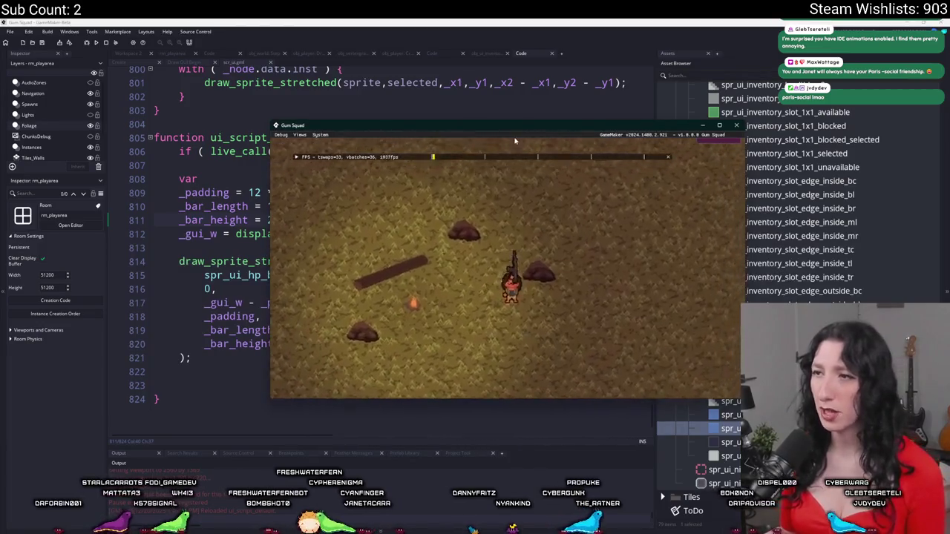
key(F11)
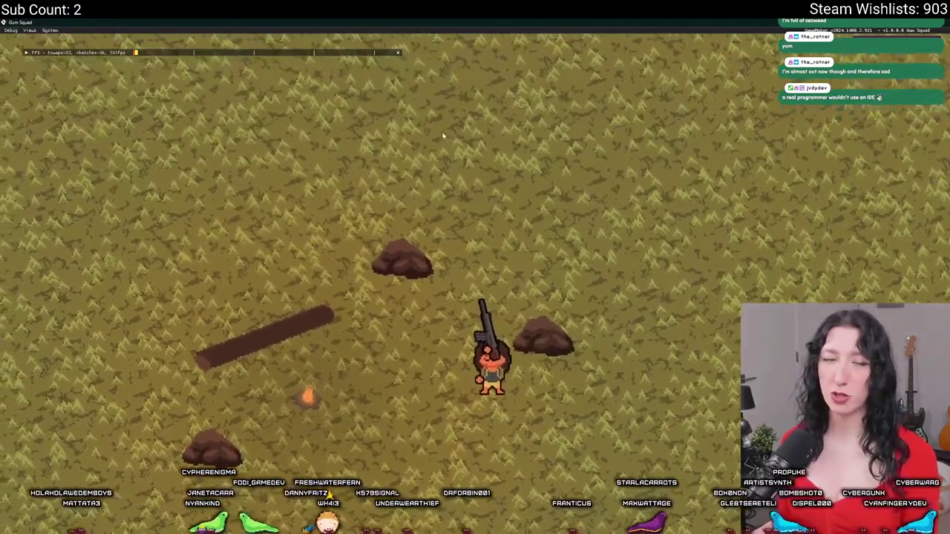
key(super+Down)
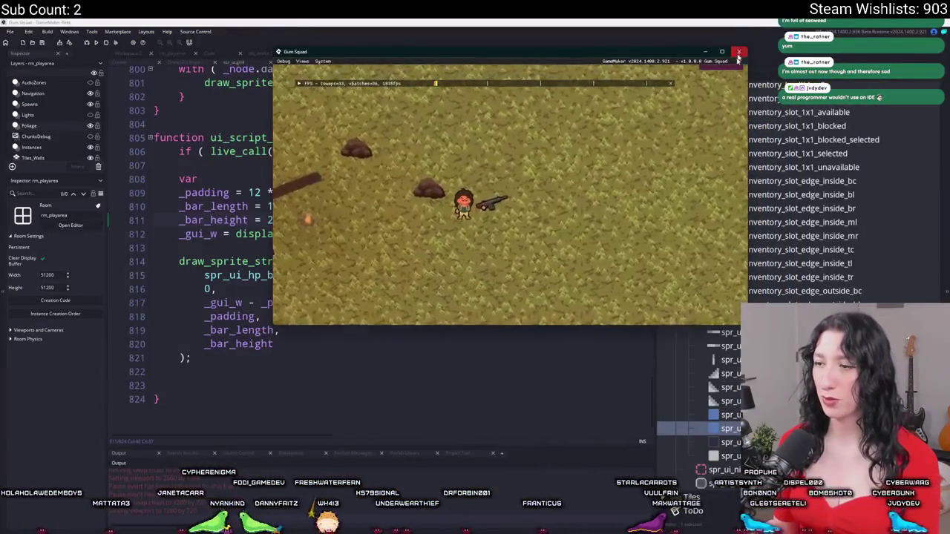
Close the game, enable nine-slicing on spr_ui_hp_bar_small_back, and run the game again.
click(738, 51)
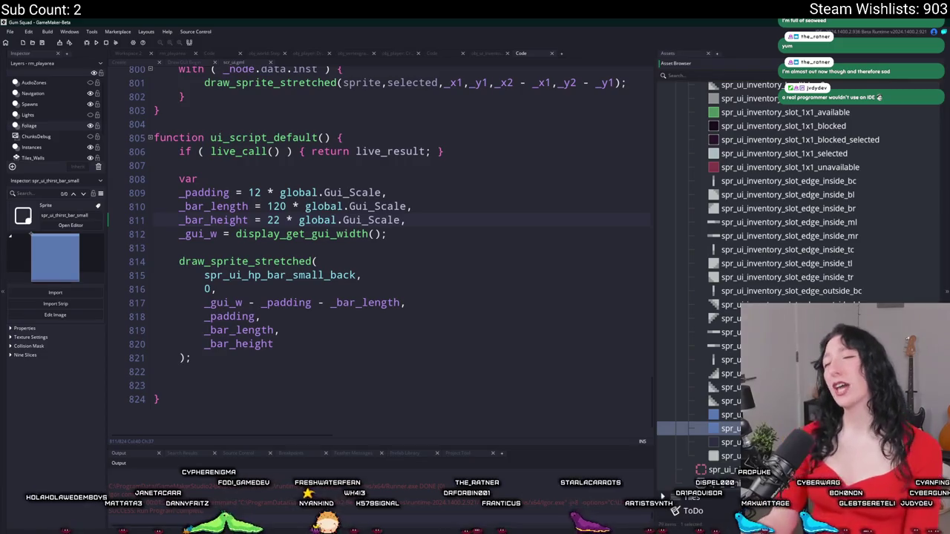
scroll(733, 312, up, 6)
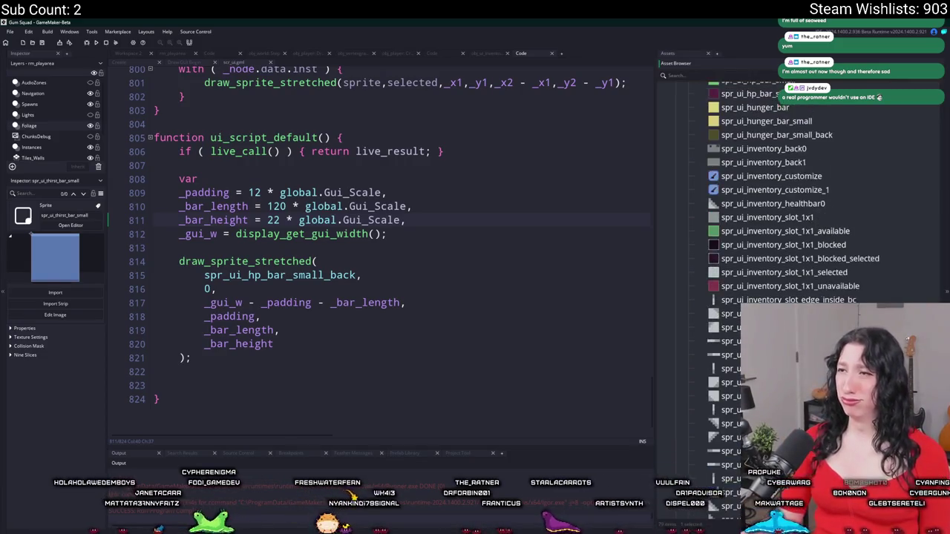
double_click(759, 215)
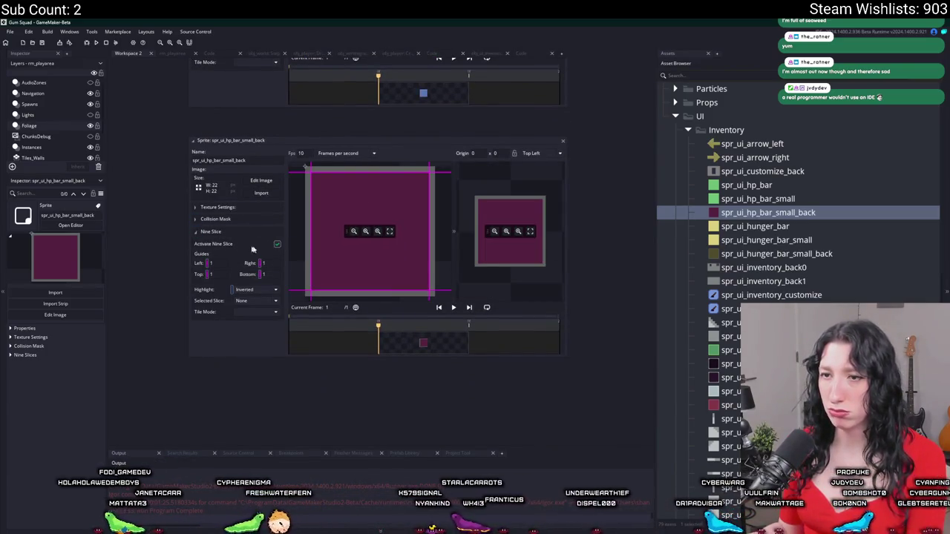
click(277, 245)
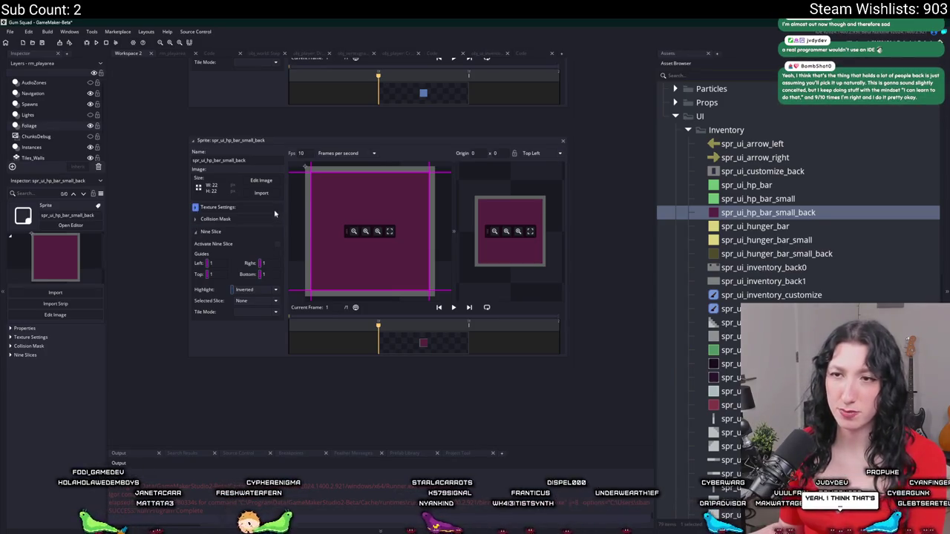
click(95, 43)
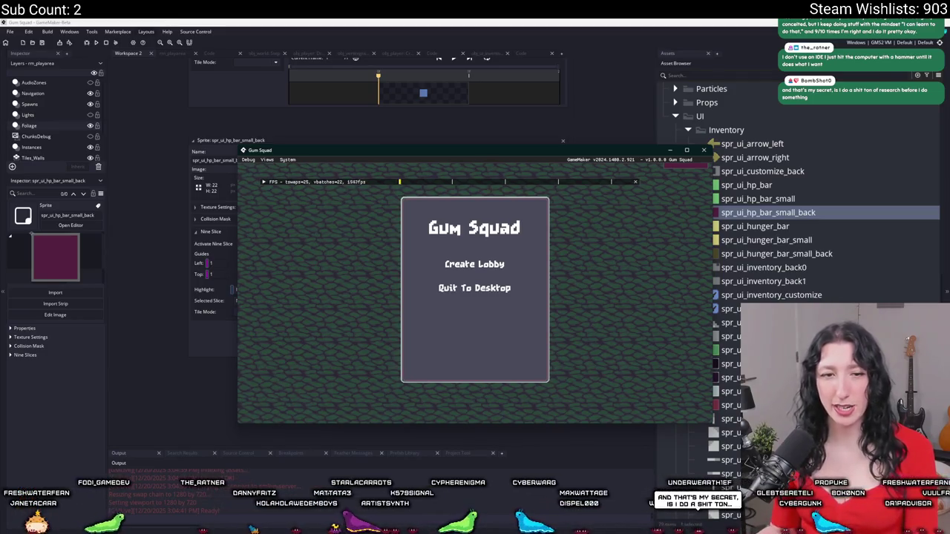
Start a lobby game in fullscreen and walk the character around, briefly toggling the inventory.
click(468, 279)
key(F11)
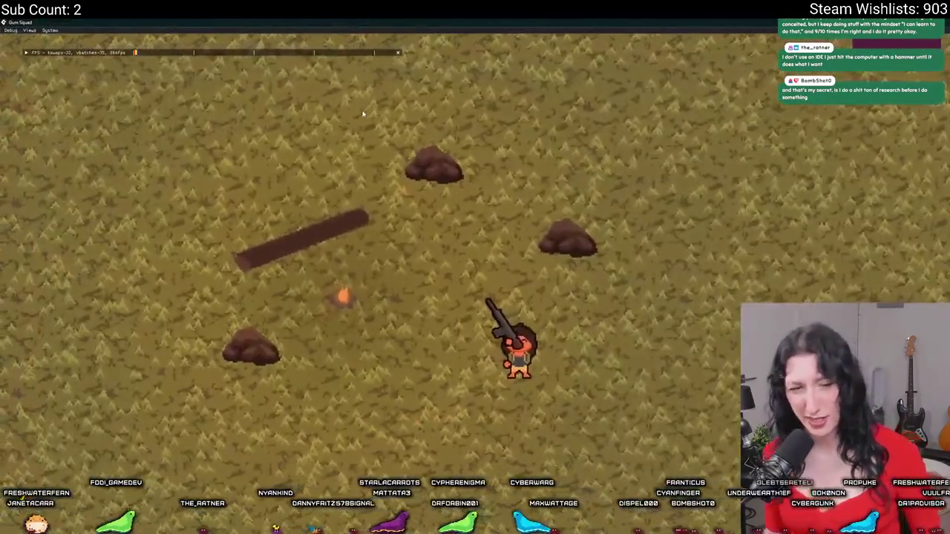
key(w)
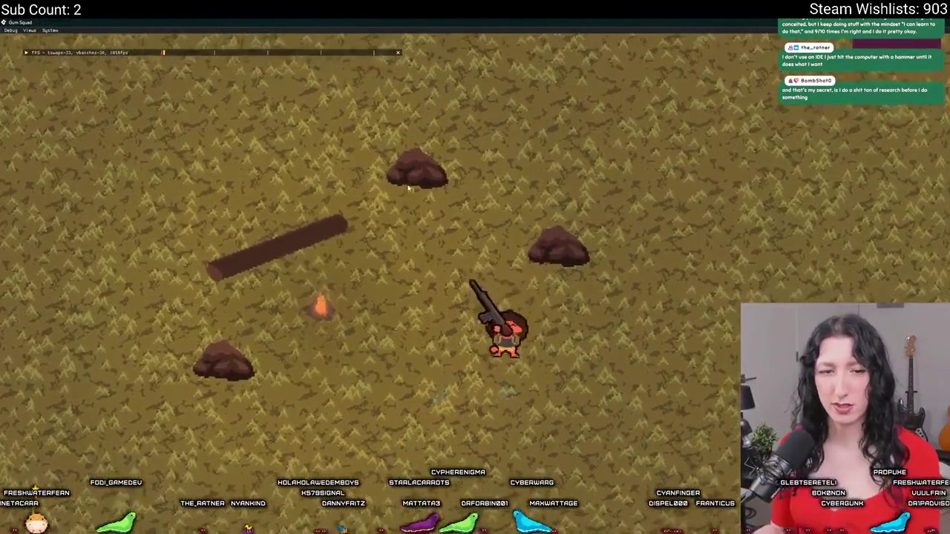
key(d)
key(w)
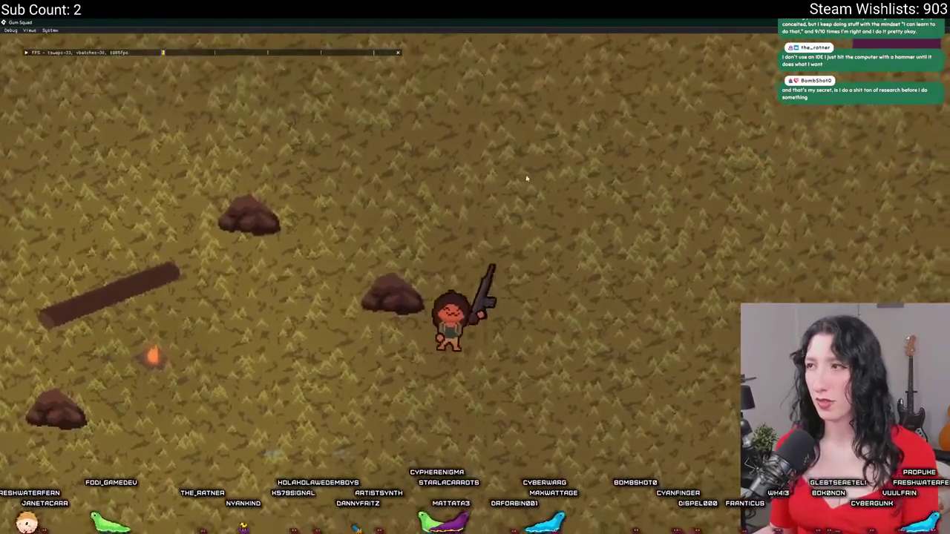
key(w)
key(i)
key(i)
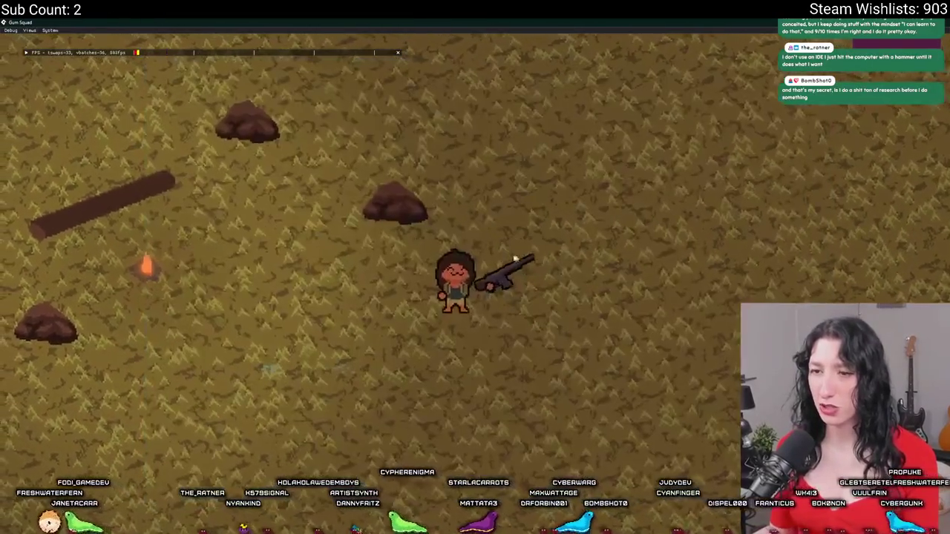
key(i)
key(i)
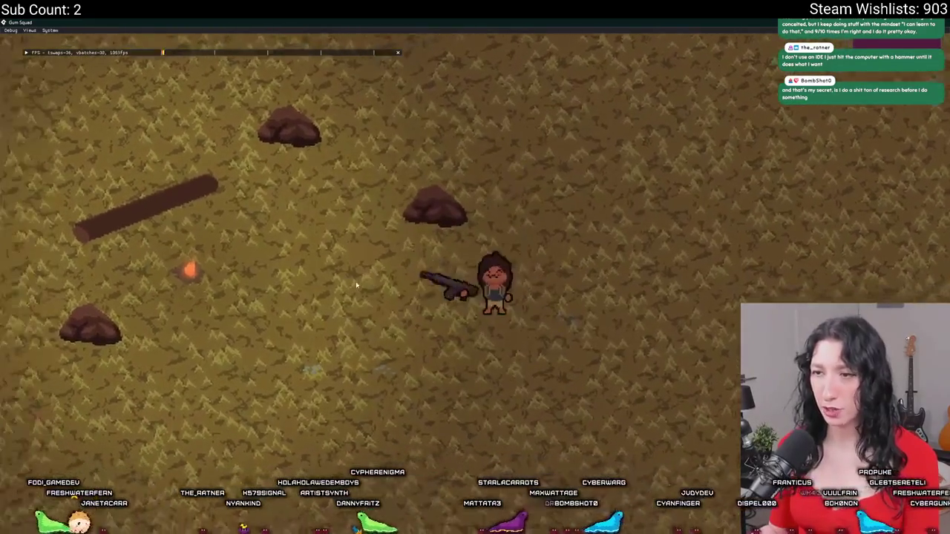
key(s)
key(a)
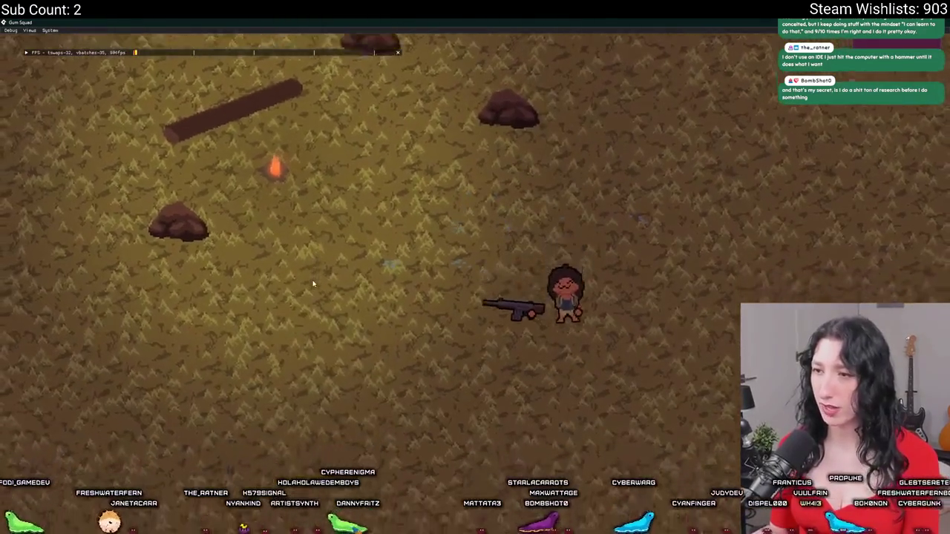
key(w)
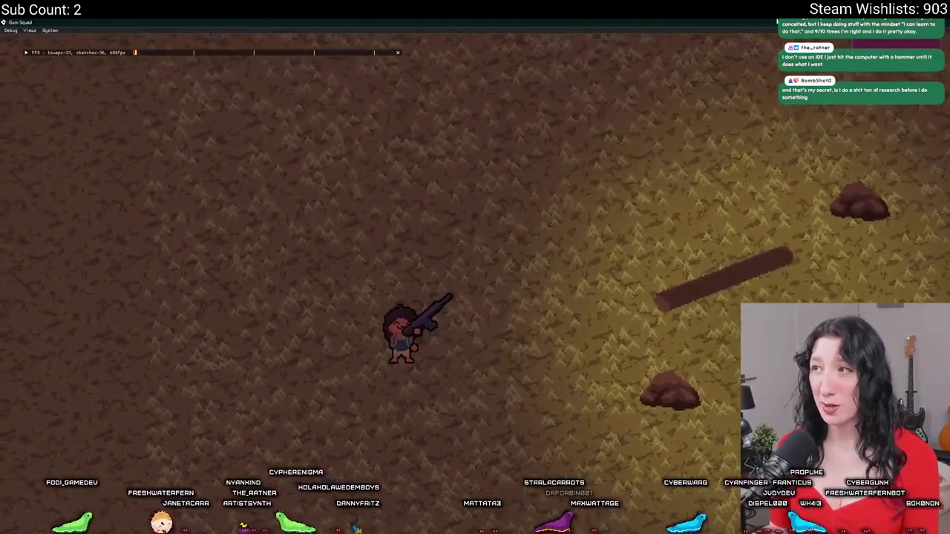
Take the game window out of fullscreen and back, and change the debug System > Scale.
mouse_move(742, 22)
mouse_down()
mouse_move(742, 50)
mouse_move(671, 100)
mouse_move(757, 21)
mouse_move(756, 86)
mouse_up()
double_click(582, 85)
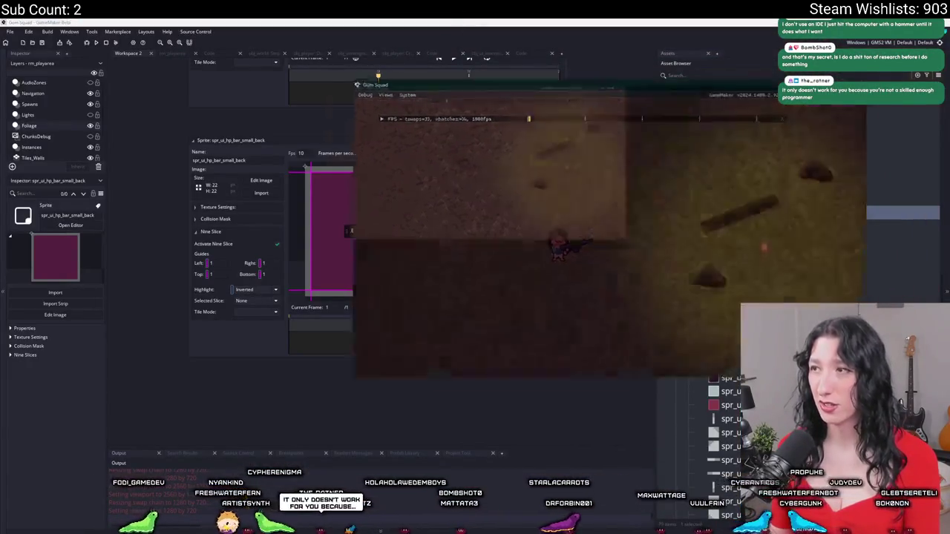
click(49, 31)
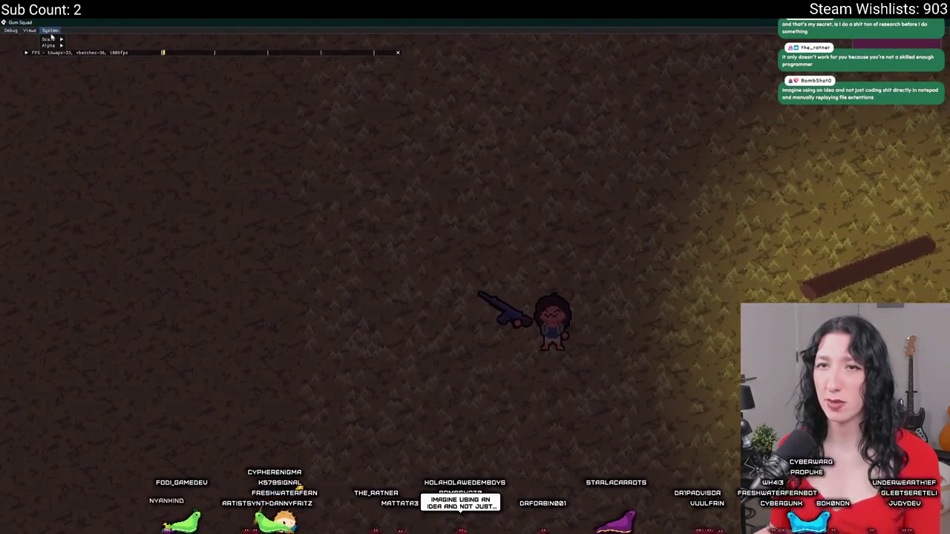
click(72, 42)
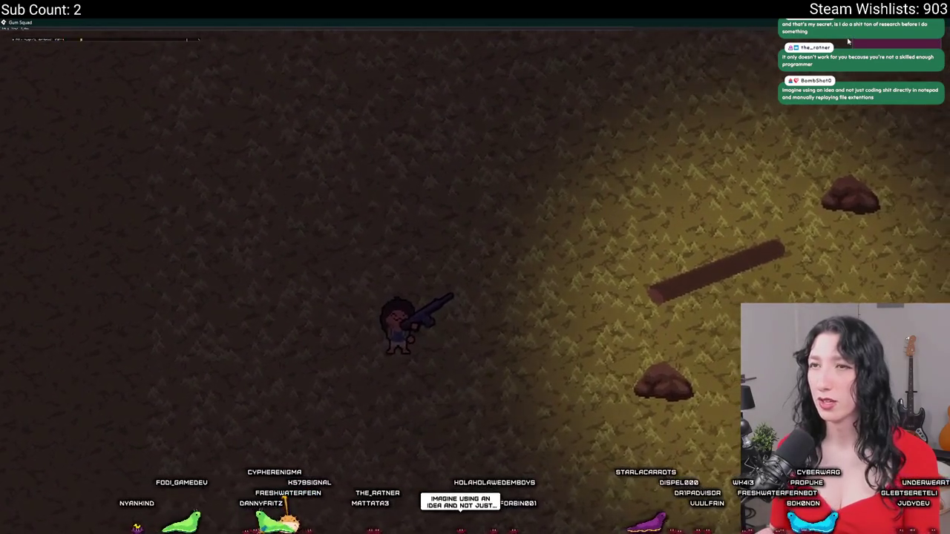
Walk the character around the field again, then stop the game with Escape.
key(s)
key(d)
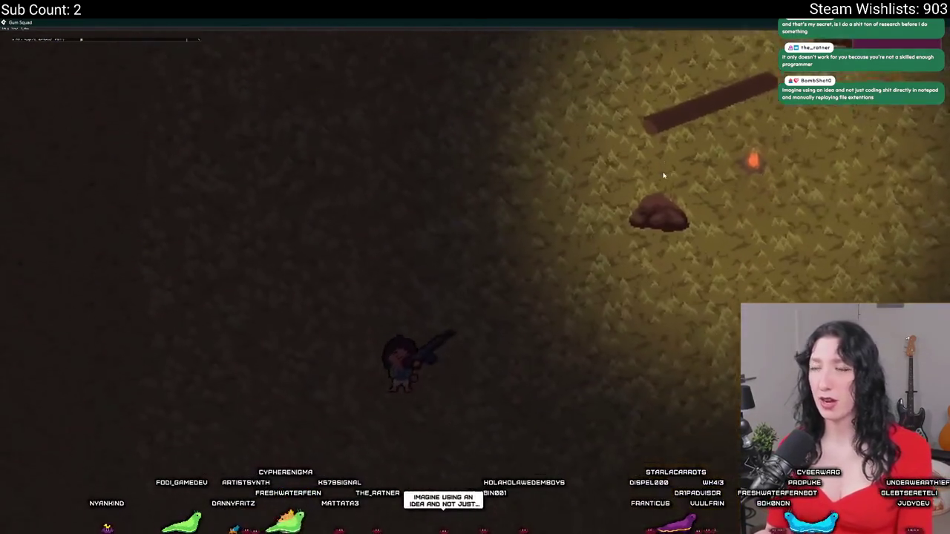
key(w)
key(s)
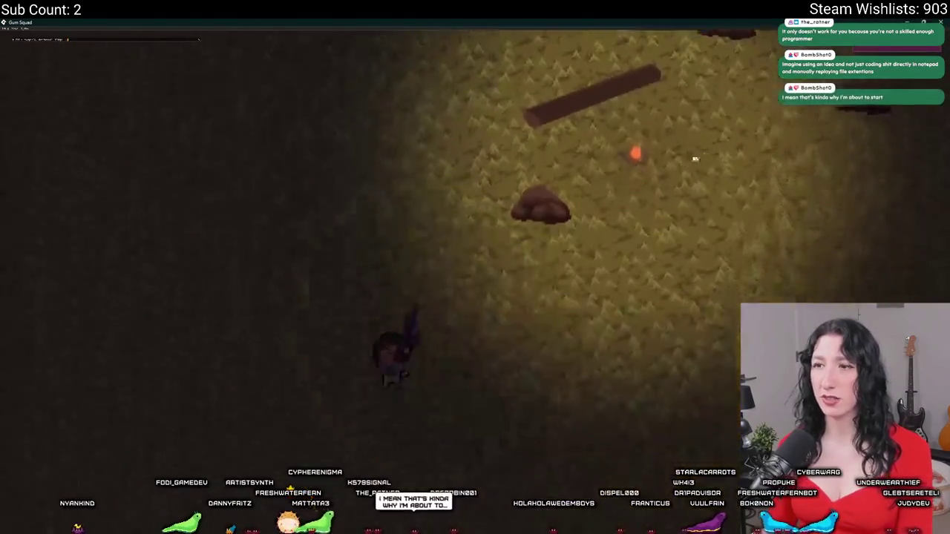
key(w)
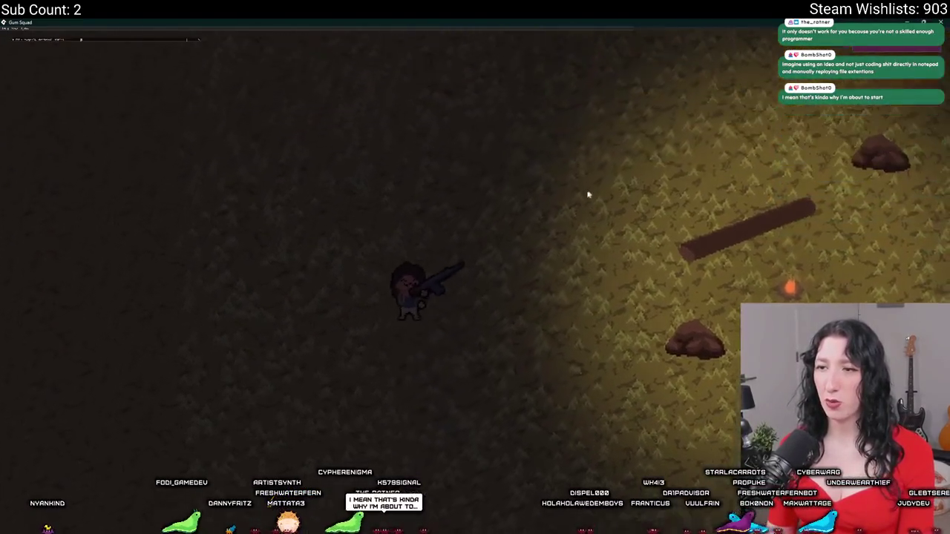
key(s)
key(d)
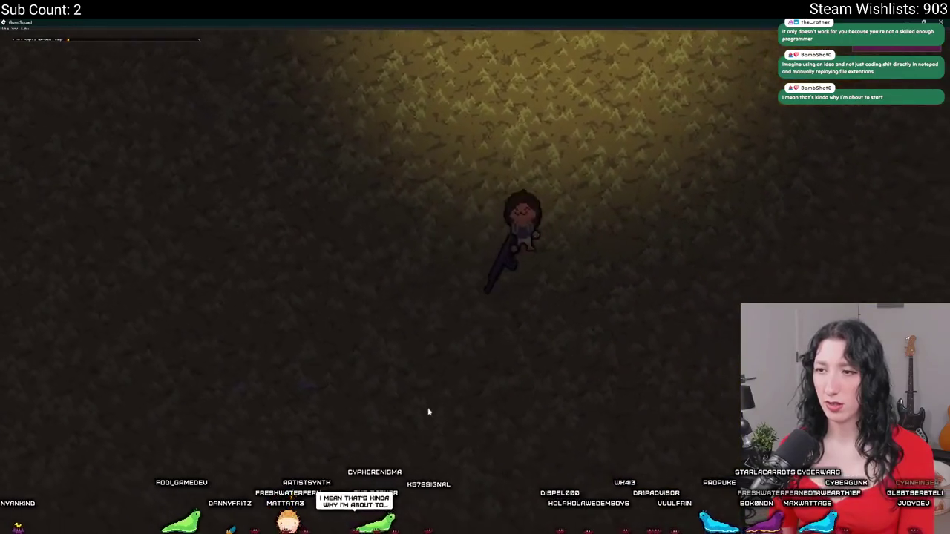
key(w)
key(a)
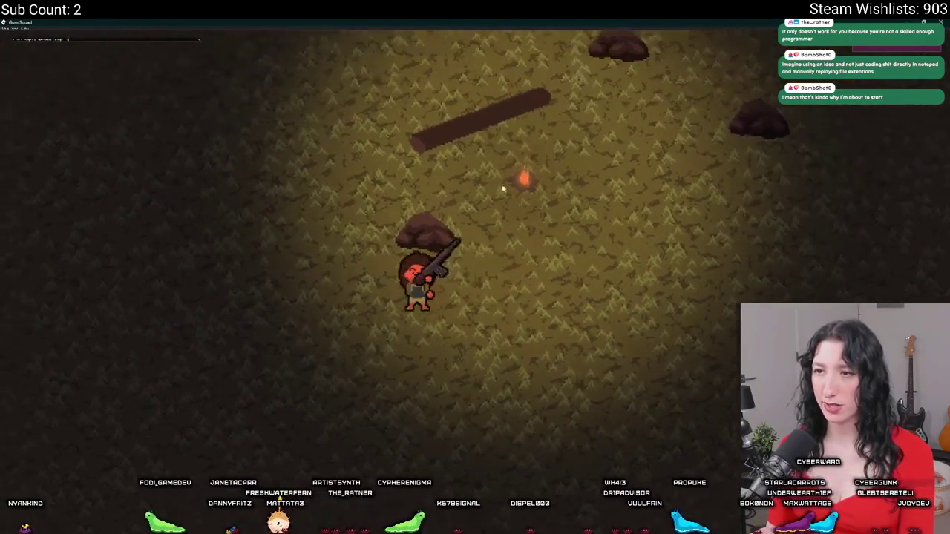
key(s)
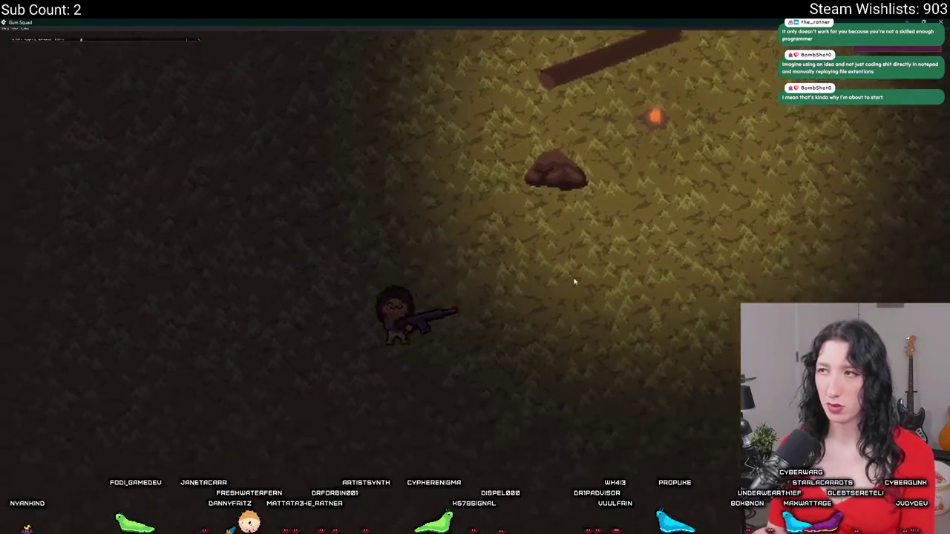
key(w)
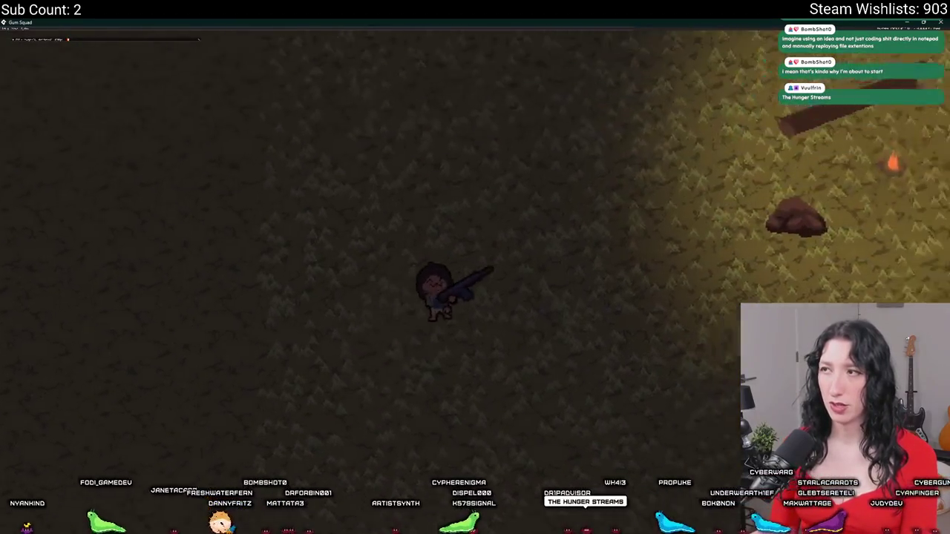
key(d)
key(Escape)
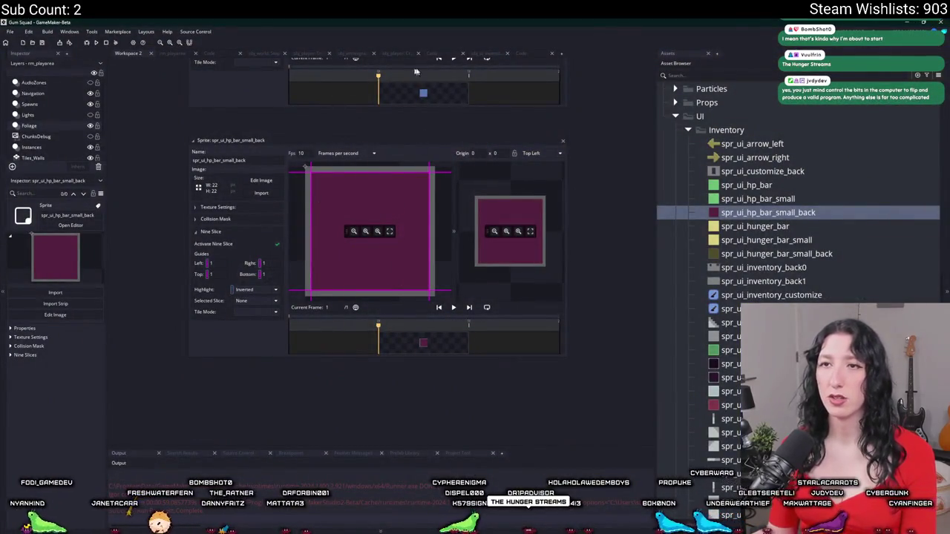
From the ui_script_default code, open the spr_ui_hp_bar_small_back sprite.
click(524, 56)
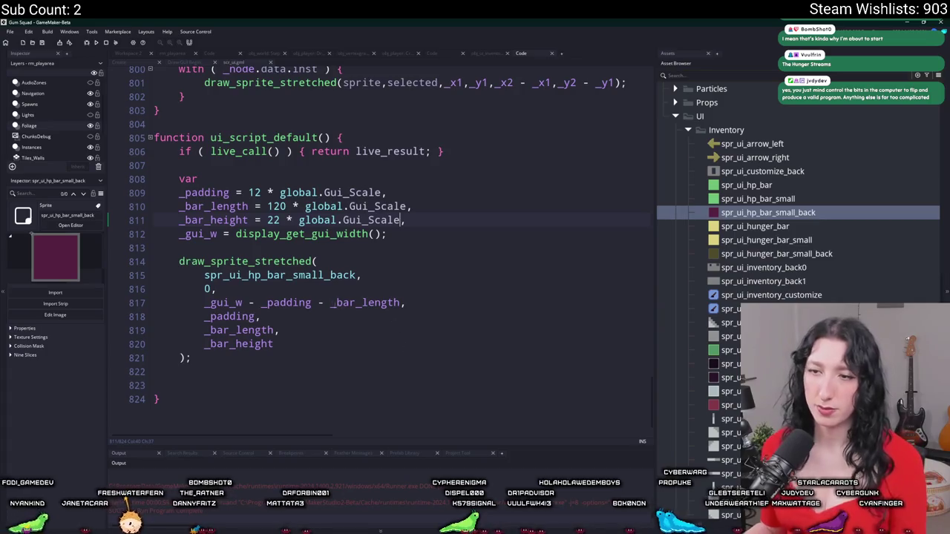
double_click(321, 276)
double_click(231, 212)
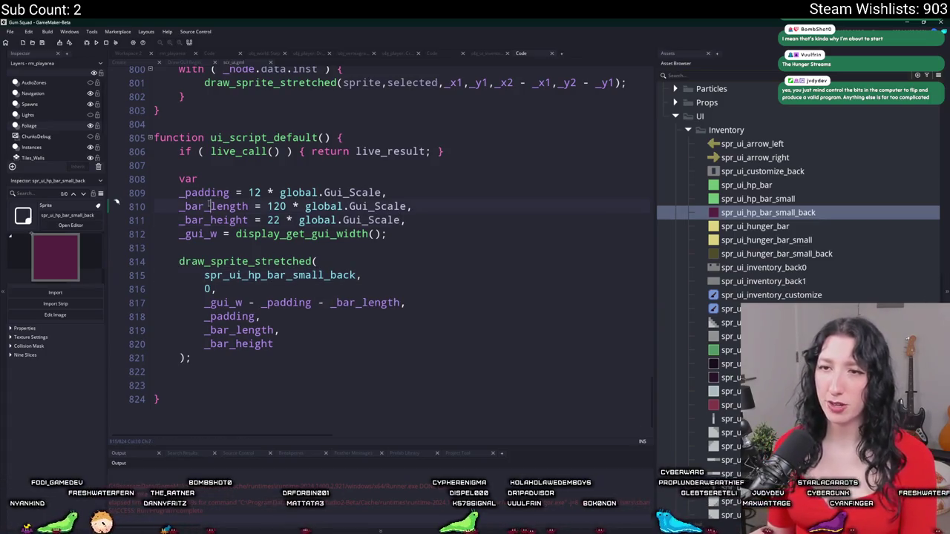
double_click(281, 276)
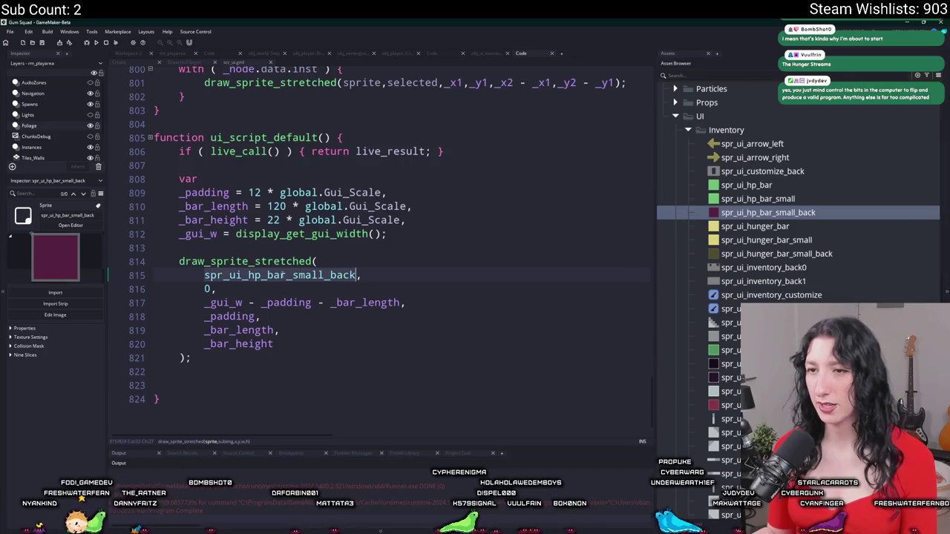
middle_click(282, 276)
Resize the canvas of all frames to 120 pixels wide, keeping the purple square centred.
click(260, 181)
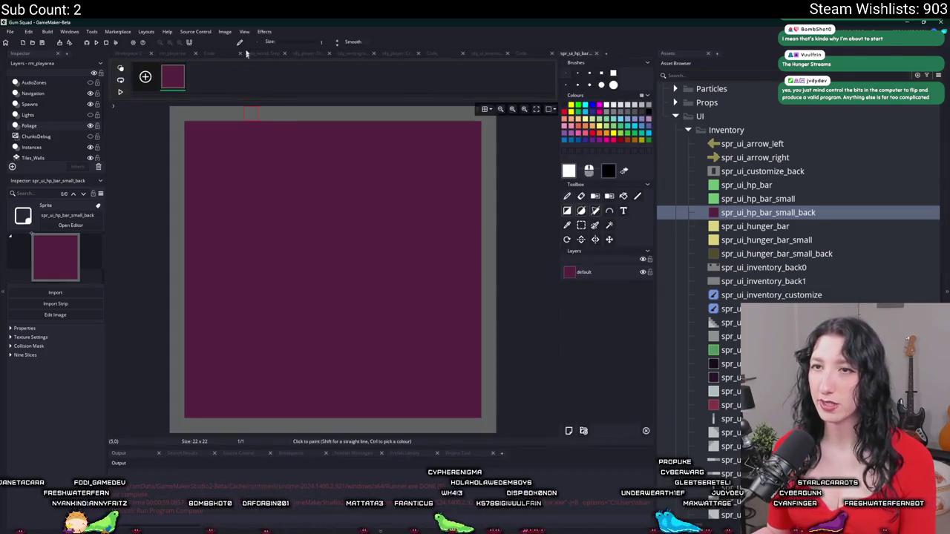
click(224, 31)
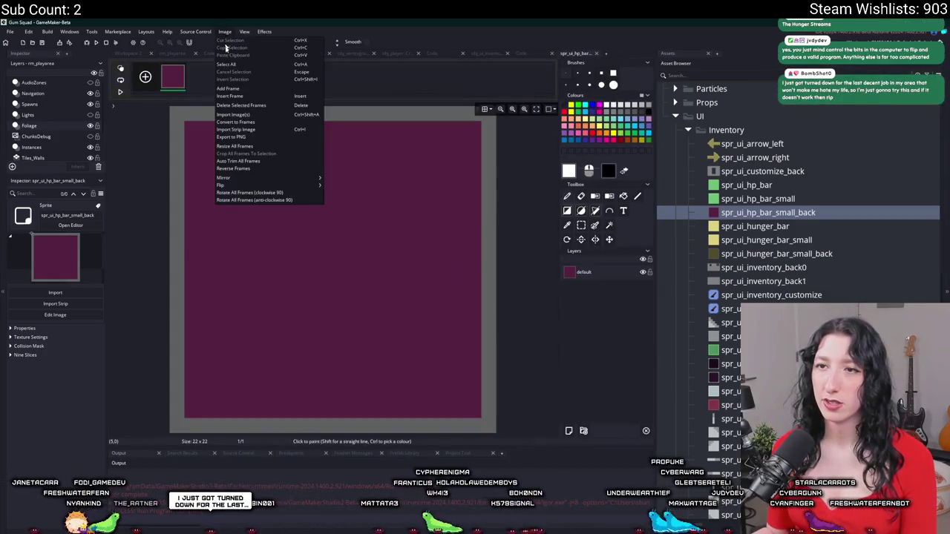
click(234, 147)
click(121, 103)
text(120)
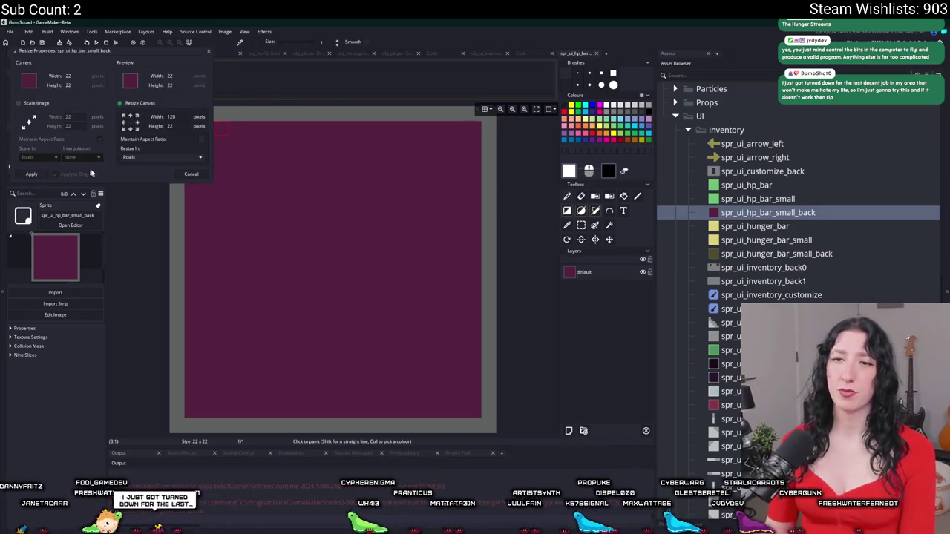
key(Return)
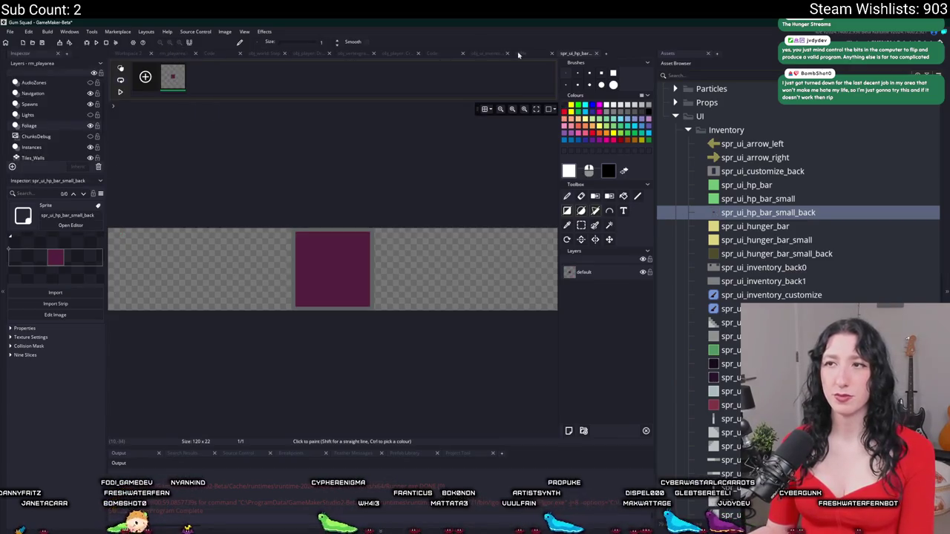
Cycle through the open code tabs and return to the bar back sprite's image.
click(497, 55)
click(521, 54)
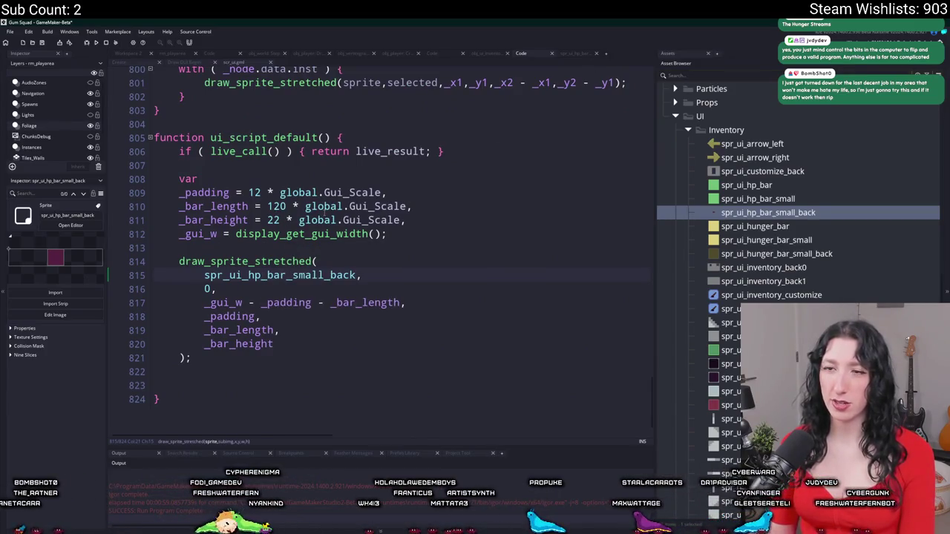
click(554, 49)
click(569, 52)
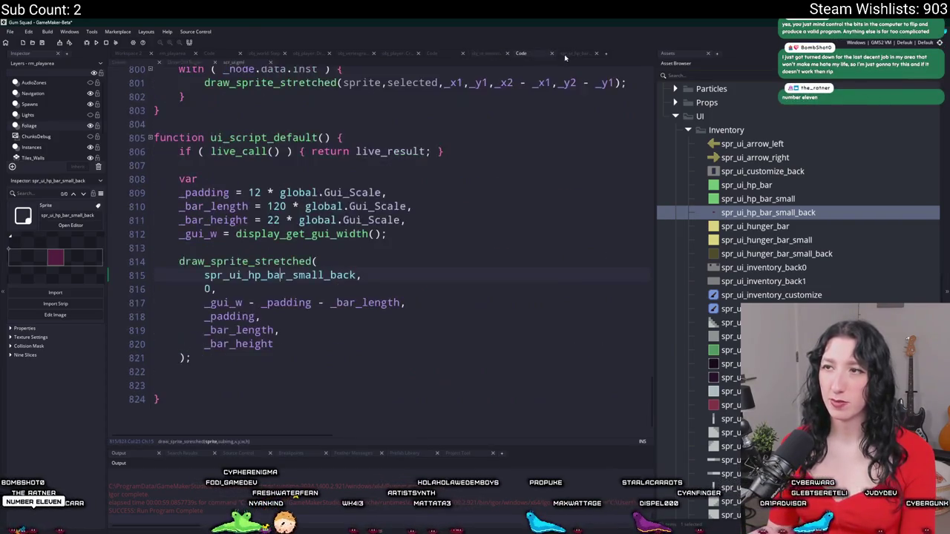
Select a sliver of the purple block and move it to the canvas's right edge.
click(581, 225)
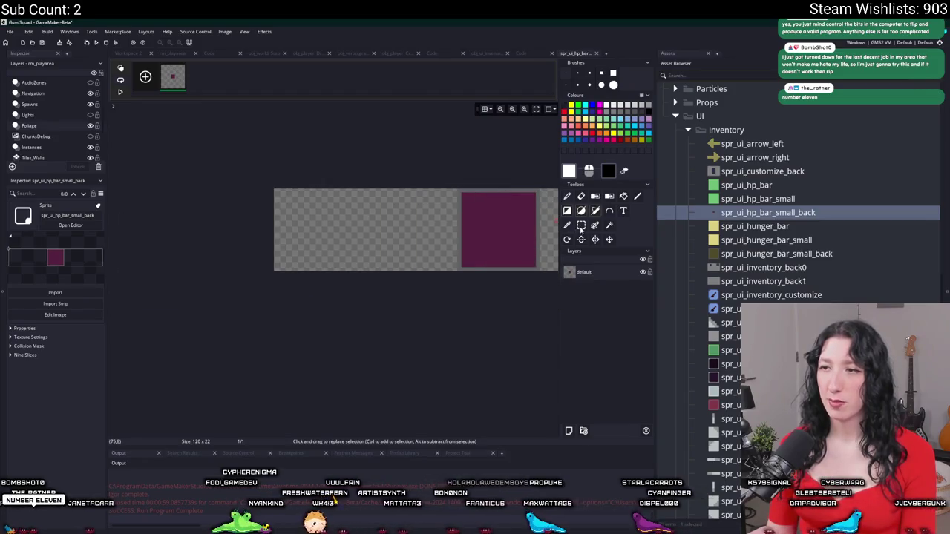
mouse_move(456, 186)
mouse_down()
mouse_move(464, 271)
mouse_move(456, 284)
mouse_move(282, 335)
mouse_up()
scroll(473, 266, up, 2)
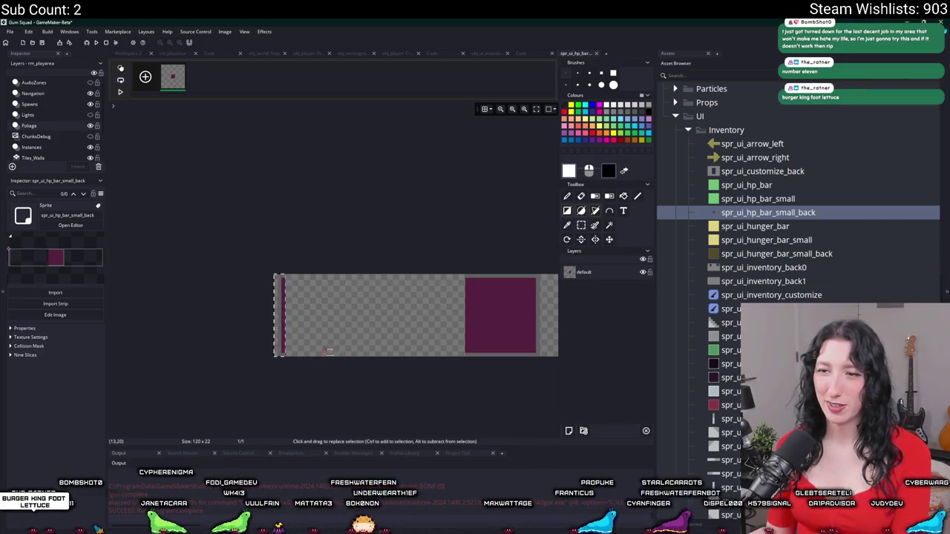
key(ctrl+0)
drag(399, 213, 427, 264)
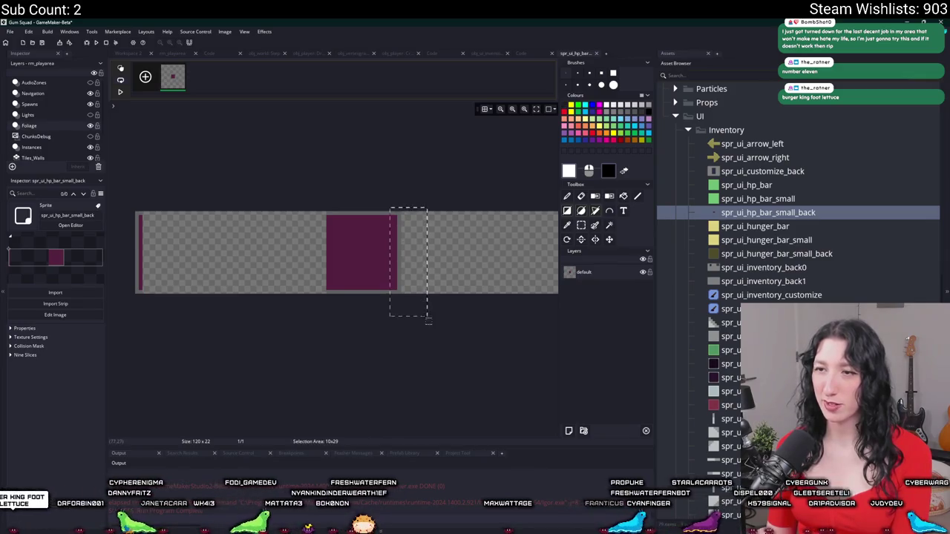
scroll(428, 264, down, 1)
drag(312, 245, 368, 245)
key(Right)
key(Right)
key(Right)
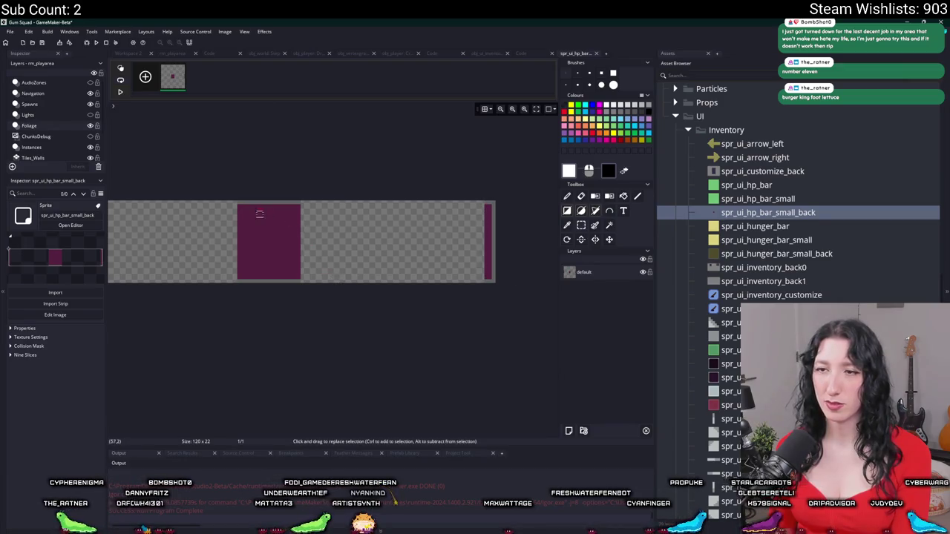
Eyedrop the purple and fill the whole 120x22 bar with filled rectangles.
click(569, 226)
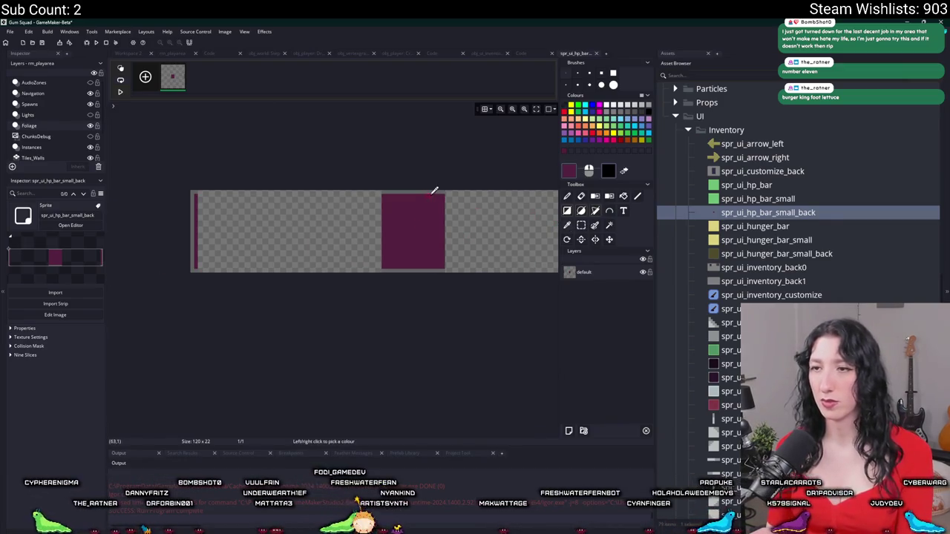
scroll(436, 188, up, 1)
click(567, 211)
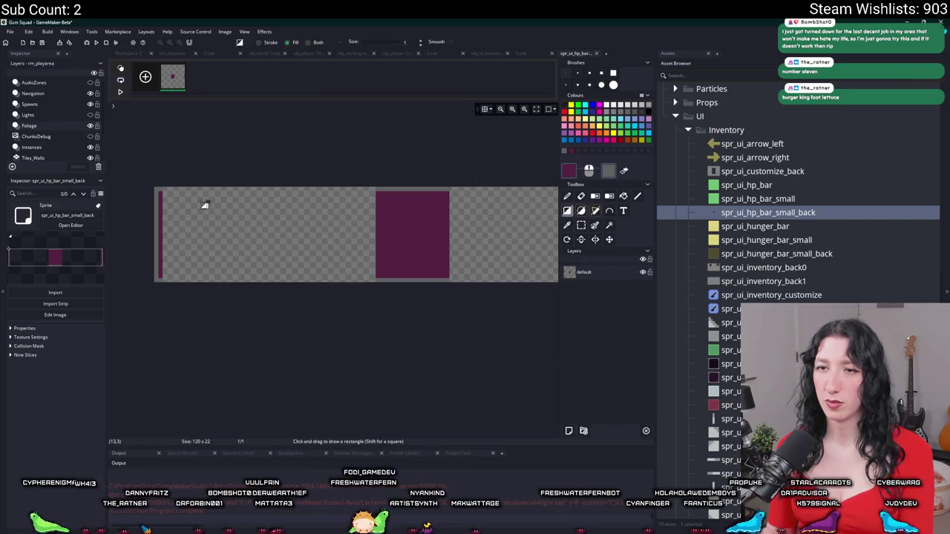
drag(170, 198, 549, 279)
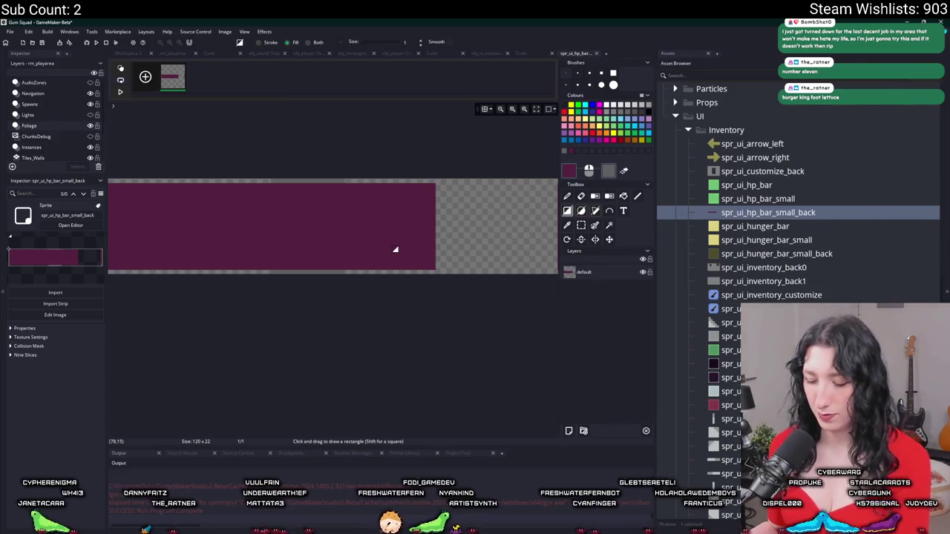
key(F12)
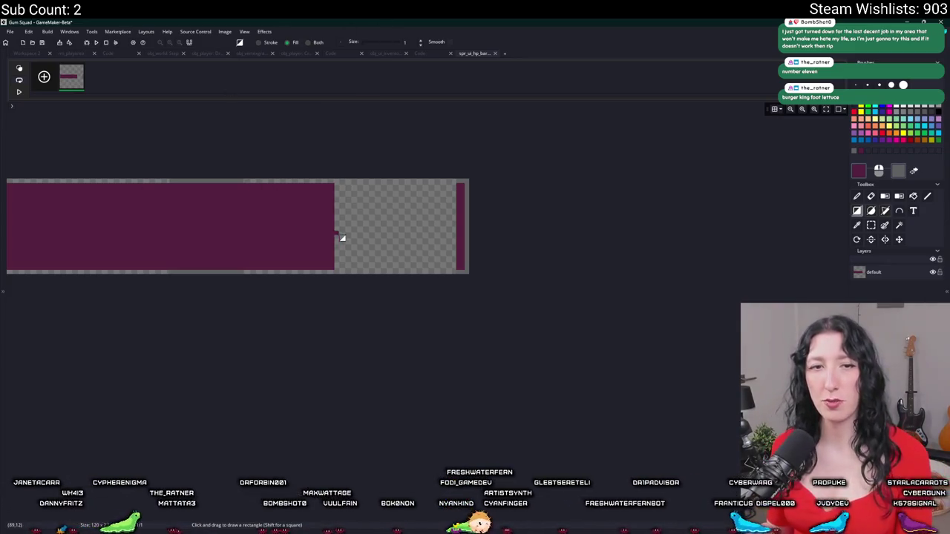
scroll(343, 236, up, 2)
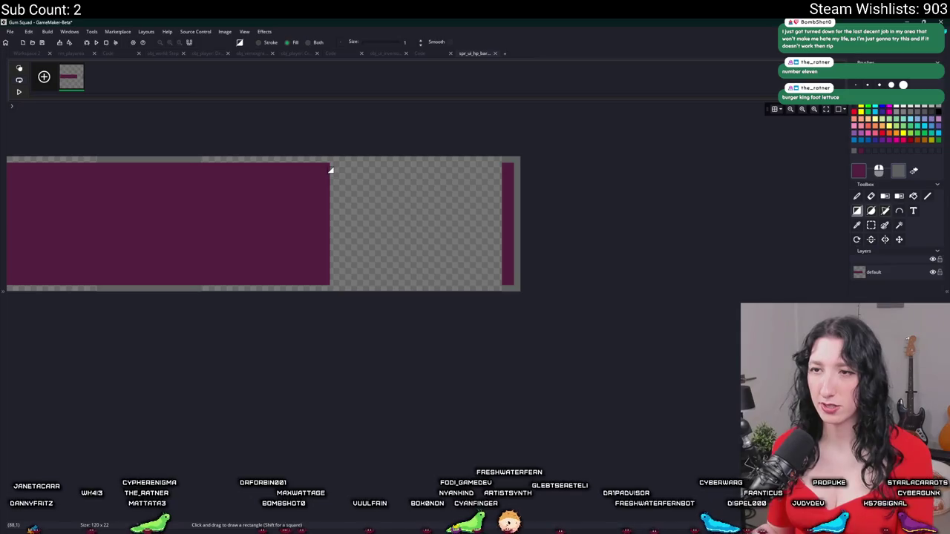
drag(329, 164, 507, 287)
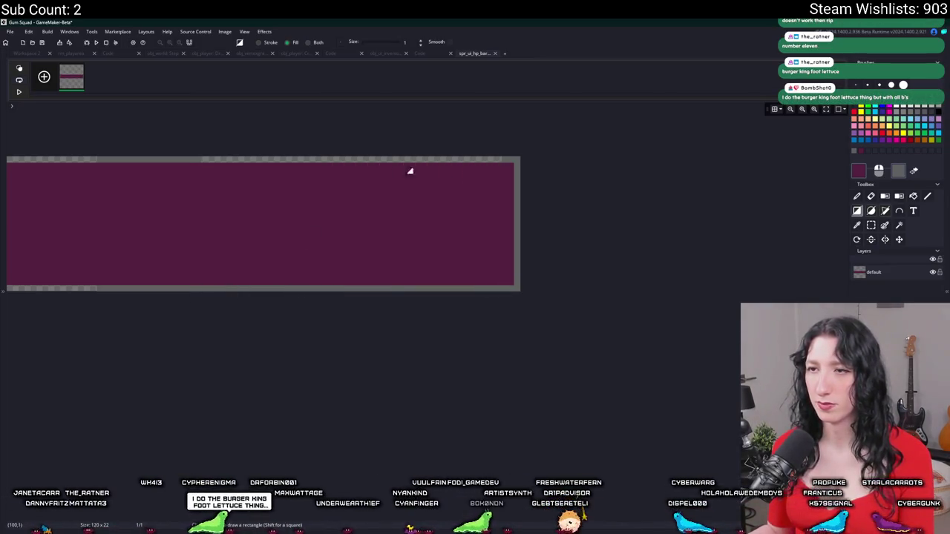
drag(147, 194, 464, 206)
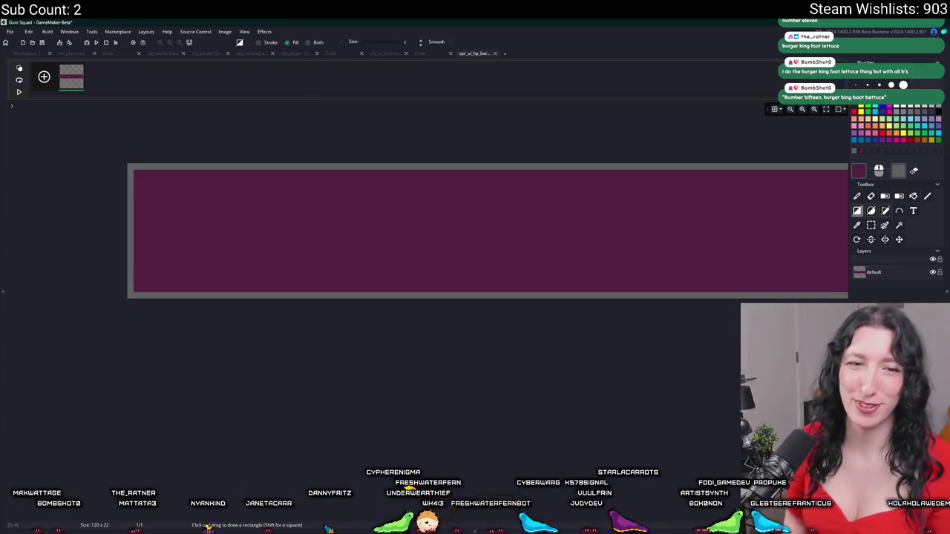
scroll(361, 395, down, 1)
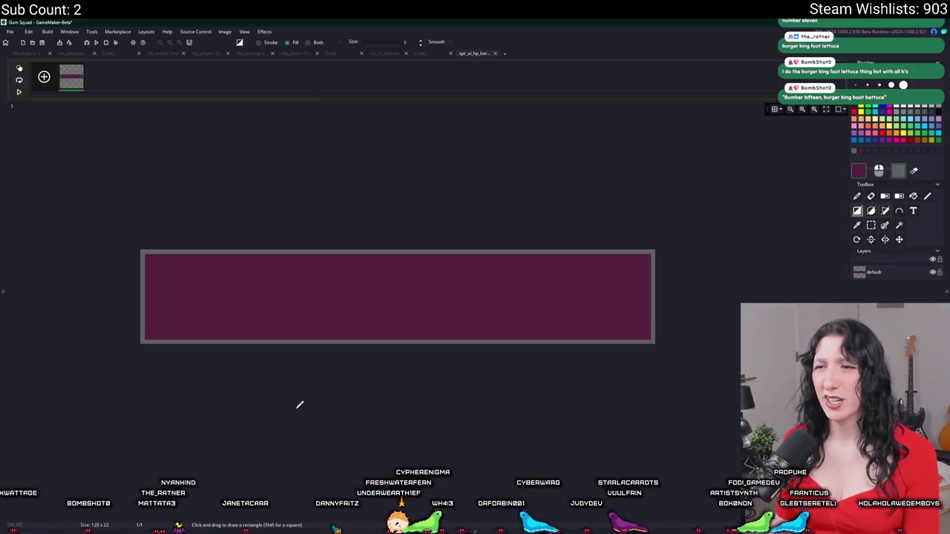
scroll(300, 404, down, 2)
Close the spr_ui_hp_bar_small_back editor tab with a middle-click.
middle_click(460, 54)
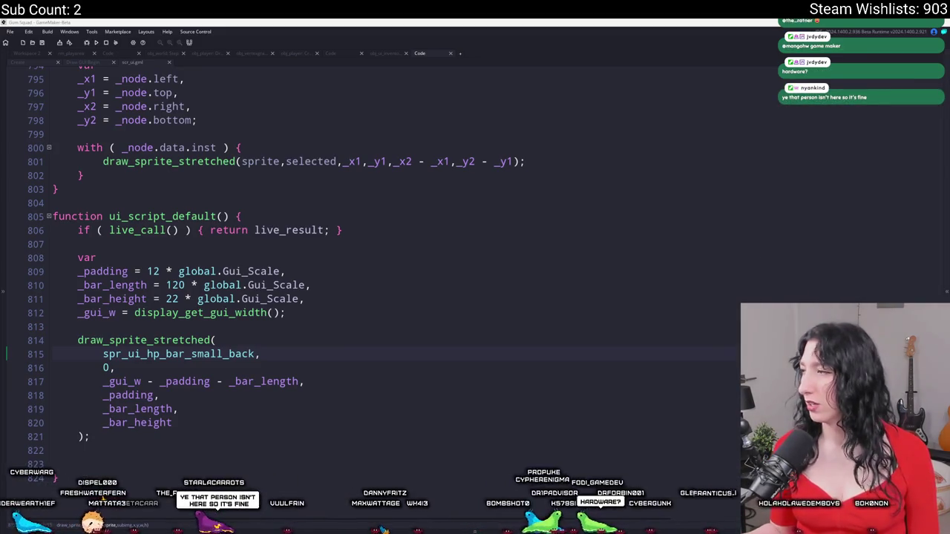
In the browser, zoom into the plant-and-watering-can artwork, then fit it to the window.
key(alt+Tab)
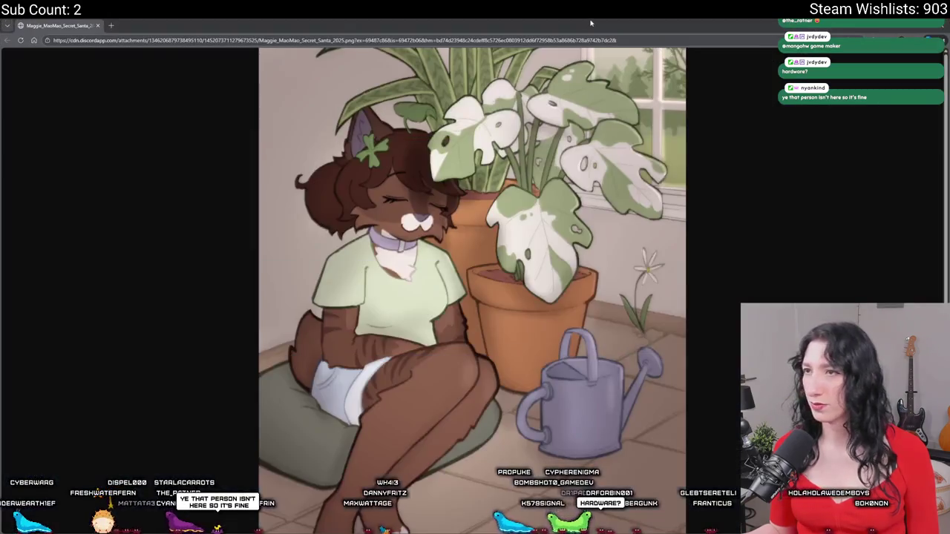
click(509, 200)
scroll(509, 200, down, 5)
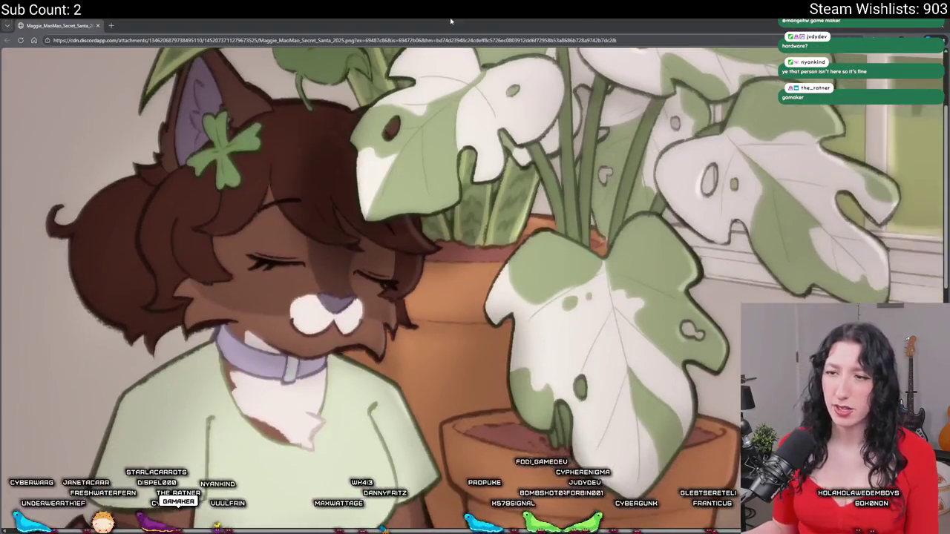
scroll(534, 322, down, 3)
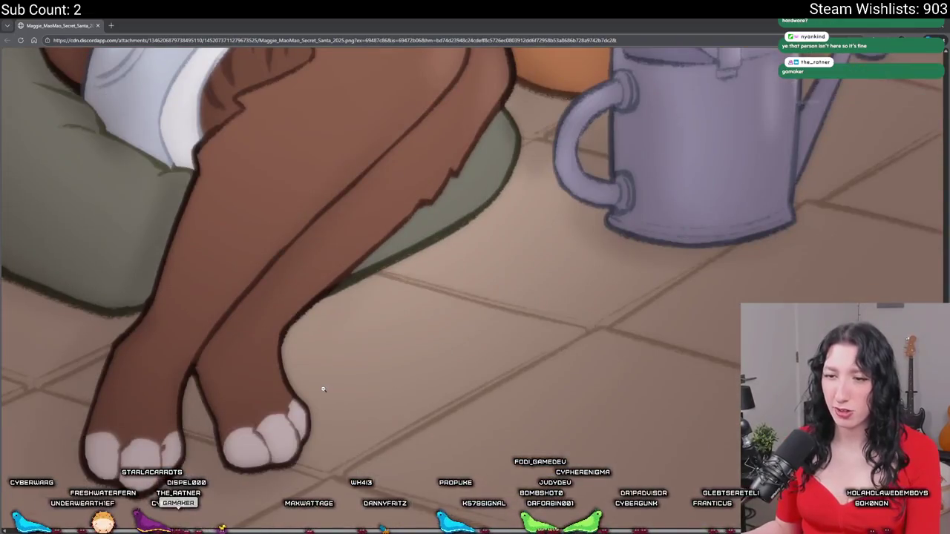
scroll(483, 303, up, 8)
scroll(483, 303, up, 3)
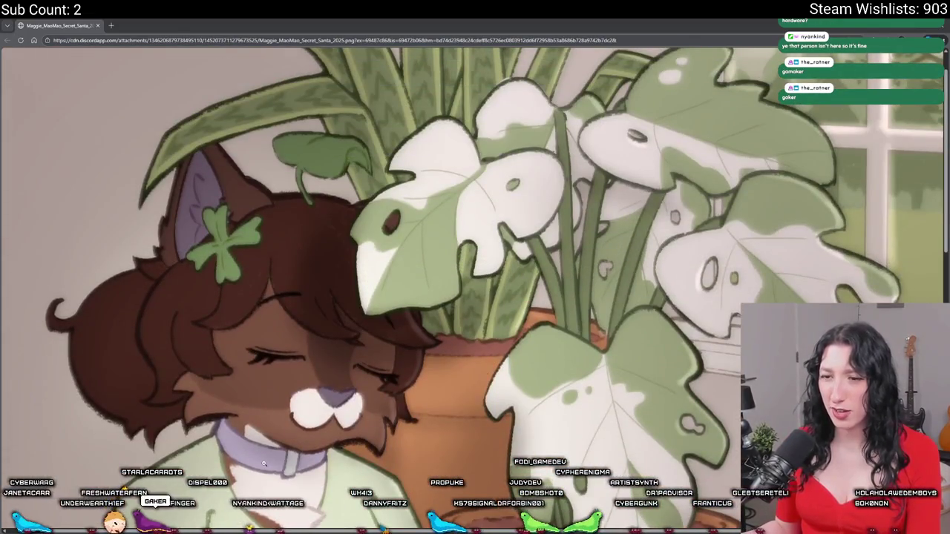
scroll(530, 233, down, 4)
click(530, 234)
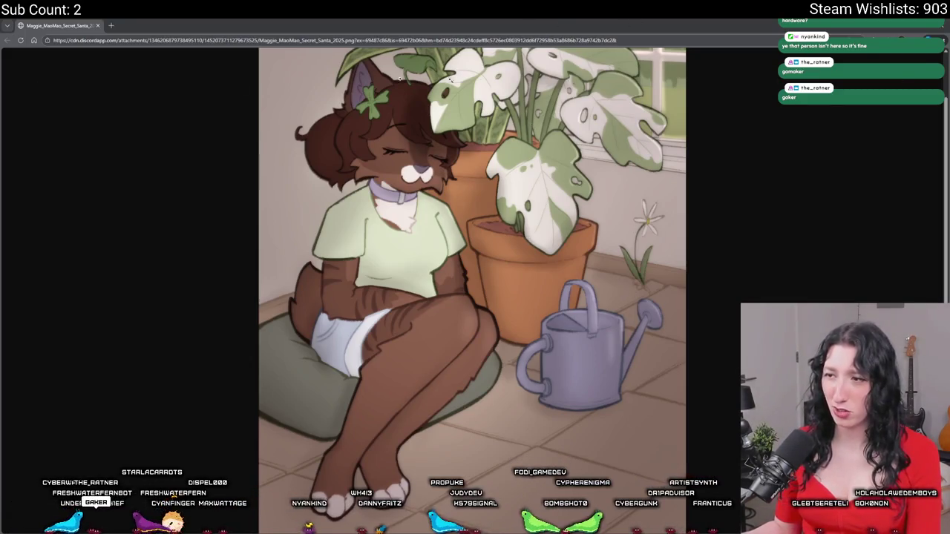
Toggle the artwork between full size and fit-to-window again, then return to GameMaker.
click(526, 175)
scroll(512, 133, up, 2)
click(527, 252)
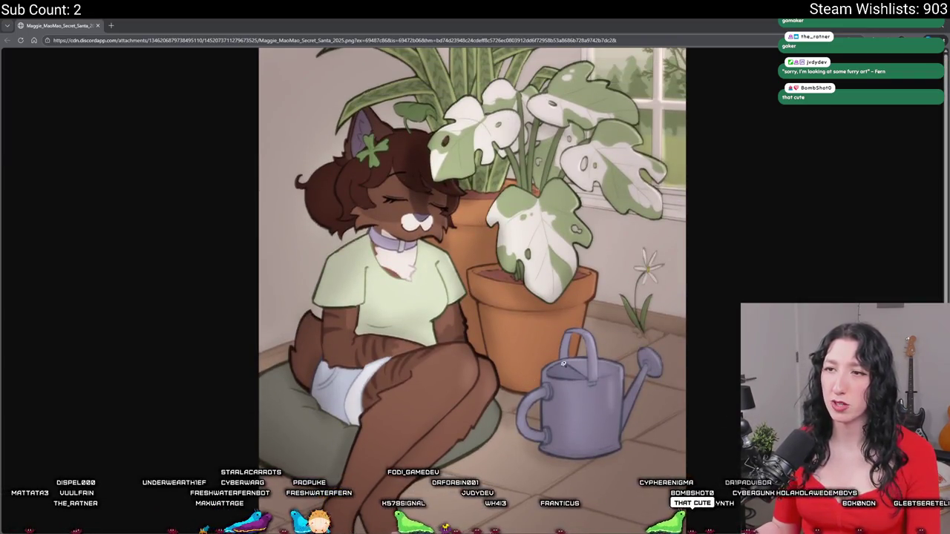
click(377, 136)
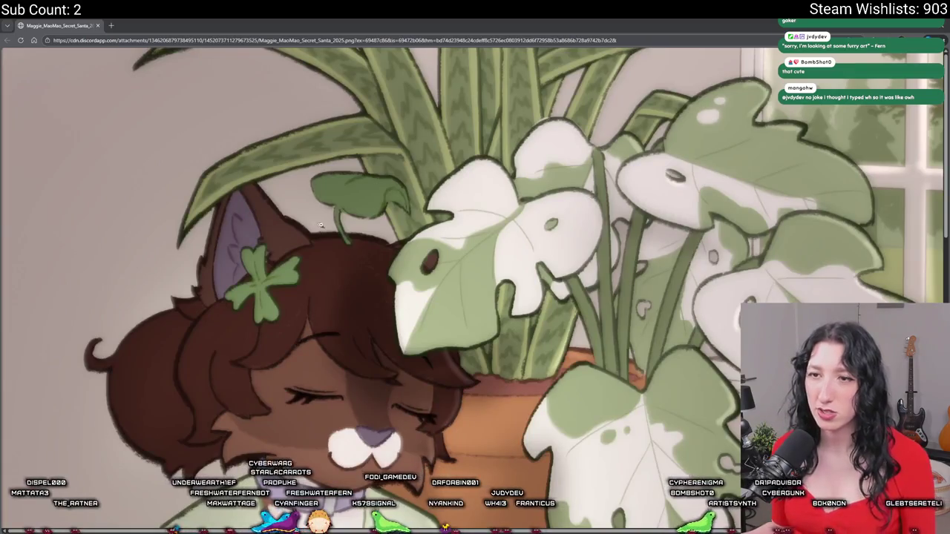
scroll(548, 119, down, 6)
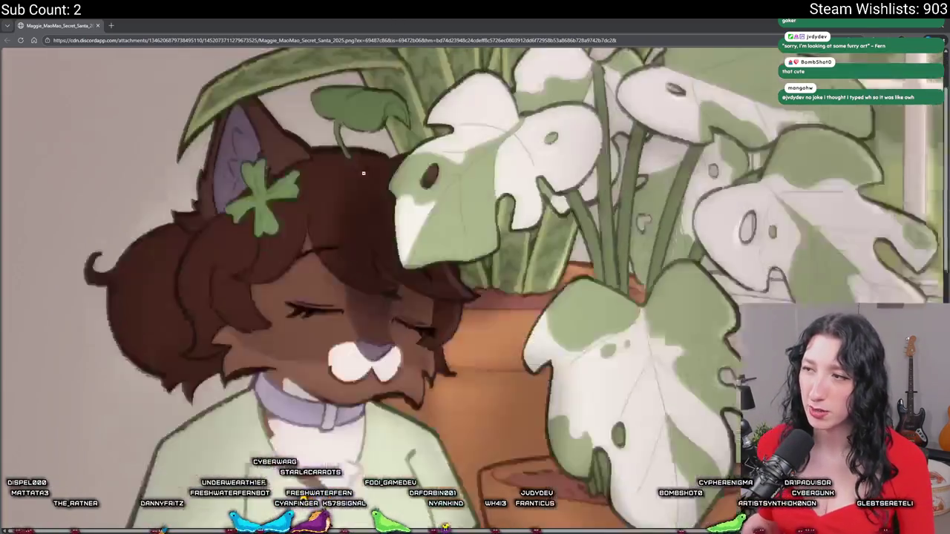
scroll(549, 118, down, 6)
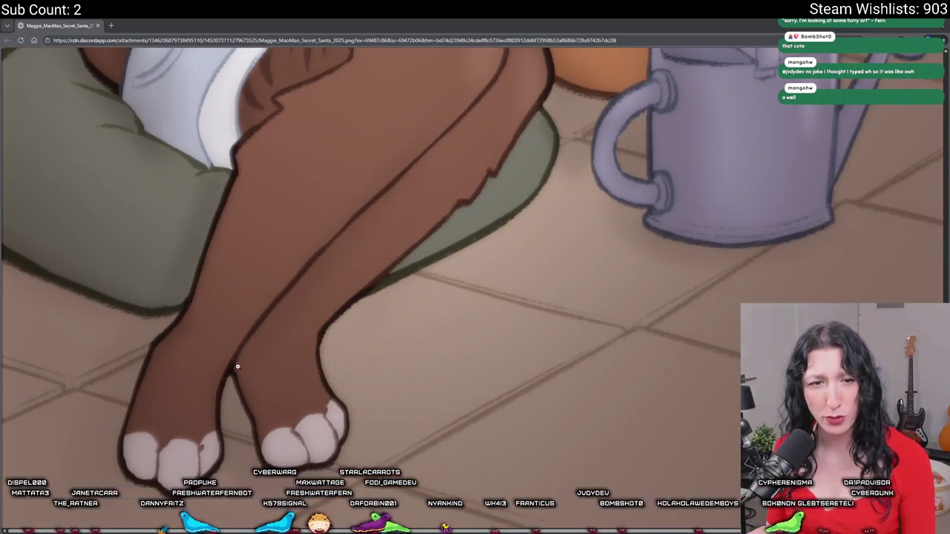
click(495, 339)
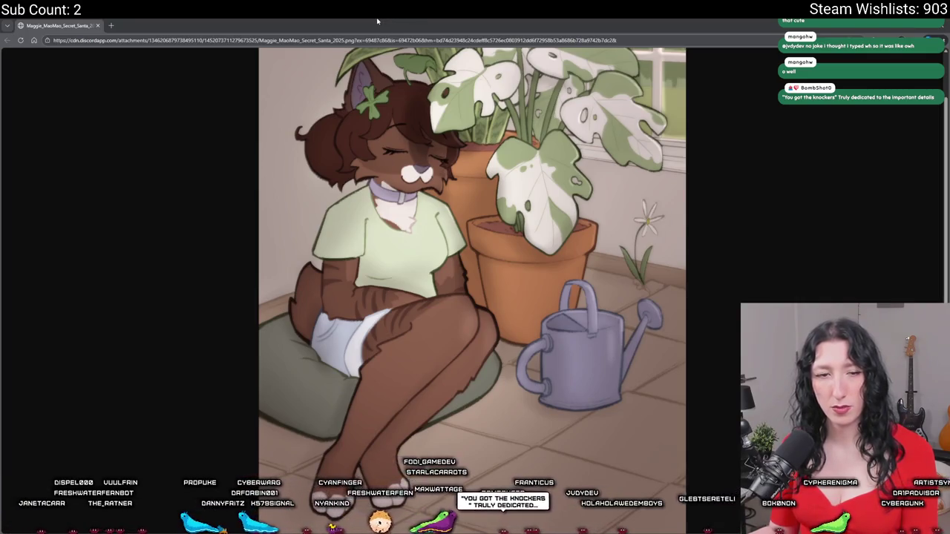
key(alt+Tab)
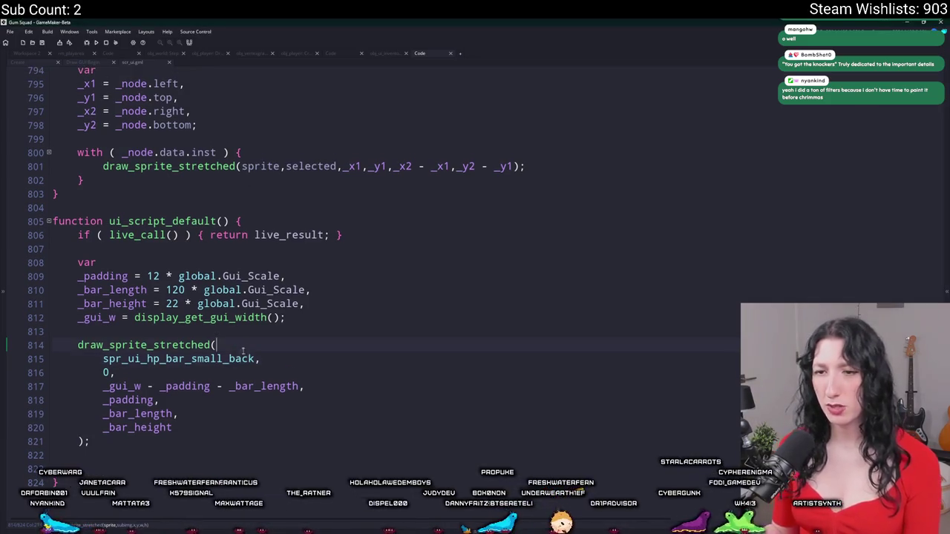
Locate the hp bar back sprite in the Asset Browser and open spr_ui_hunger_bar_small_back.
click(210, 358)
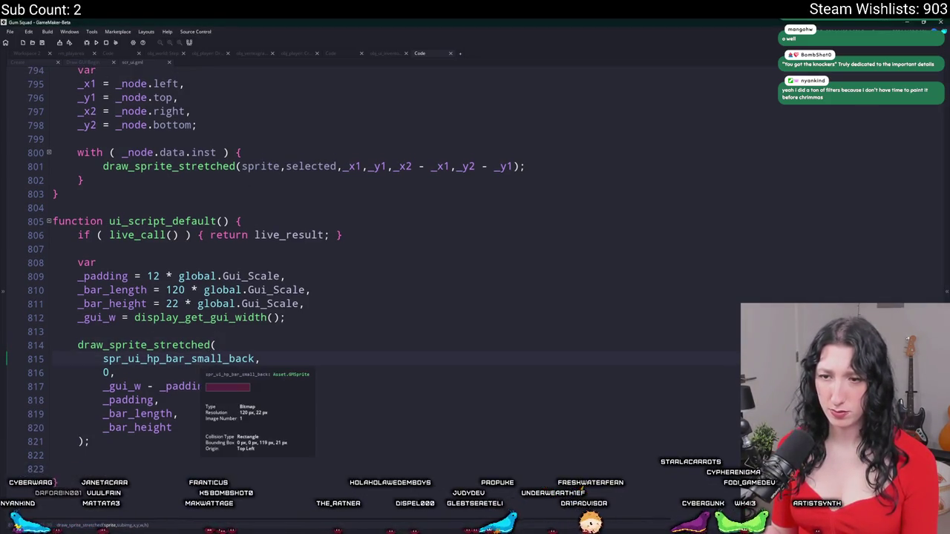
click(946, 177)
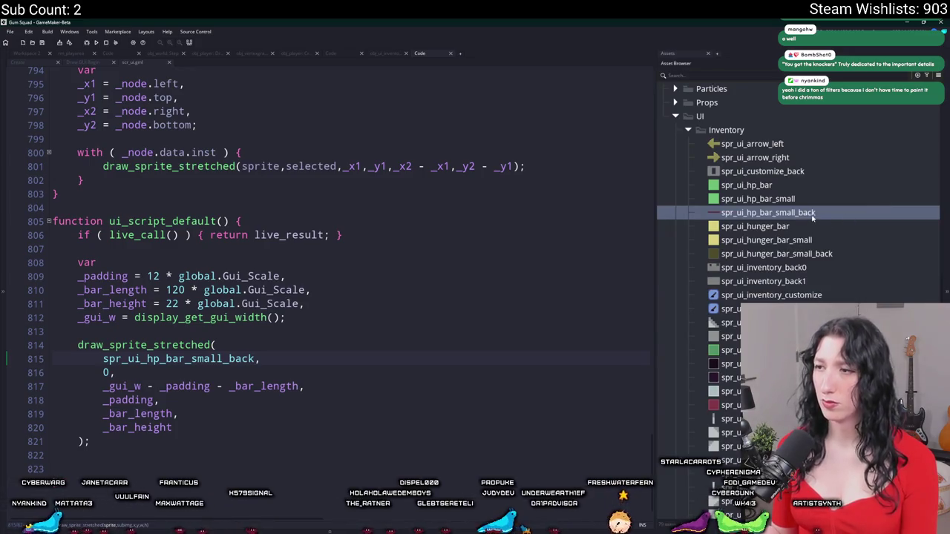
click(761, 254)
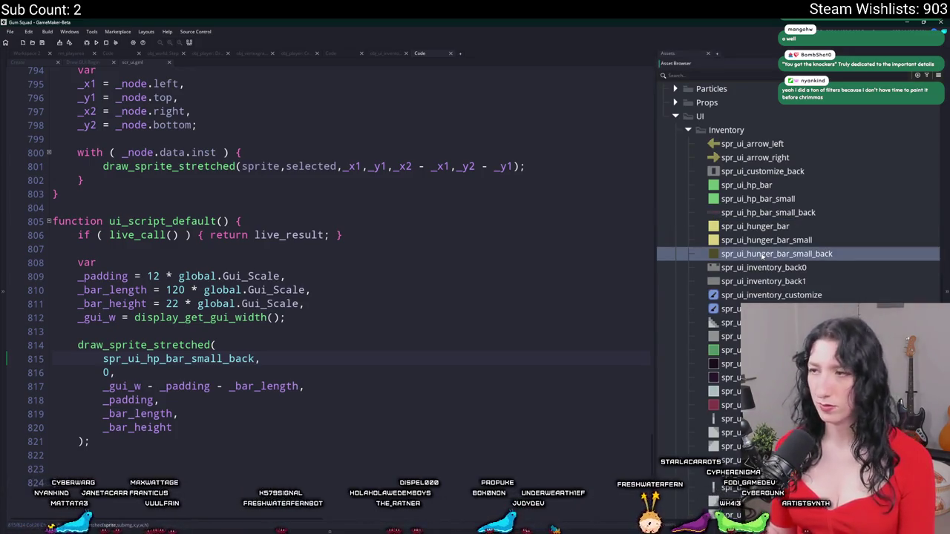
double_click(761, 255)
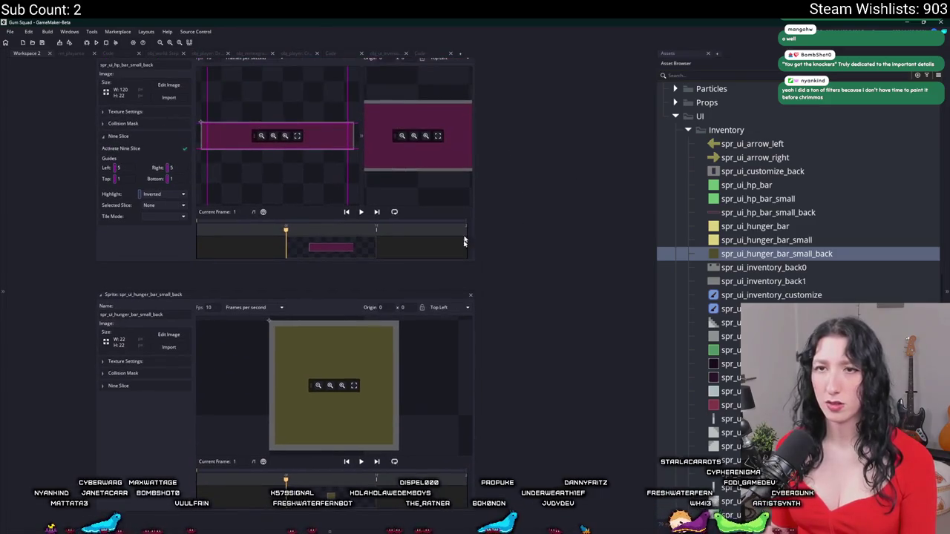
Resize all frames of spr_ui_hunger_bar_small_back to 120 pixels wide.
click(147, 135)
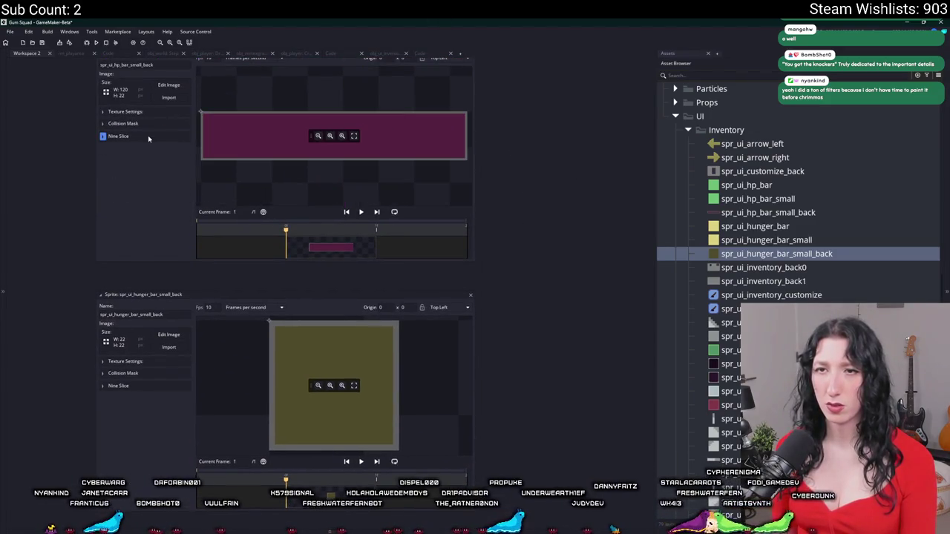
click(166, 336)
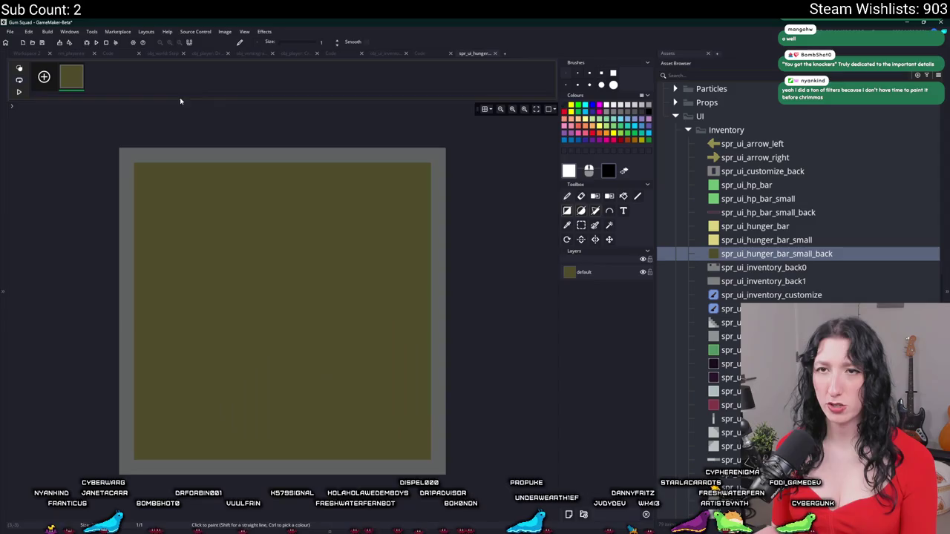
click(224, 32)
click(231, 146)
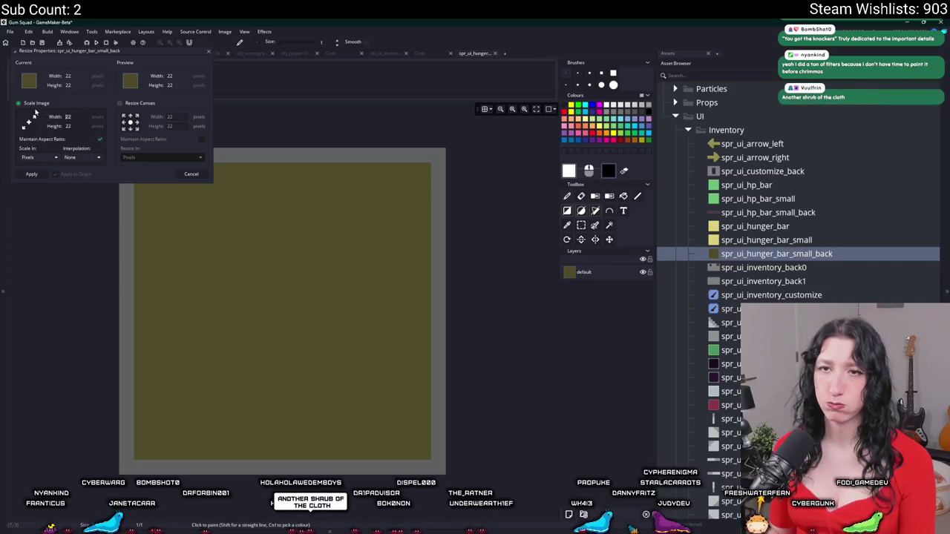
double_click(70, 117)
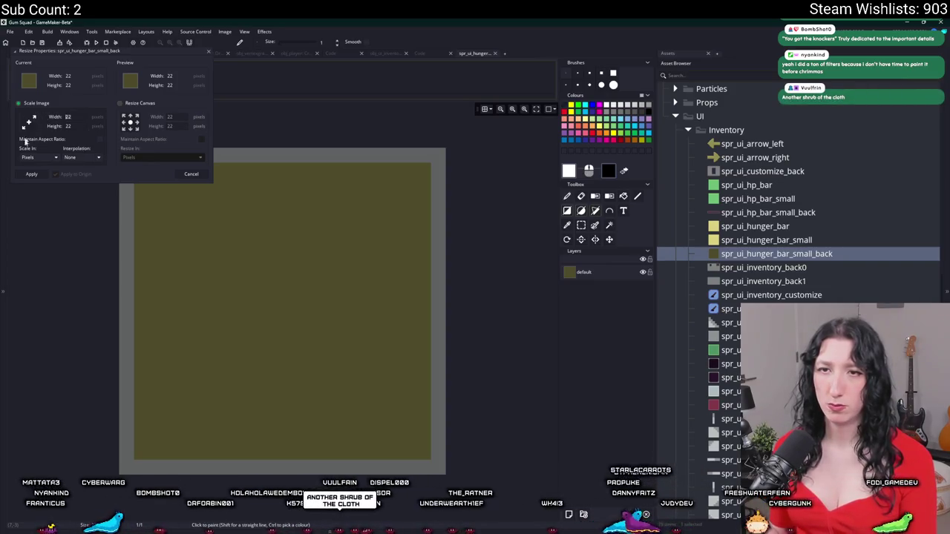
text(120)
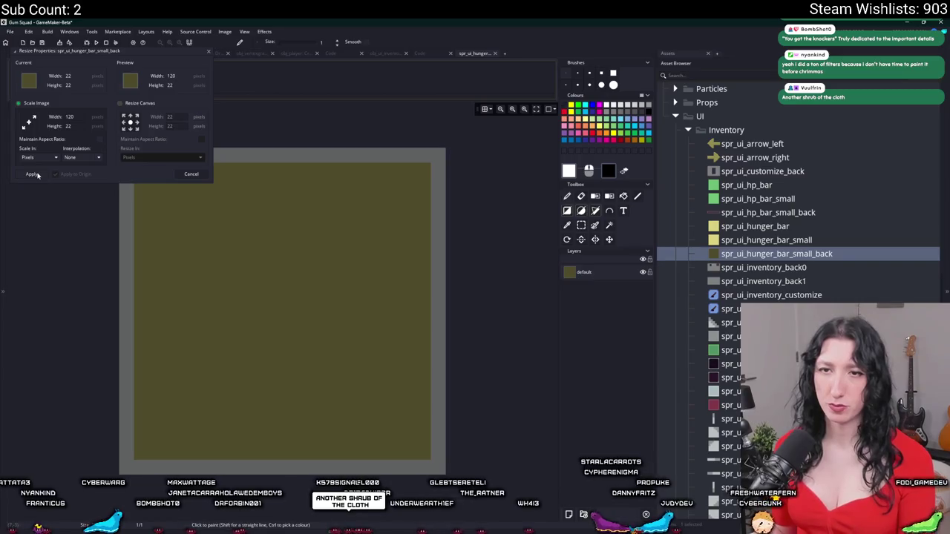
click(33, 174)
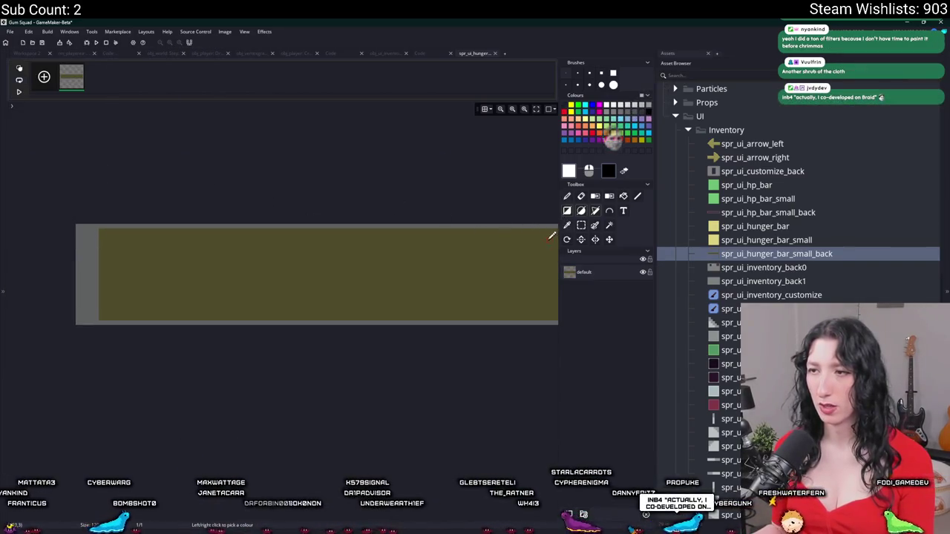
Eyedrop the olive colour, fill both edge strips with filled rectangles, and close the editor.
click(526, 245)
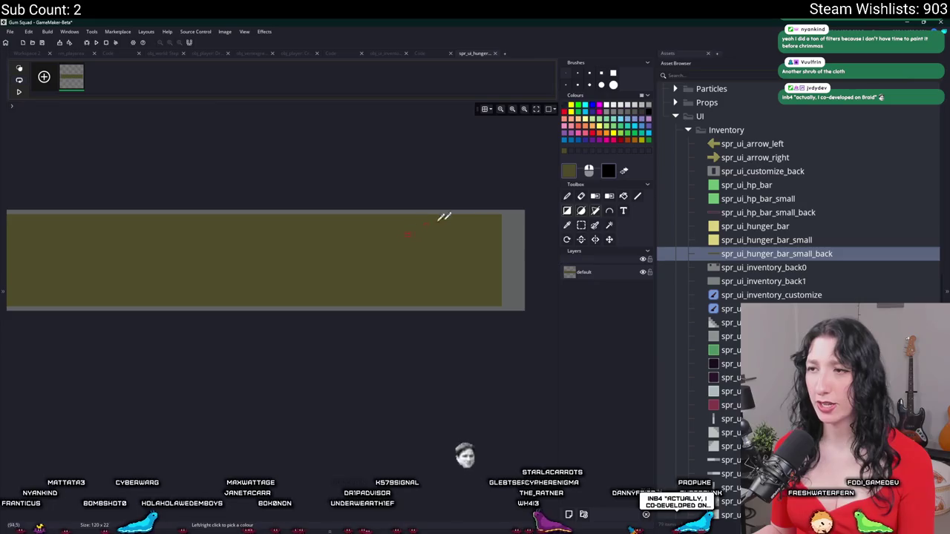
click(567, 210)
scroll(511, 209, up, 2)
mouse_move(507, 209)
mouse_down()
mouse_move(515, 324)
mouse_move(532, 339)
mouse_up()
scroll(195, 259, left, 5)
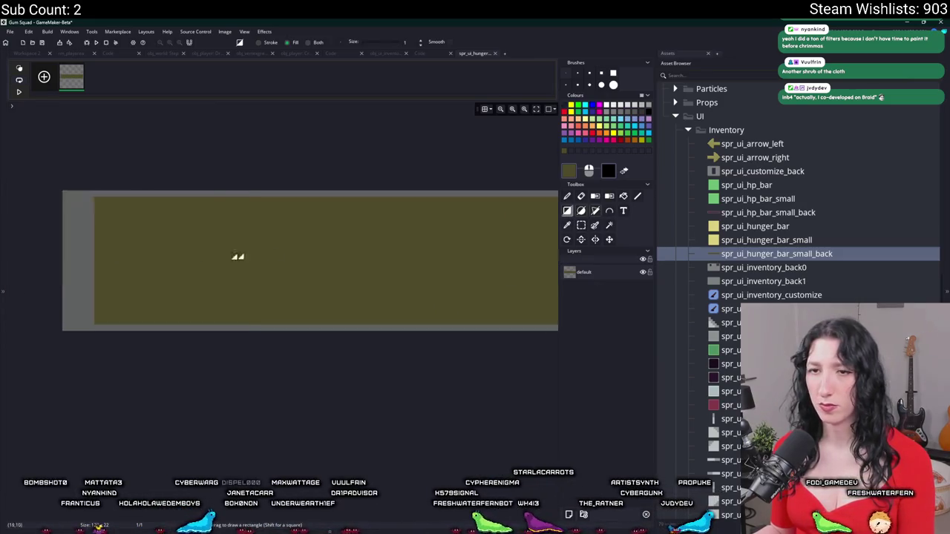
drag(263, 193, 233, 313)
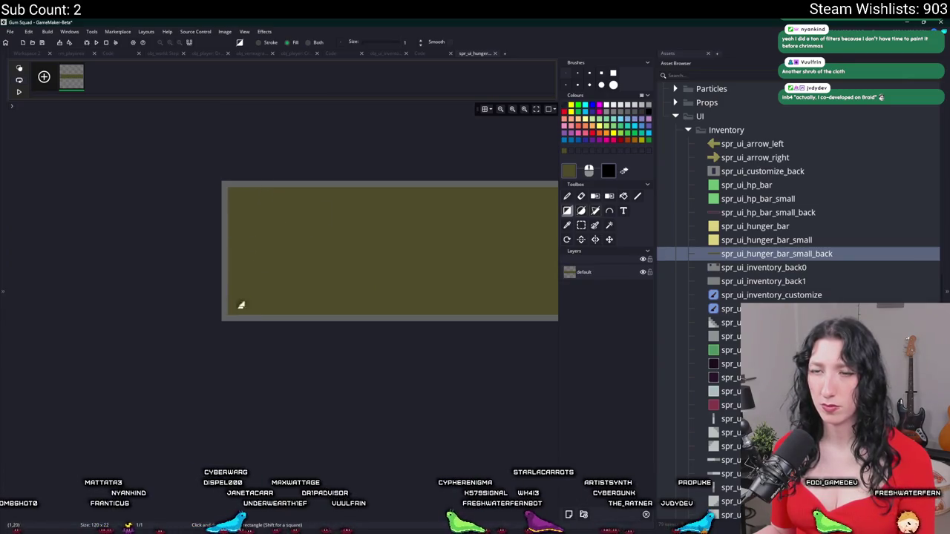
key(ctrl+w)
scroll(790, 282, down, 5)
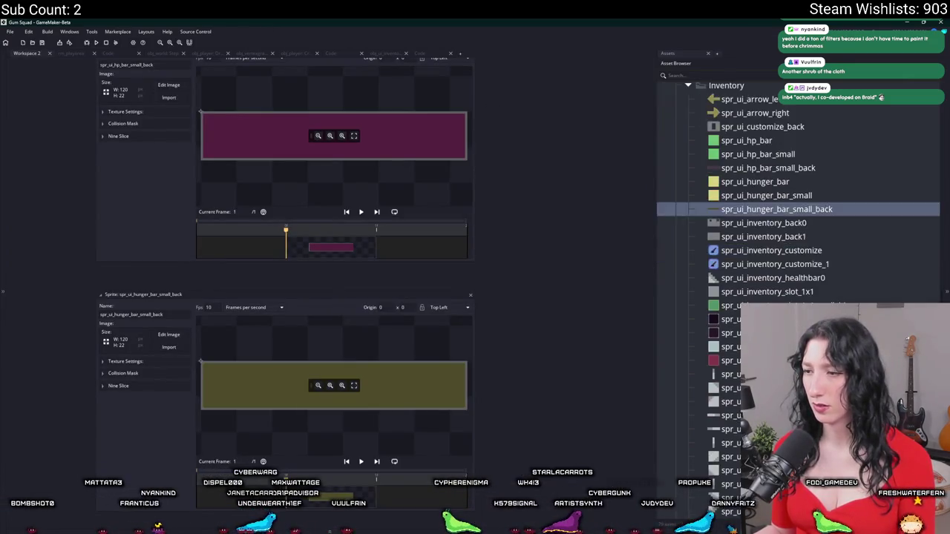
Open spr_ui_thirst_bar_small_back in the image editor and resize all frames to 120x22.
double_click(731, 442)
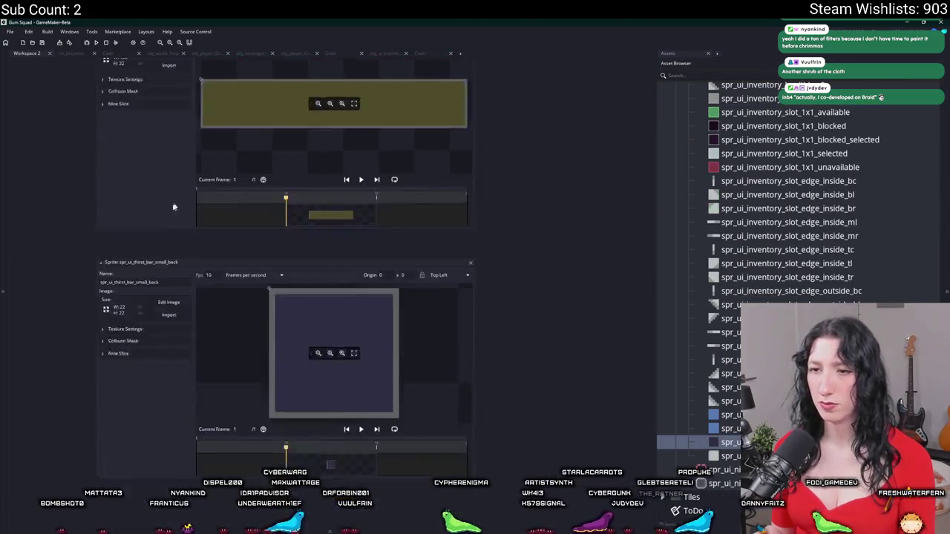
click(169, 223)
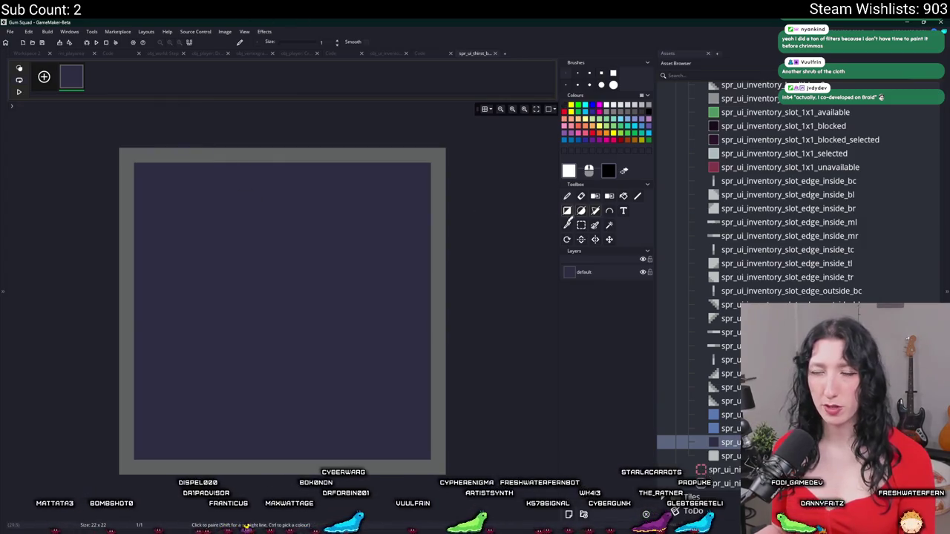
click(567, 225)
click(196, 31)
mouse_move(224, 31)
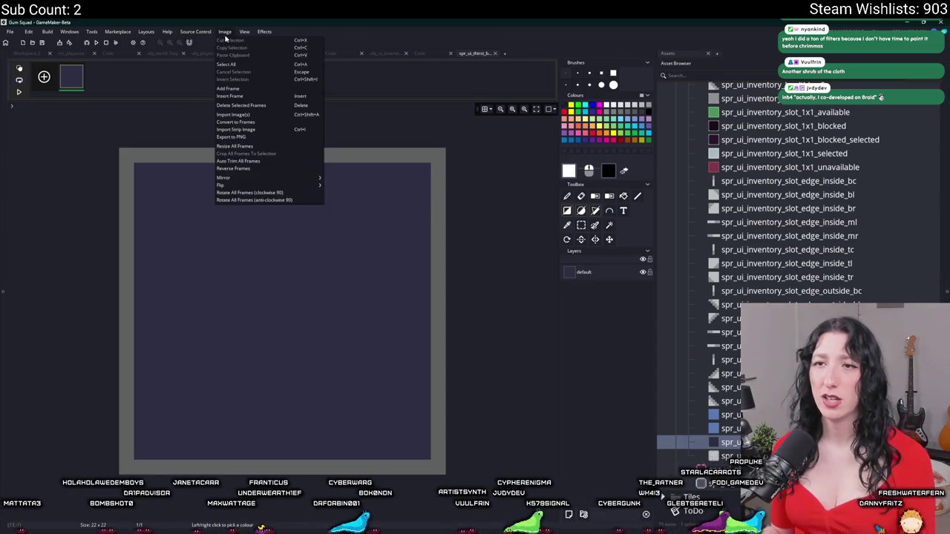
click(234, 147)
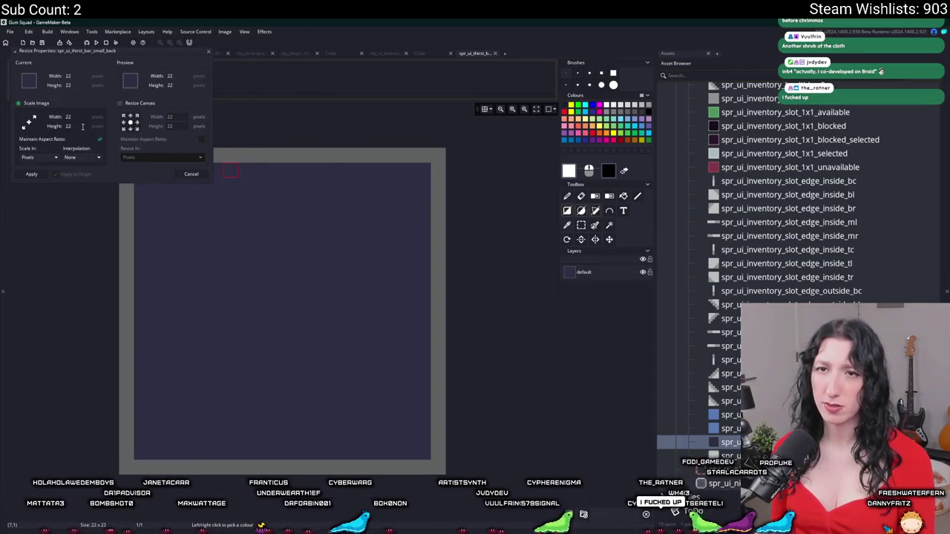
text(20)
key(Return)
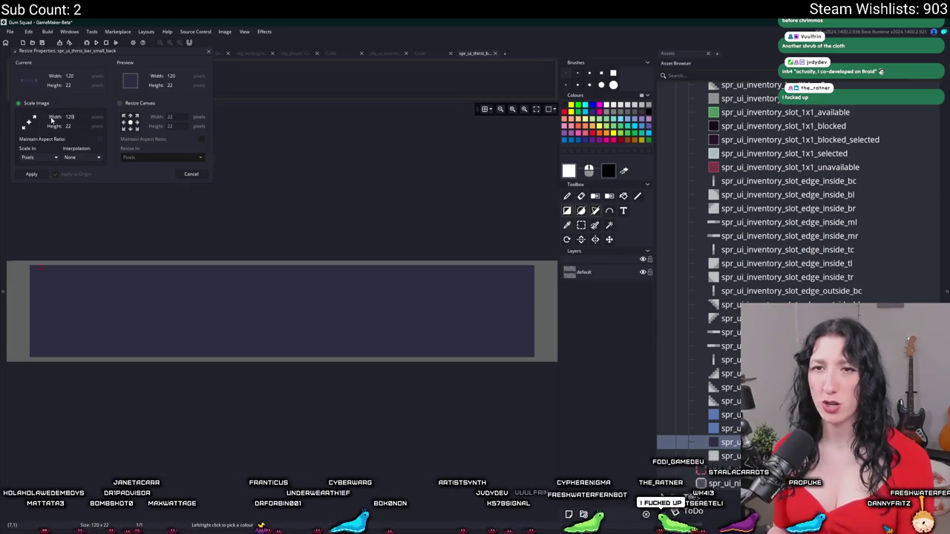
Eyedrop the dark purple, fill the right edge strip after undoing a stray rectangle, and close.
click(484, 264)
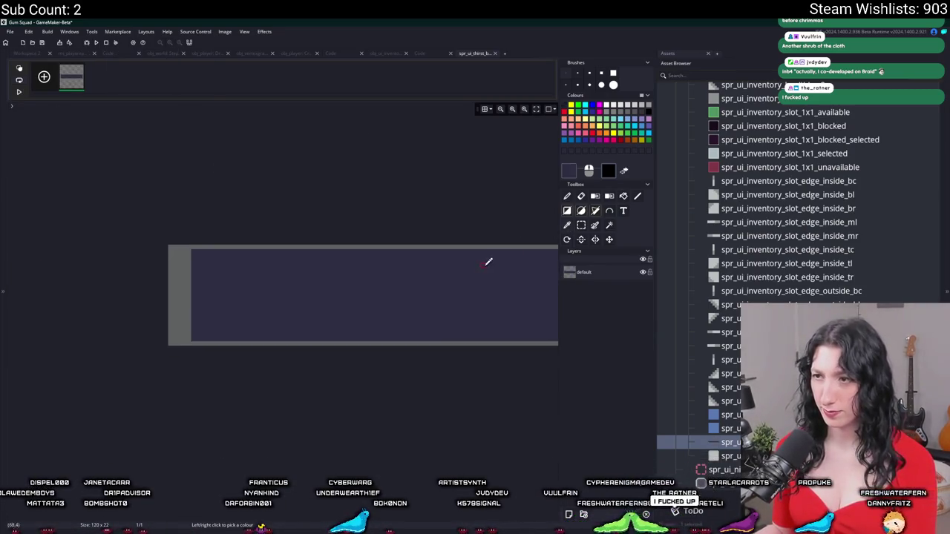
click(569, 210)
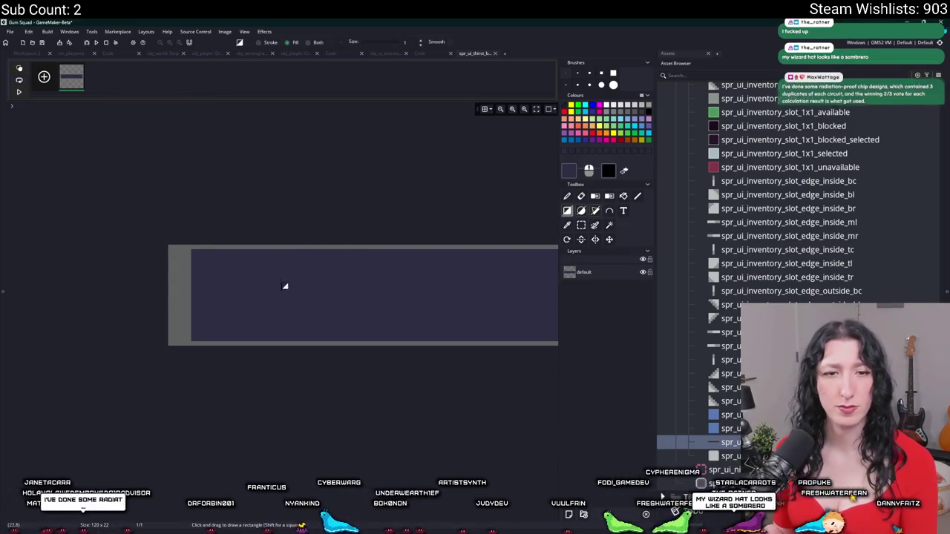
mouse_move(270, 295)
mouse_down()
mouse_move(336, 279)
mouse_move(269, 322)
mouse_up()
key(ctrl+z)
key(ctrl+y)
key(ctrl+z)
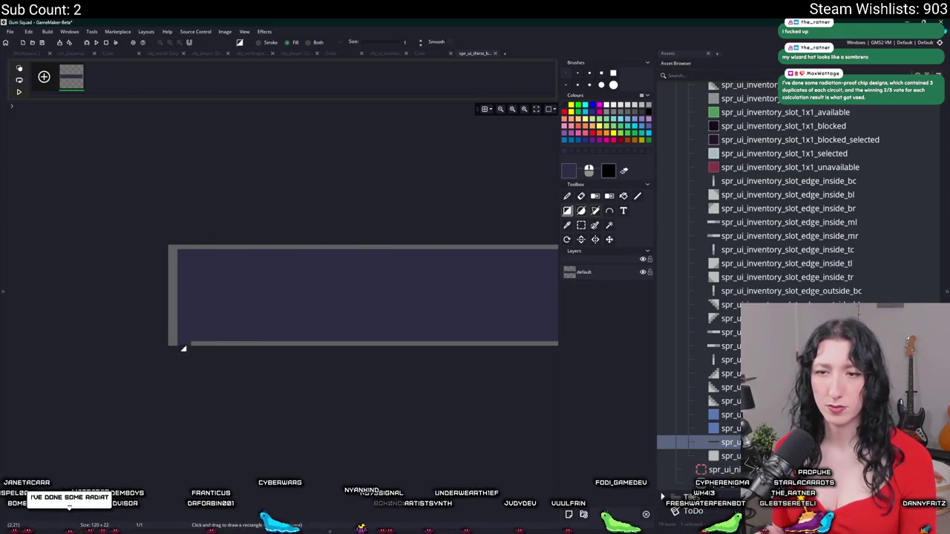
scroll(467, 295, right, 3)
drag(473, 256, 487, 341)
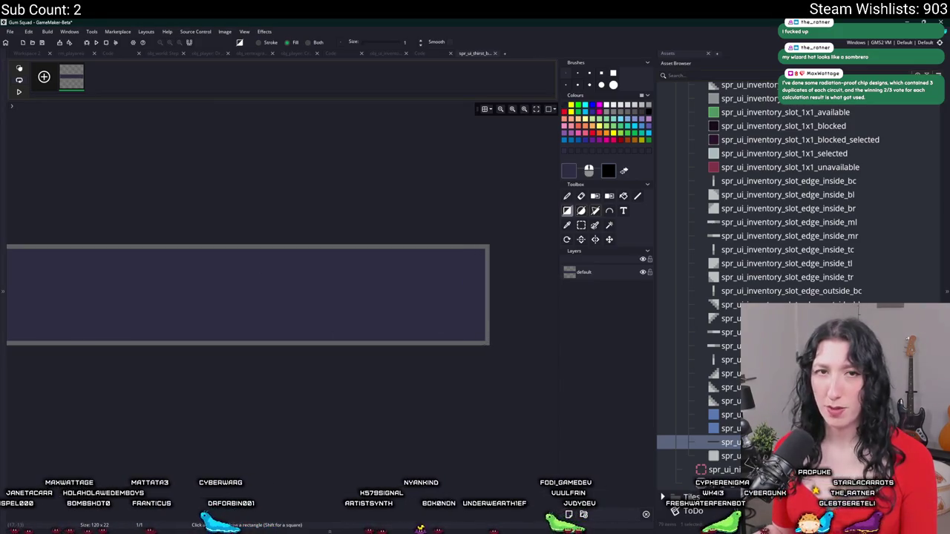
click(494, 53)
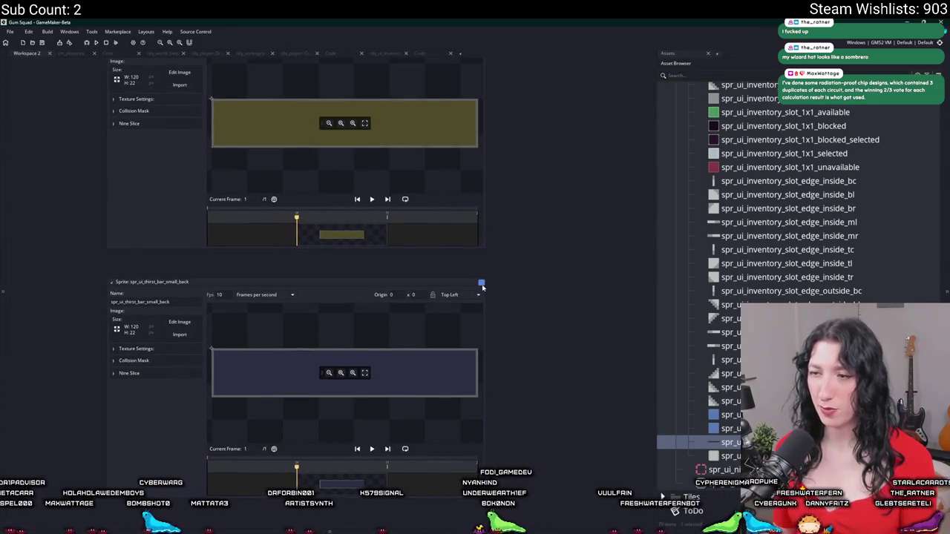
Enable Activate Nine Slice on spr_ui_thirst_bar_small_back and collapse its details panel.
scroll(519, 186, down, 6)
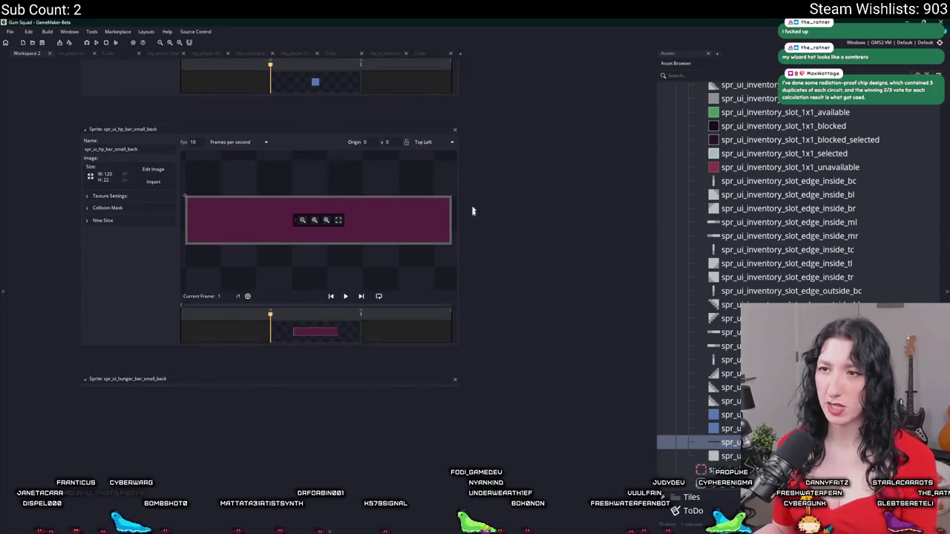
scroll(472, 207, up, 2)
scroll(456, 209, up, 5)
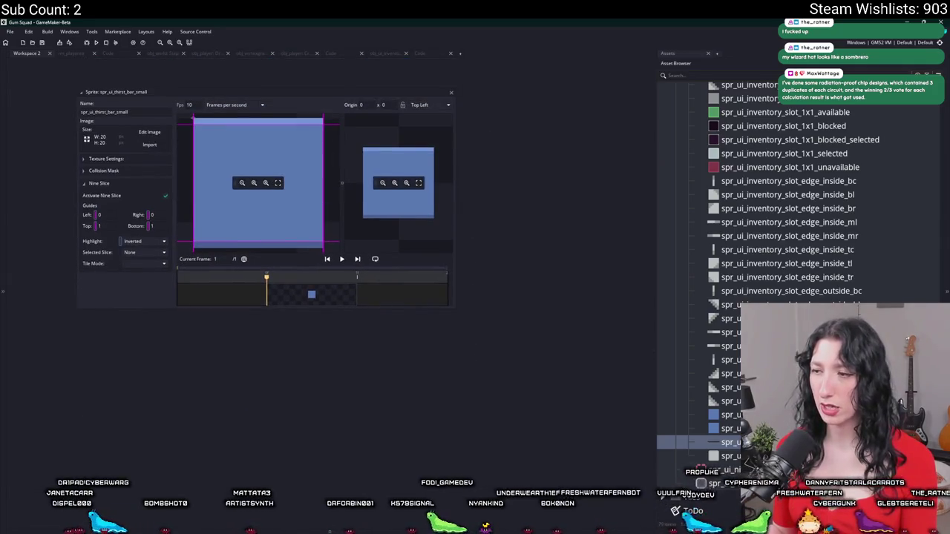
scroll(297, 222, down, 3)
click(147, 287)
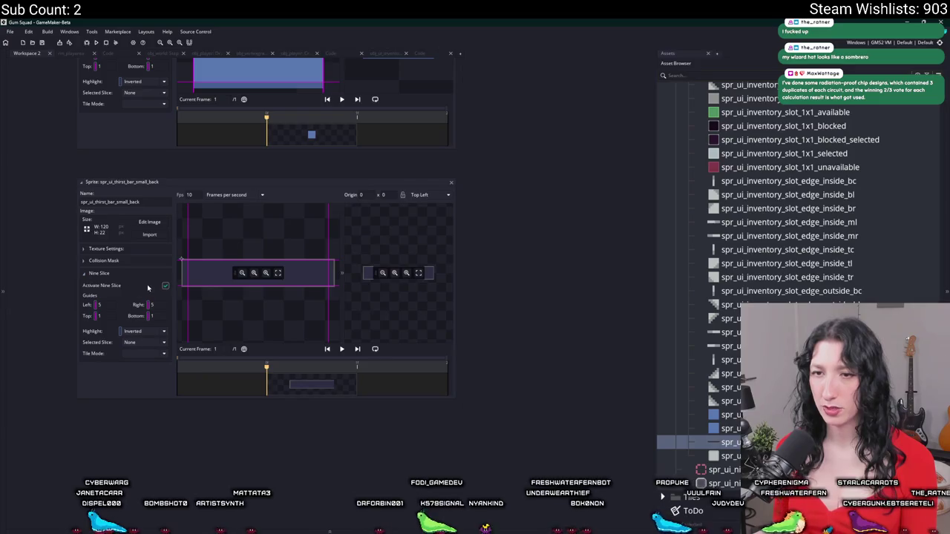
click(451, 183)
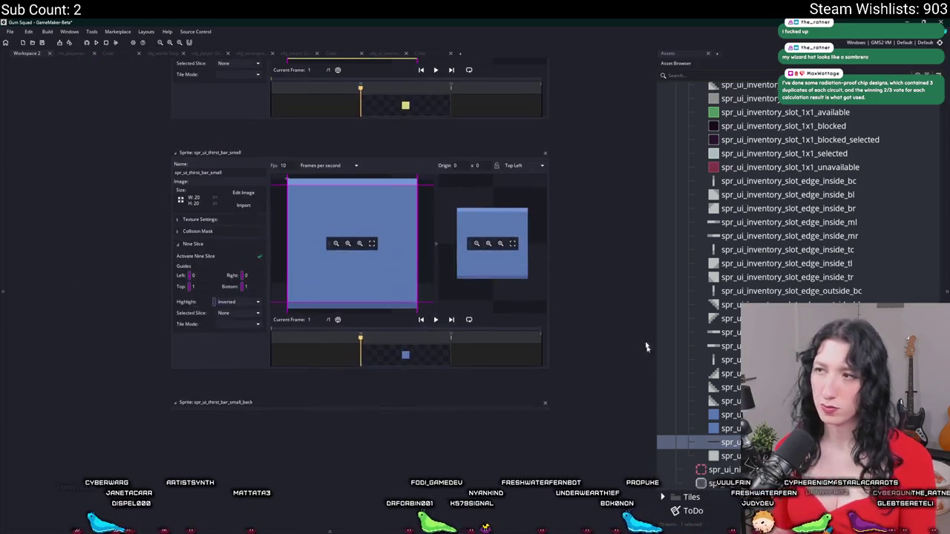
scroll(545, 266, up, 2)
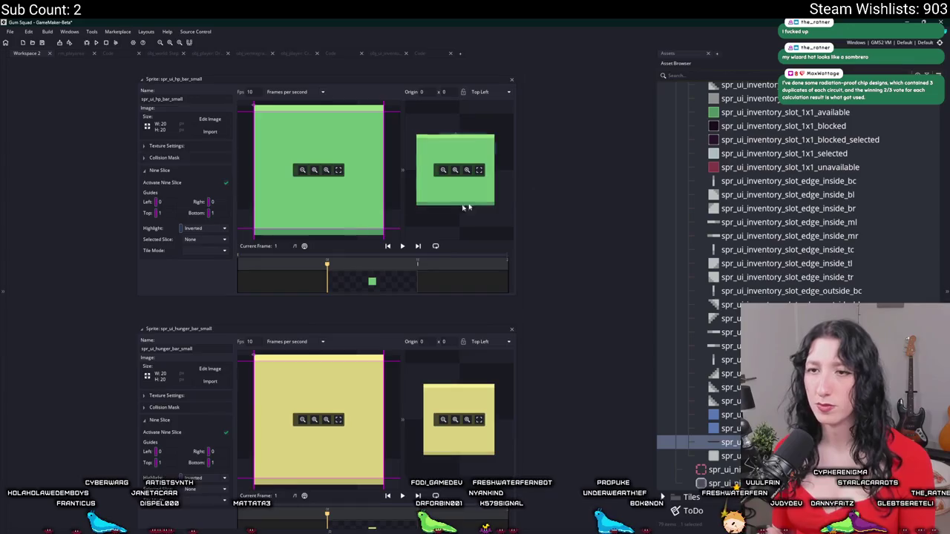
scroll(571, 346, up, 3)
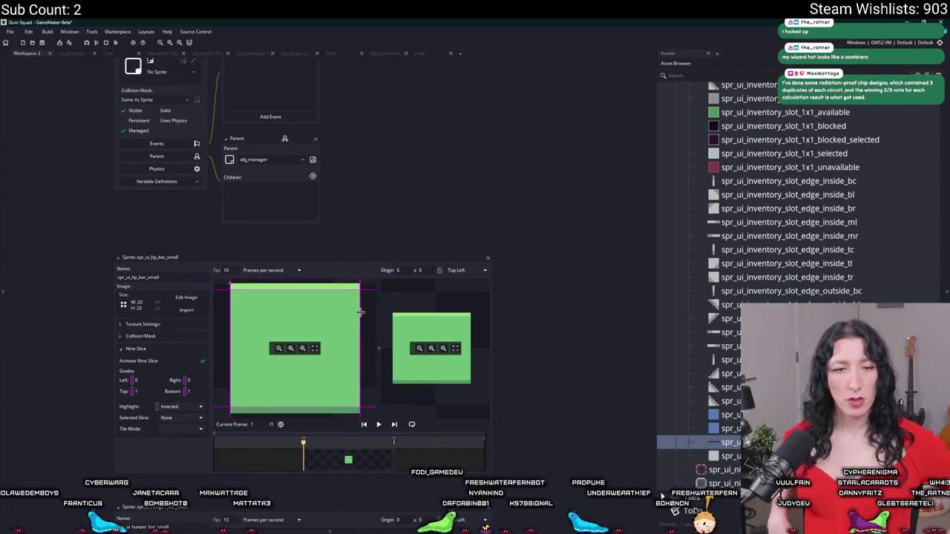
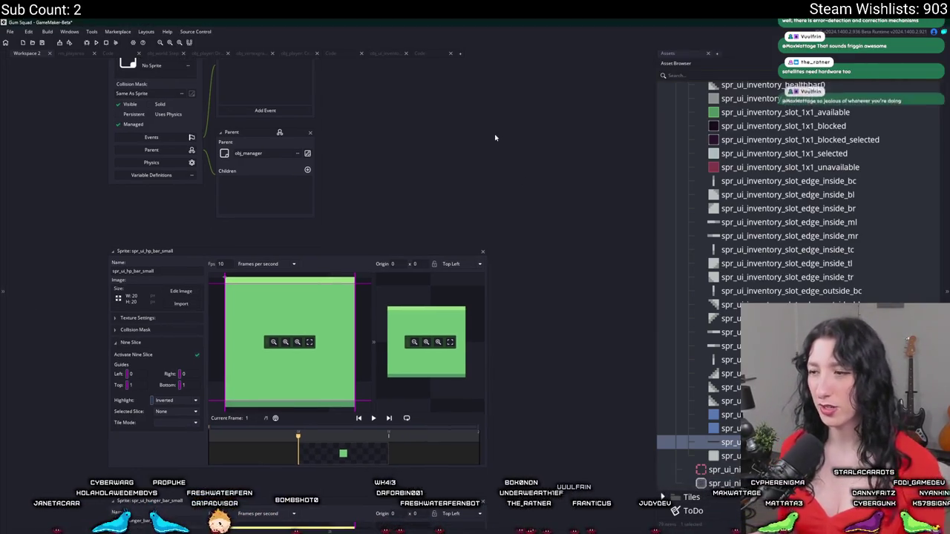
Run the game with F5 from the UI script, bringing up the Gum Squad title menu.
scroll(326, 161, down, 2)
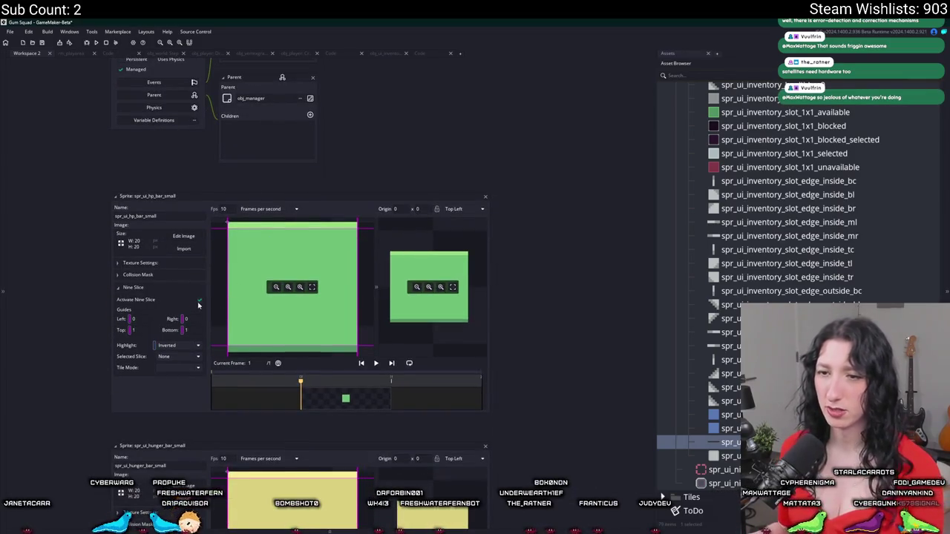
scroll(550, 362, down, 7)
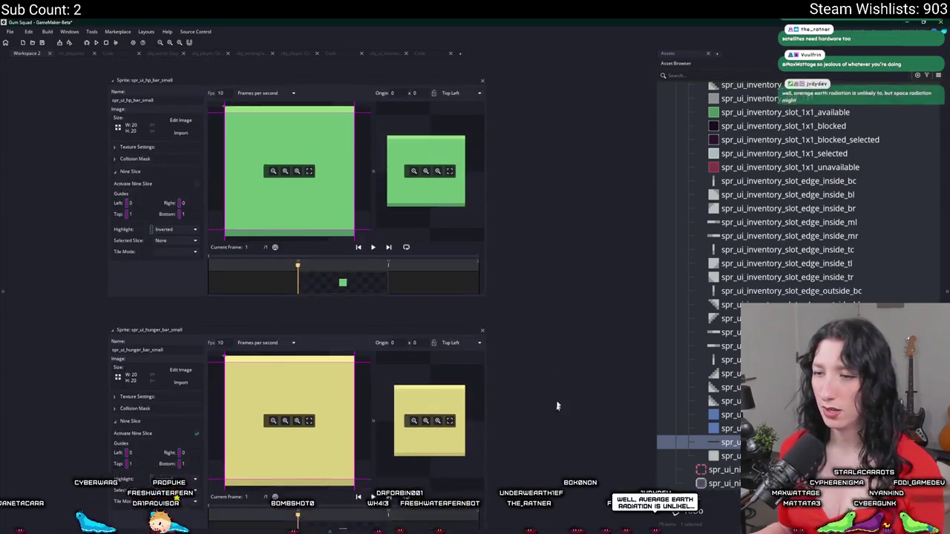
scroll(200, 338, down, 6)
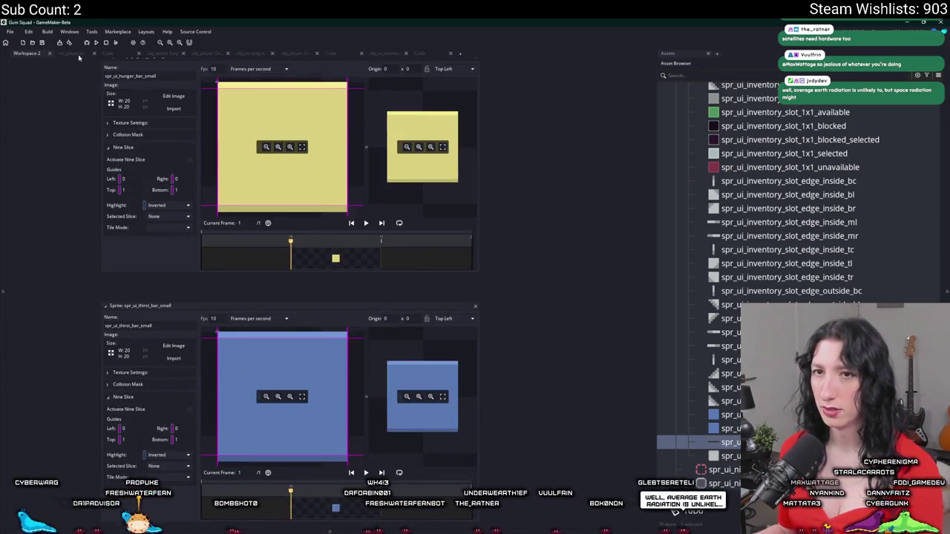
scroll(95, 275, up, 8)
click(361, 54)
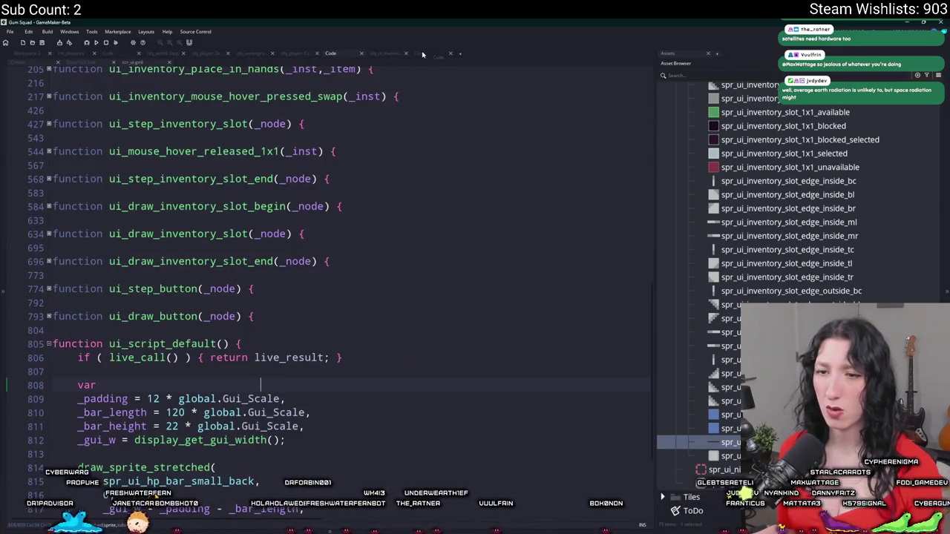
key(Down)
key(Down)
key(Down)
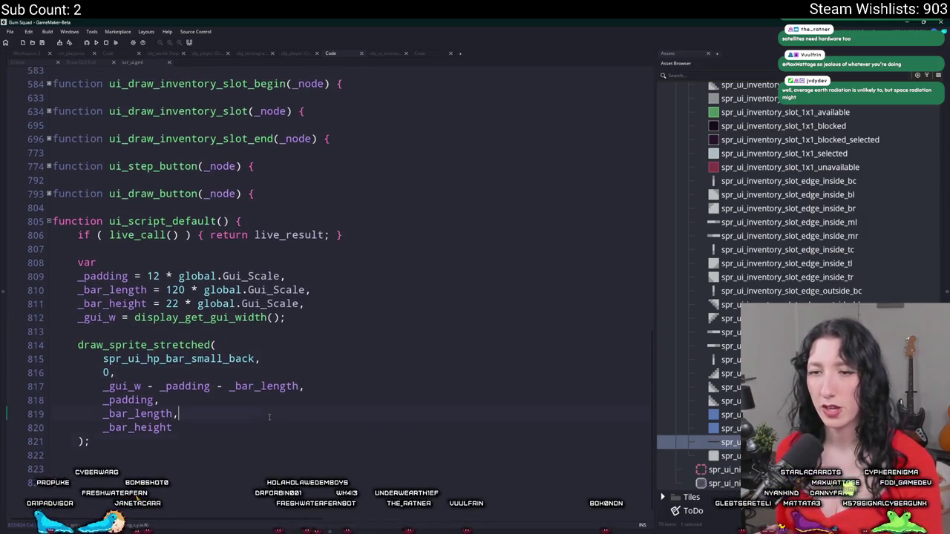
key(F5)
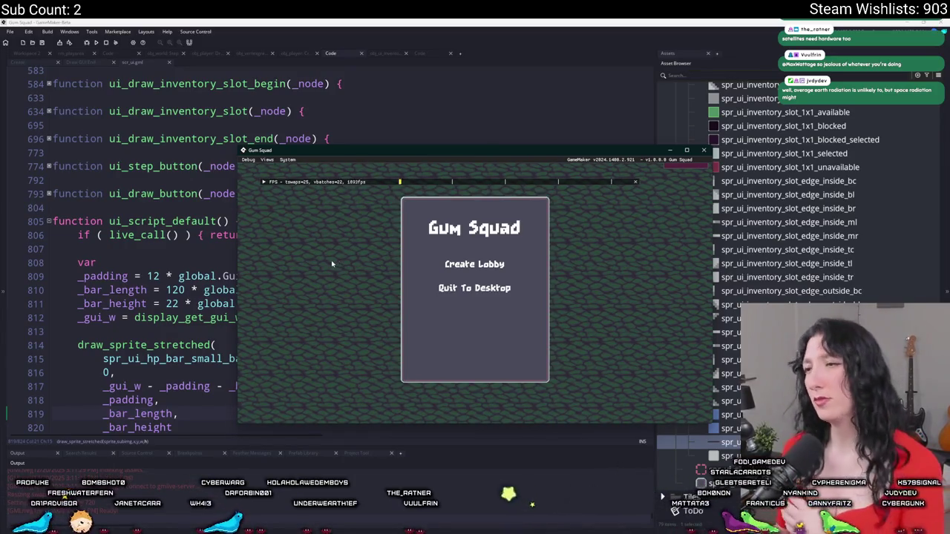
Create a lobby to enter the game world and switch the game to fullscreen.
click(498, 266)
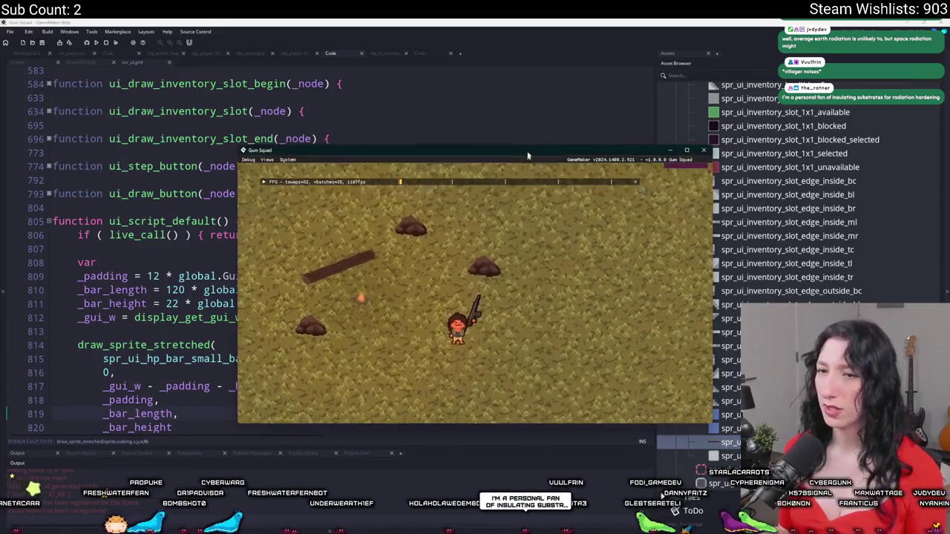
key(F11)
key(Tab)
key(Tab)
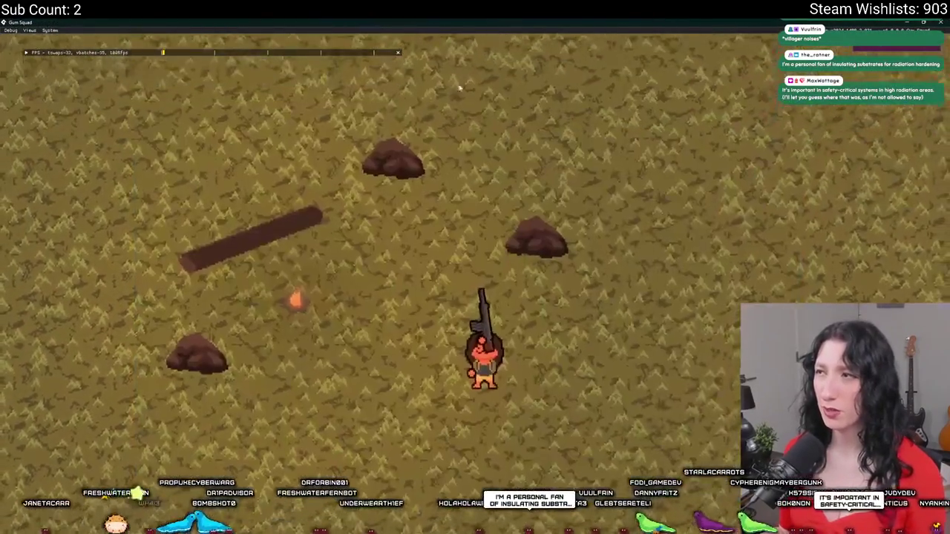
key(F11)
key(F11)
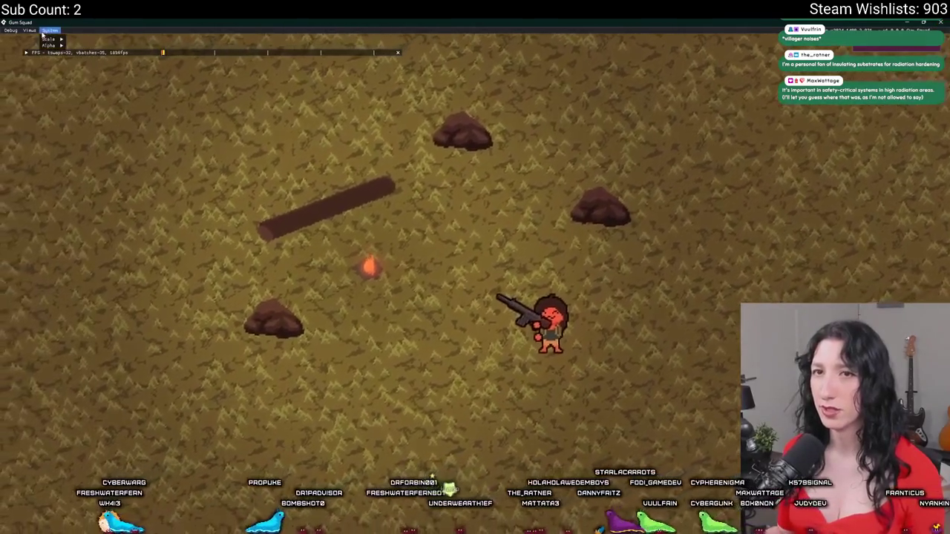
Hide the FPS overlay from the Debug menu, exit fullscreen and maximize the game window.
click(10, 30)
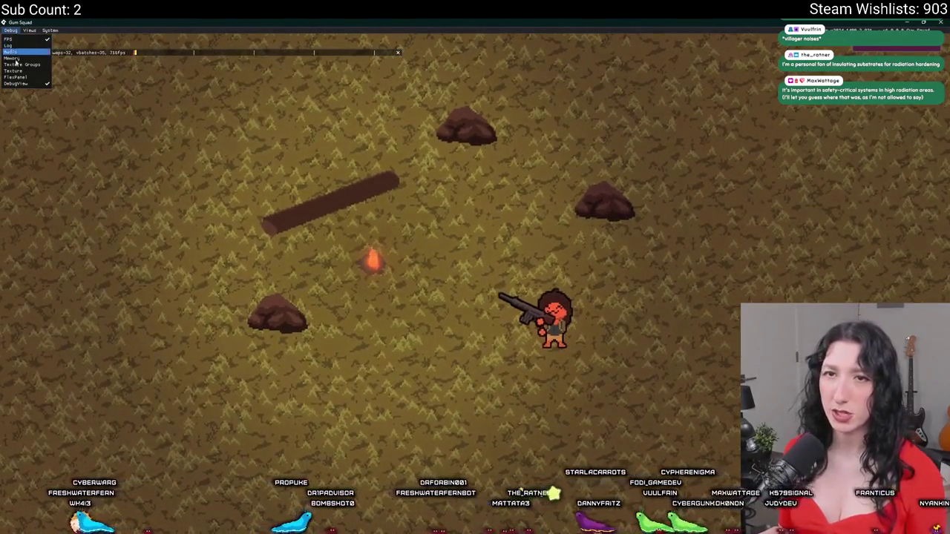
click(15, 83)
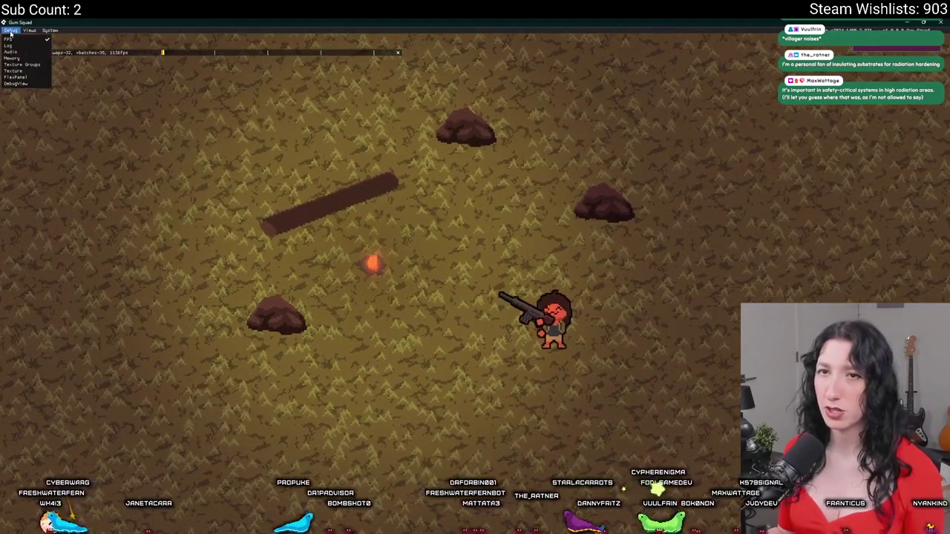
click(13, 38)
click(12, 31)
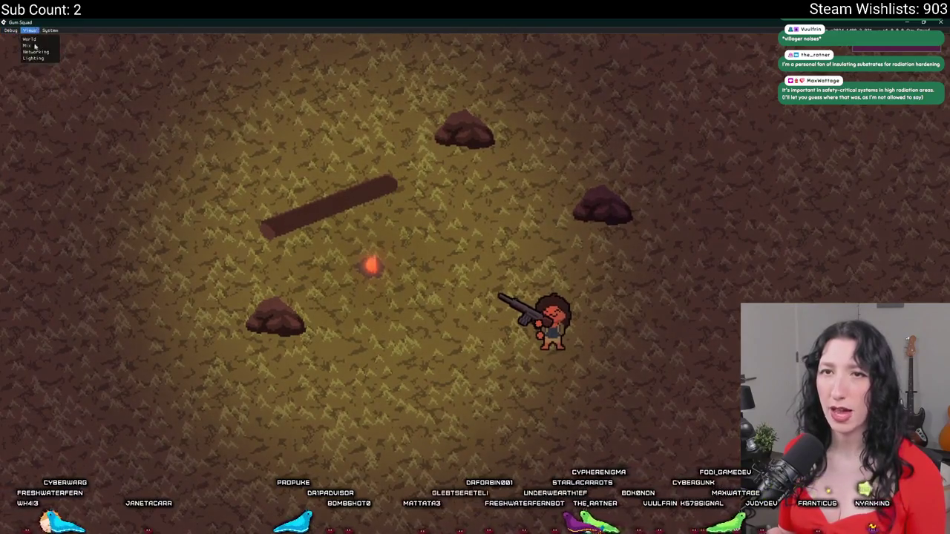
mouse_move(50, 30)
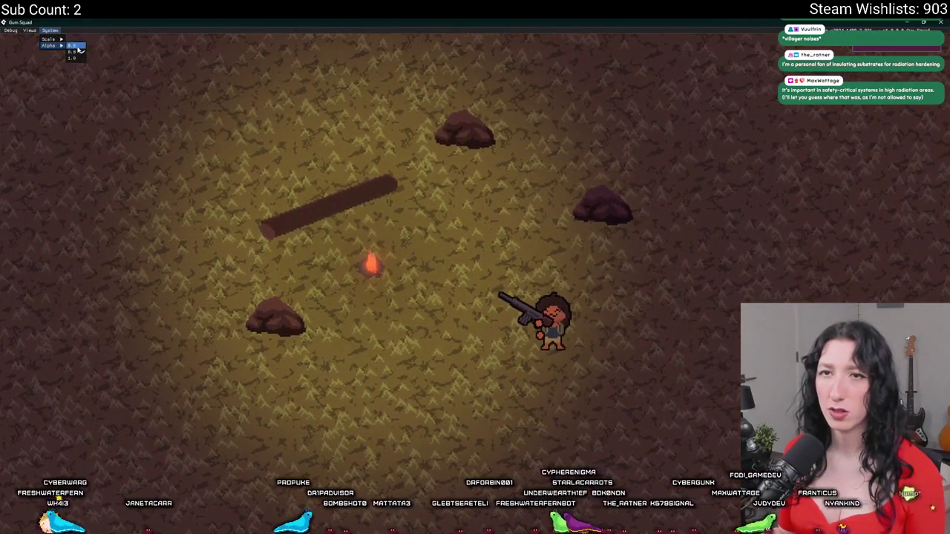
click(74, 41)
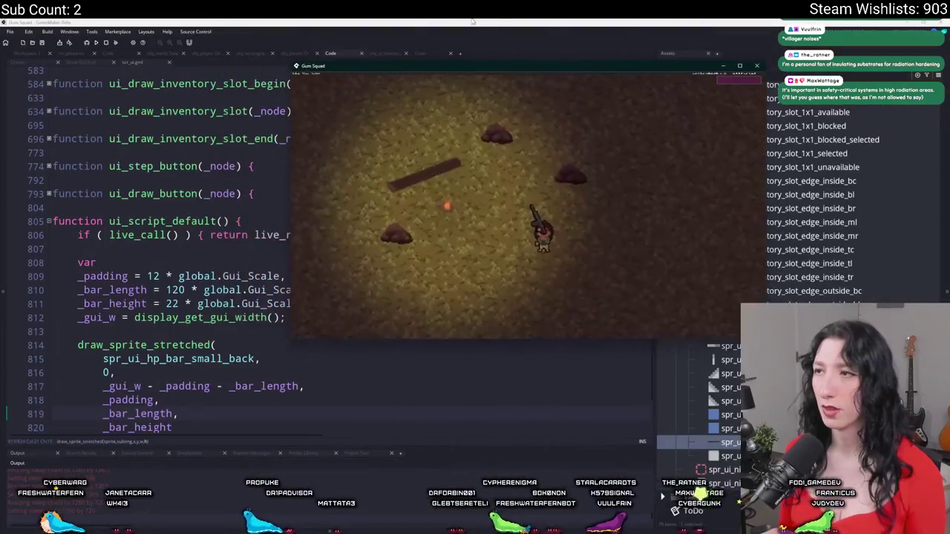
drag(481, 66, 414, 21)
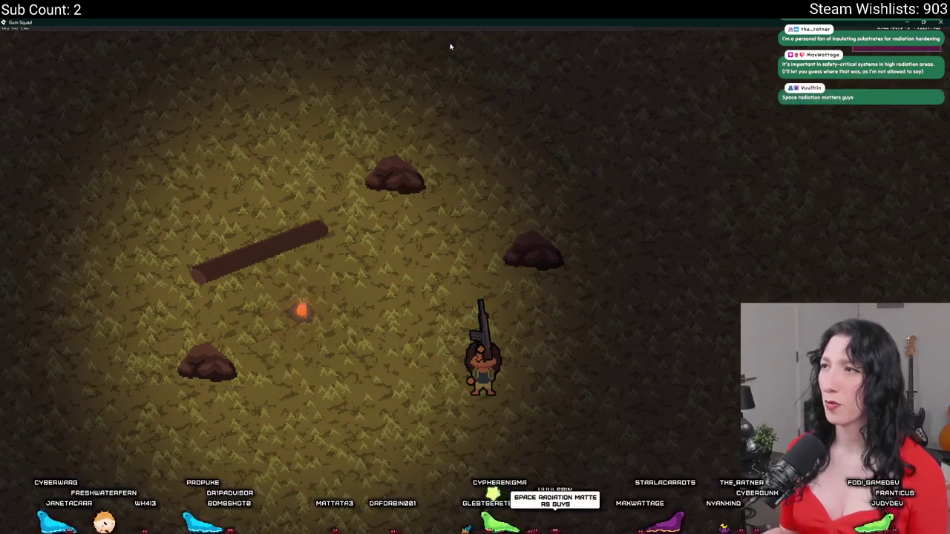
key(alt+Tab)
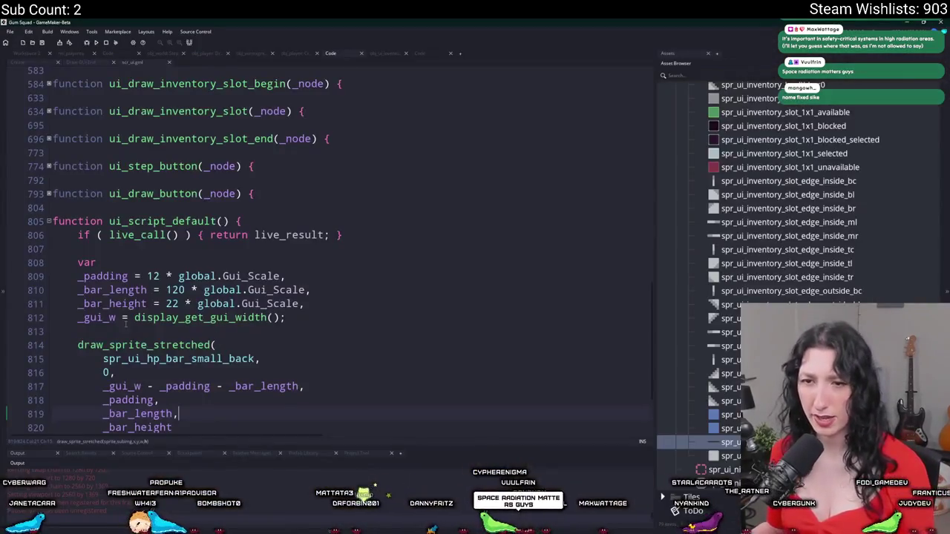
Duplicate the HP bar drawing block and rename the copy's sprite to spr_ui_hunger_bar_small_back.
click(146, 317)
scroll(139, 312, down, 2)
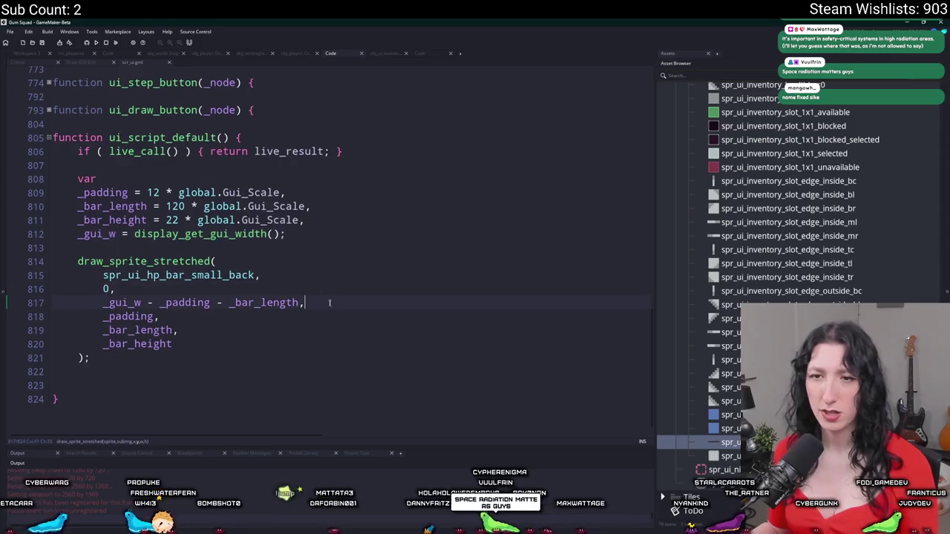
click(169, 353)
key(shift+Up)
key(shift+Up)
key(shift+Up)
key(ctrl+d)
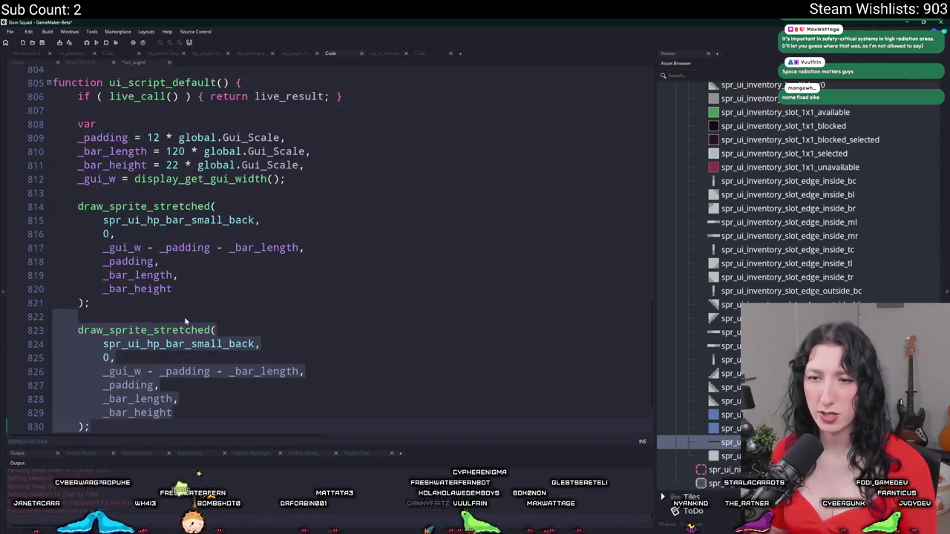
click(182, 321)
drag(165, 343, 149, 346)
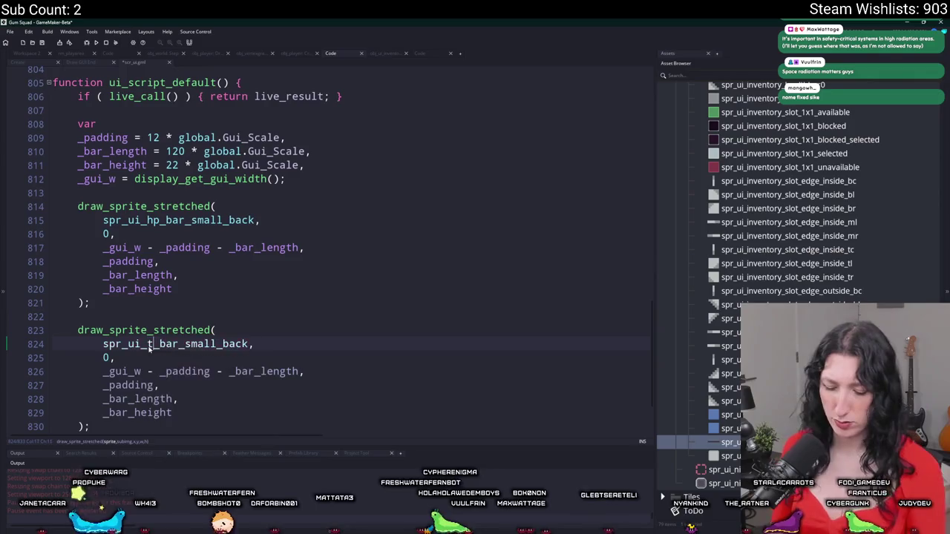
text(thirst)
scroll(150, 349, up, 1)
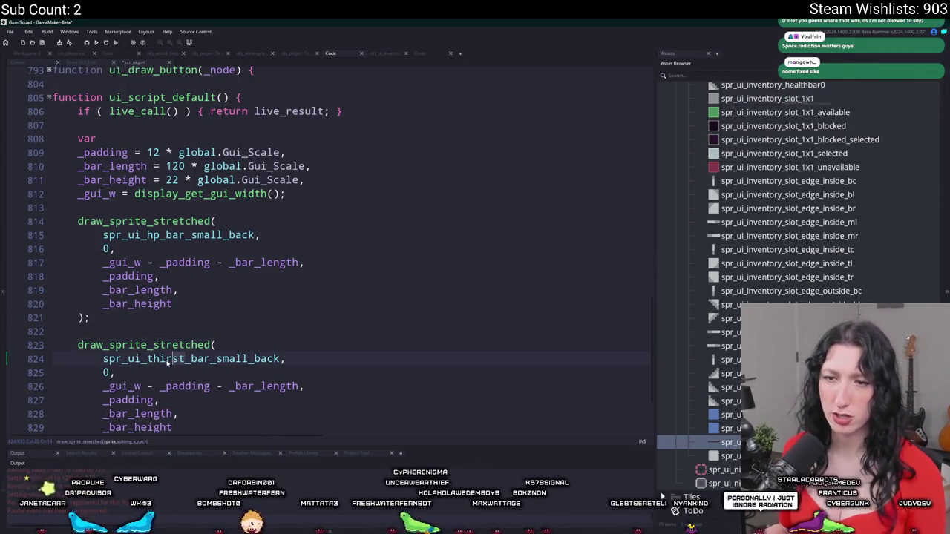
key(BackSpace)
key(BackSpace)
key(BackSpace)
text(hunger)
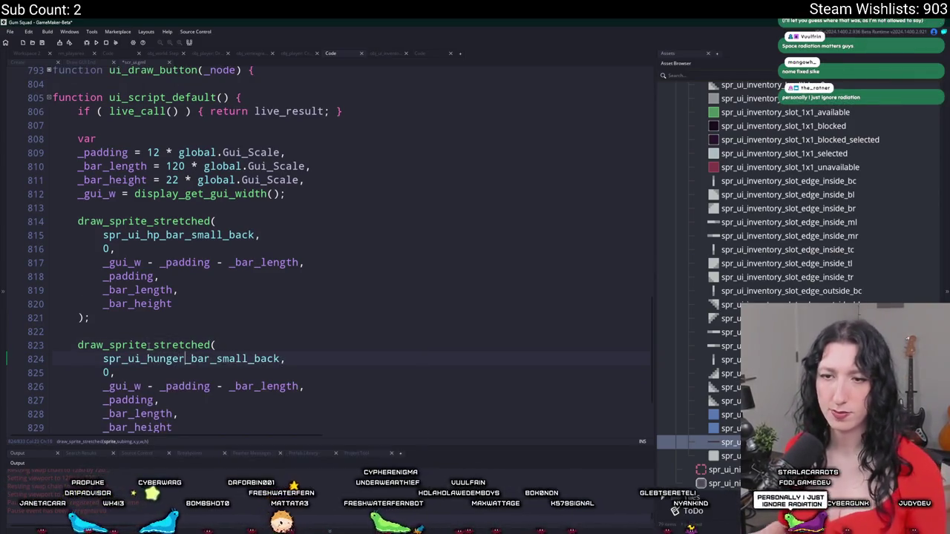
scroll(180, 374, down, 3)
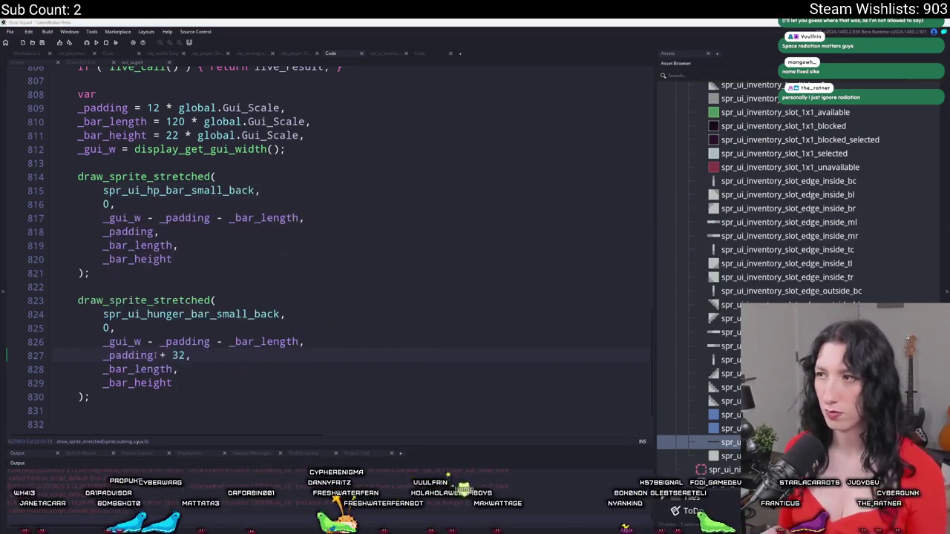
Select the hunger bar drawing block and duplicate it below with Ctrl+D.
key(alt+Tab)
key(alt+Tab)
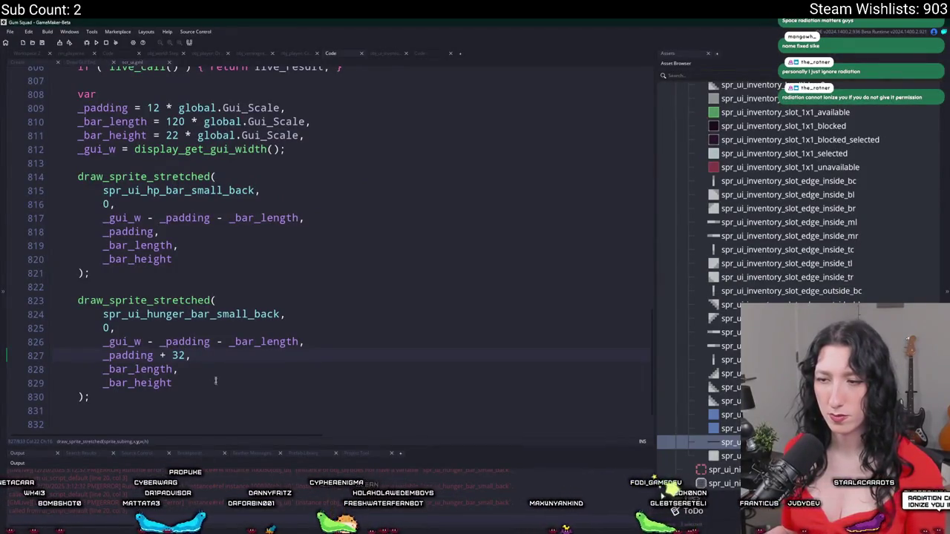
click(205, 314)
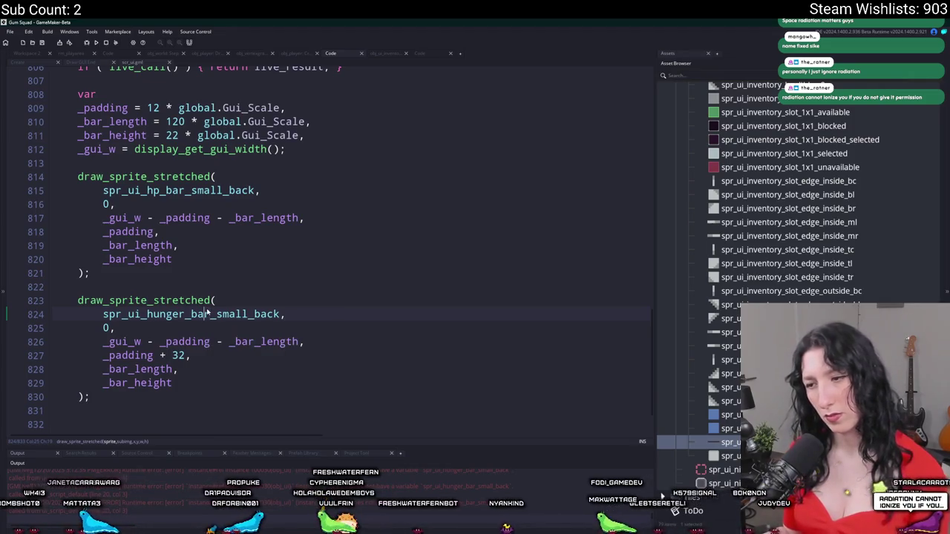
double_click(185, 314)
scroll(185, 314, up, 1)
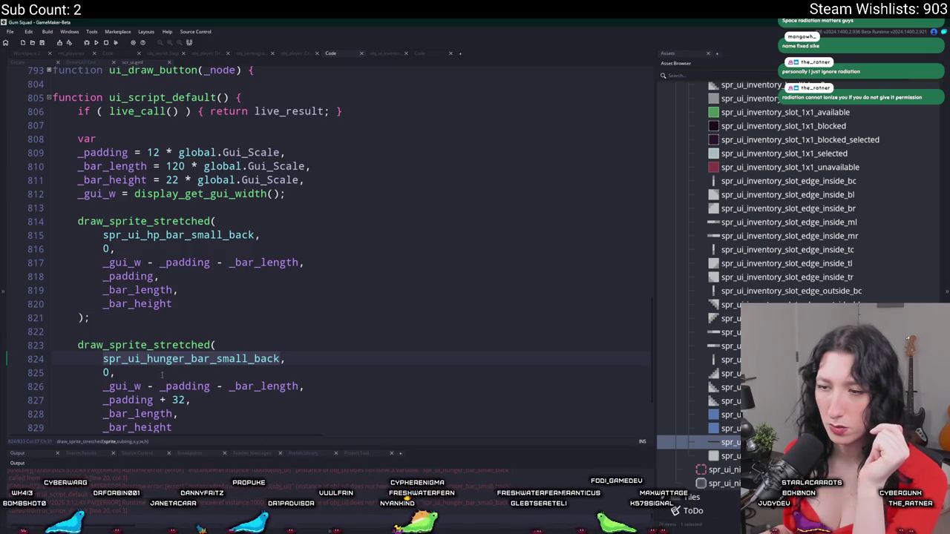
scroll(161, 375, down, 2)
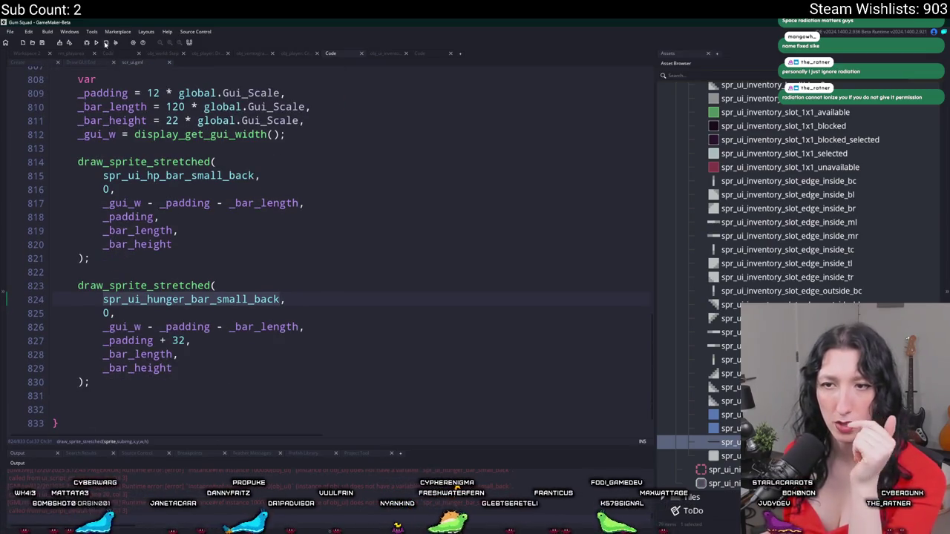
click(211, 316)
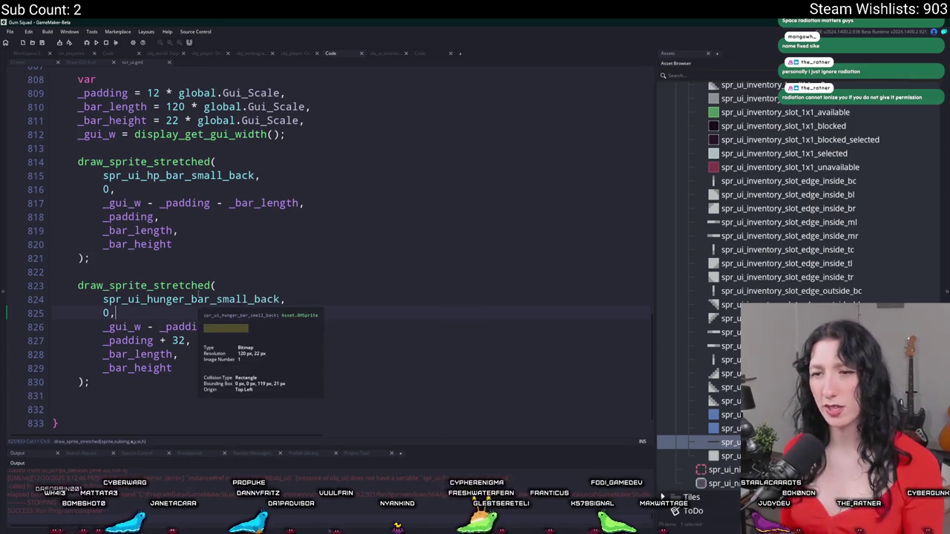
mouse_move(89, 382)
mouse_down()
mouse_move(82, 286)
mouse_move(138, 266)
mouse_up()
key(ctrl+d)
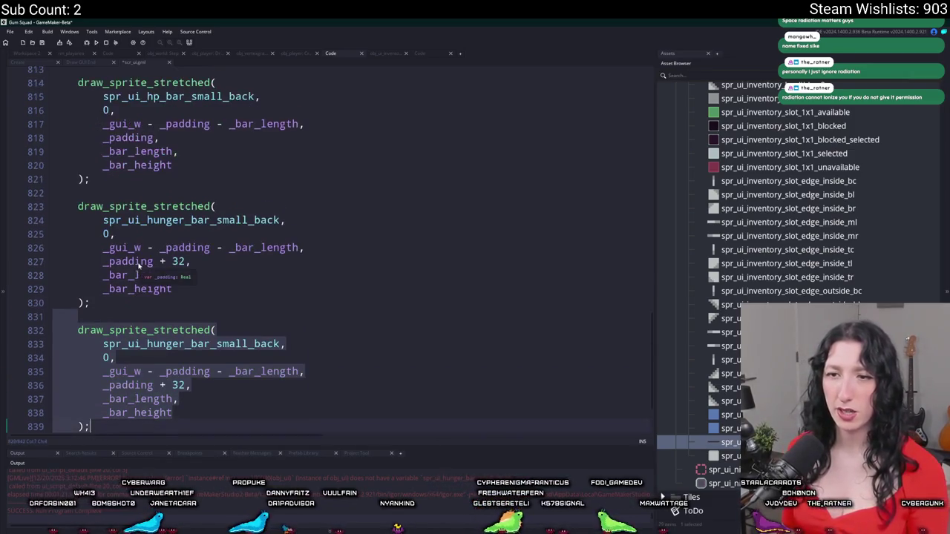
click(178, 315)
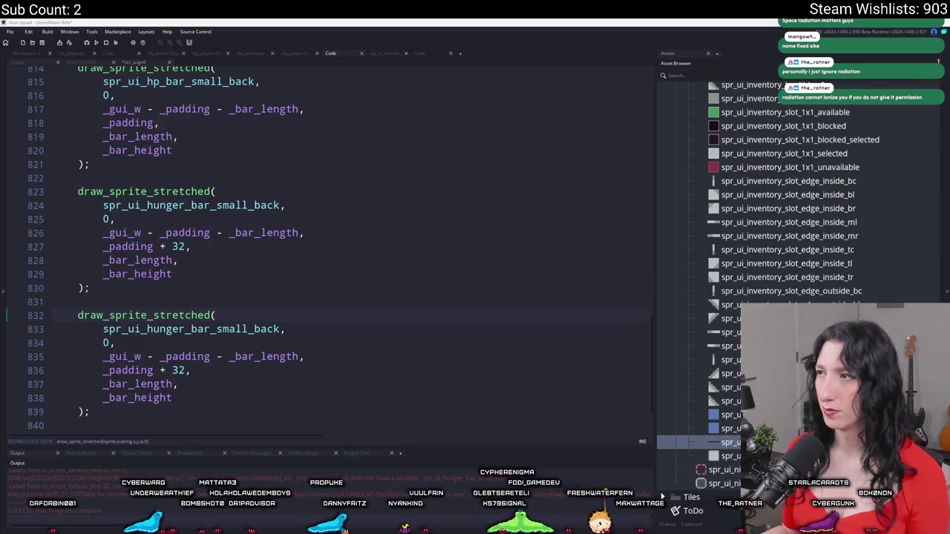
click(928, 106)
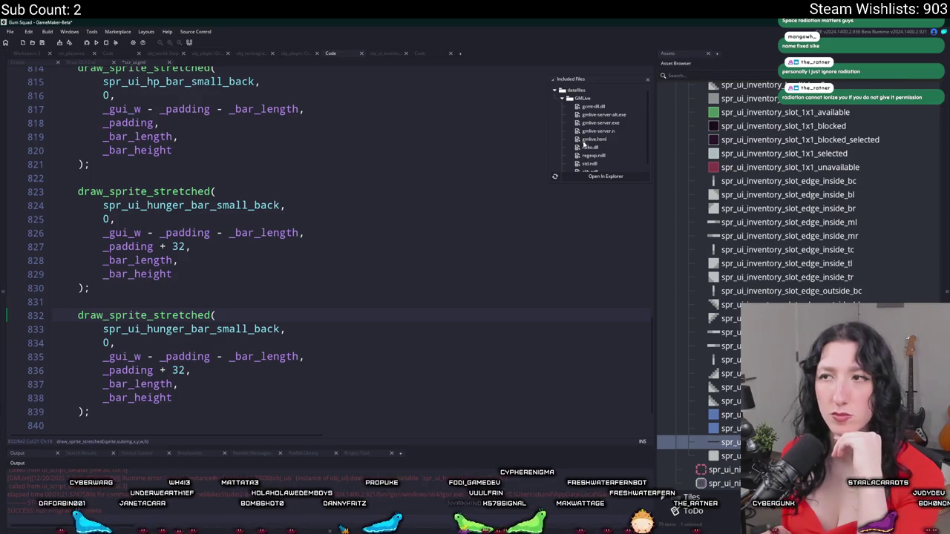
click(582, 178)
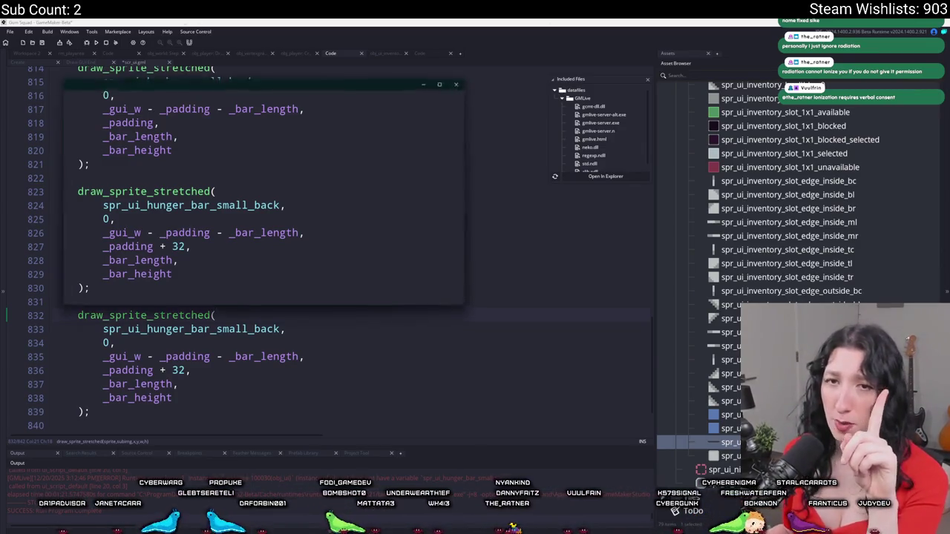
drag(170, 87, 483, 121)
click(739, 117)
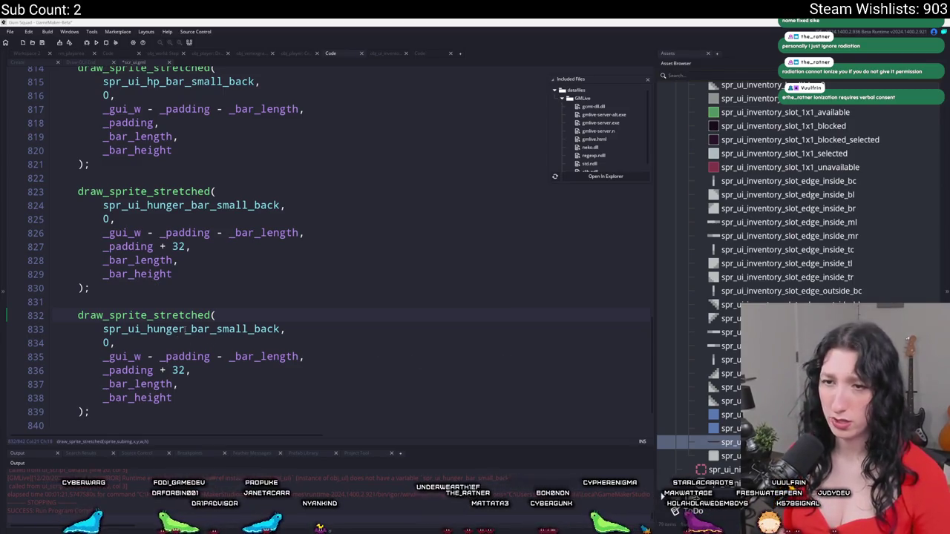
Change the third block's sprite to spr_ui_thirst_bar_small_back and its offset from 32 to 64.
double_click(149, 330)
text(thirst)
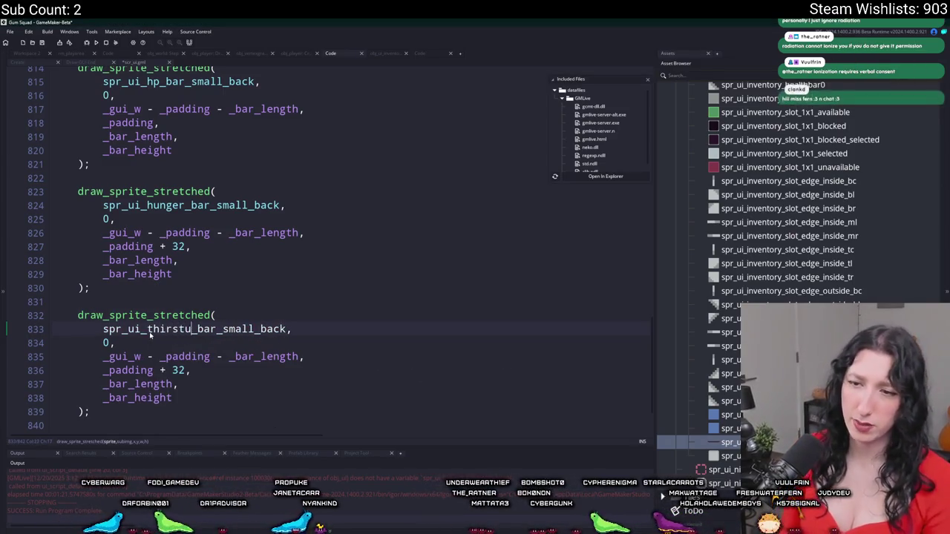
scroll(159, 326, down, 2)
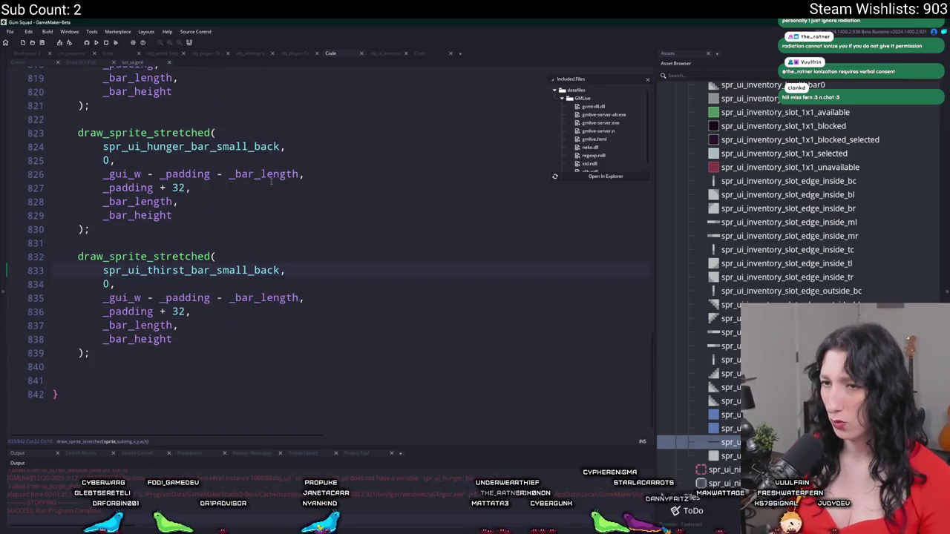
double_click(178, 317)
text(64)
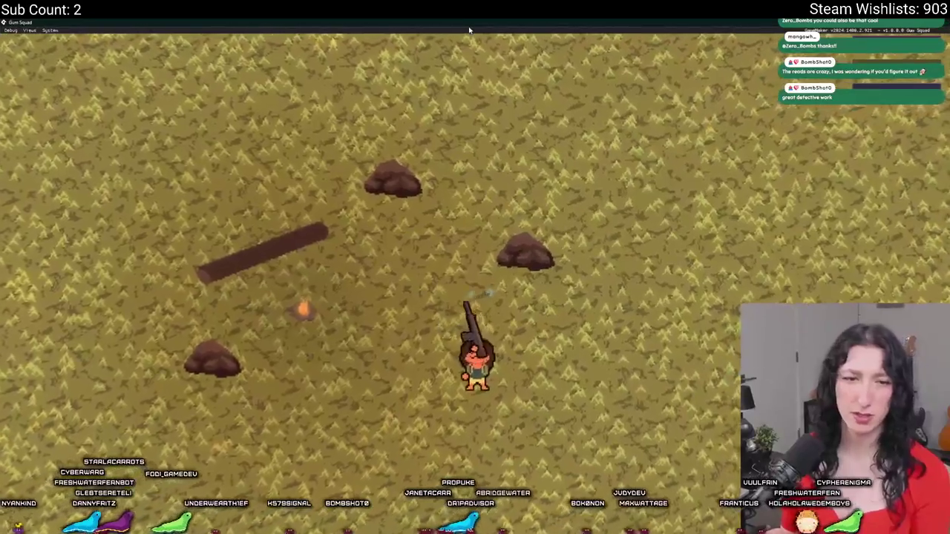
Test the bars by walking and toggling the inventory, resize the window, then close the game.
key(s)
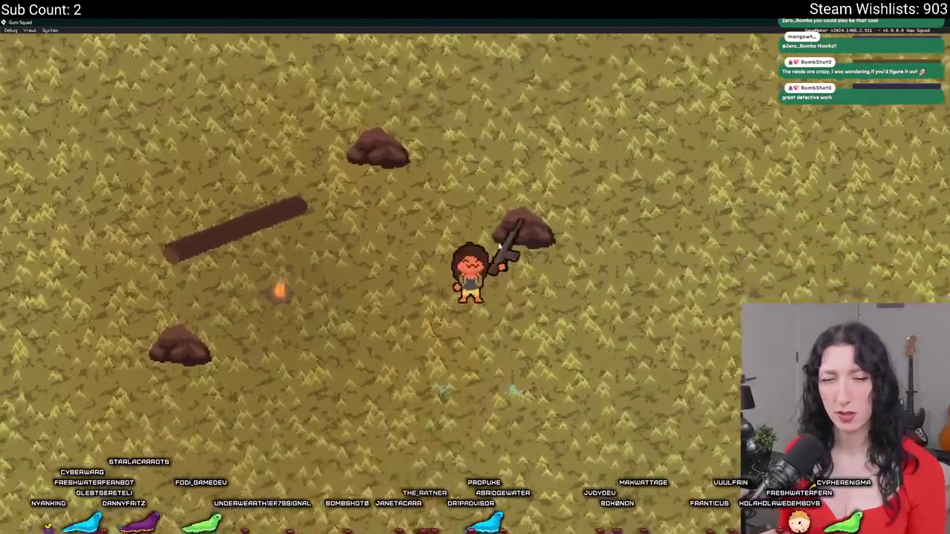
key(Tab)
key(Tab)
key(Tab)
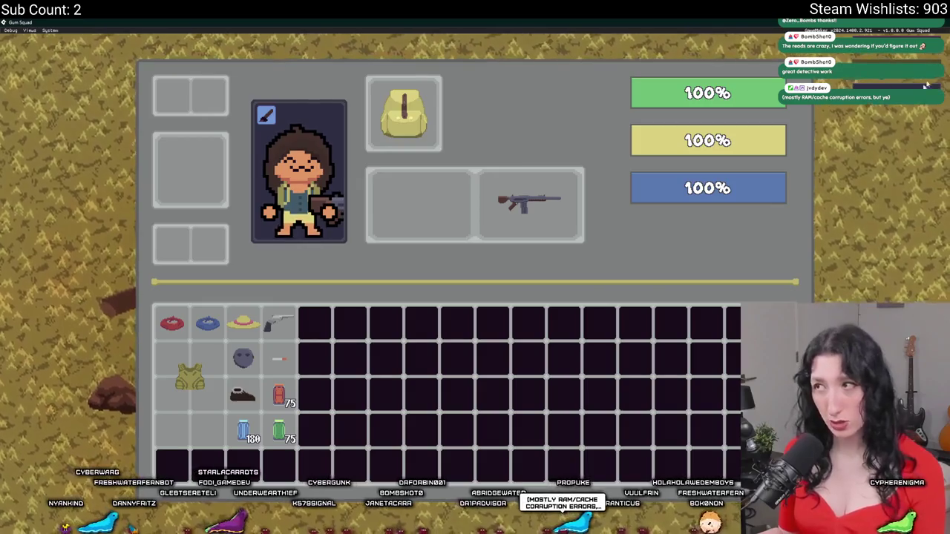
key(Tab)
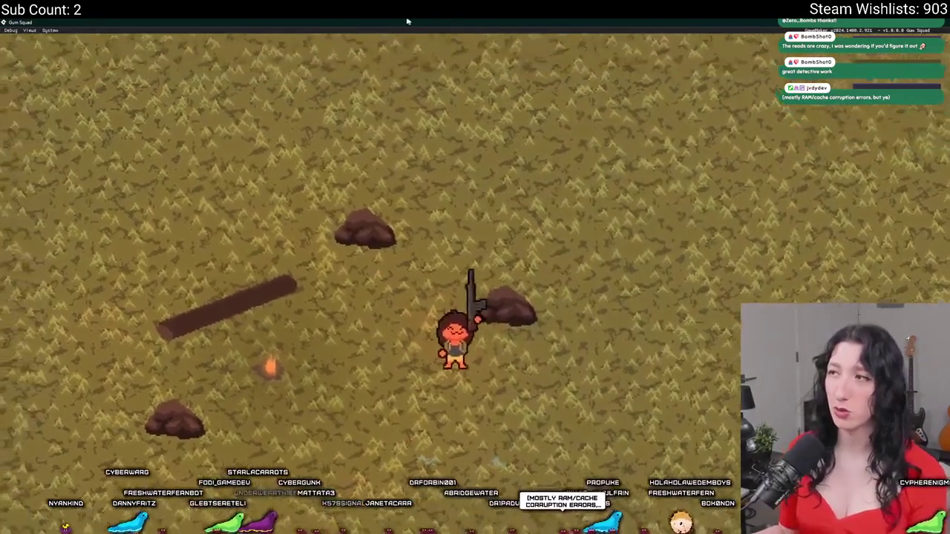
drag(668, 22, 459, 109)
key(Tab)
key(Tab)
double_click(459, 109)
mouse_move(459, 22)
mouse_down()
mouse_move(475, 91)
mouse_move(456, 2)
mouse_up()
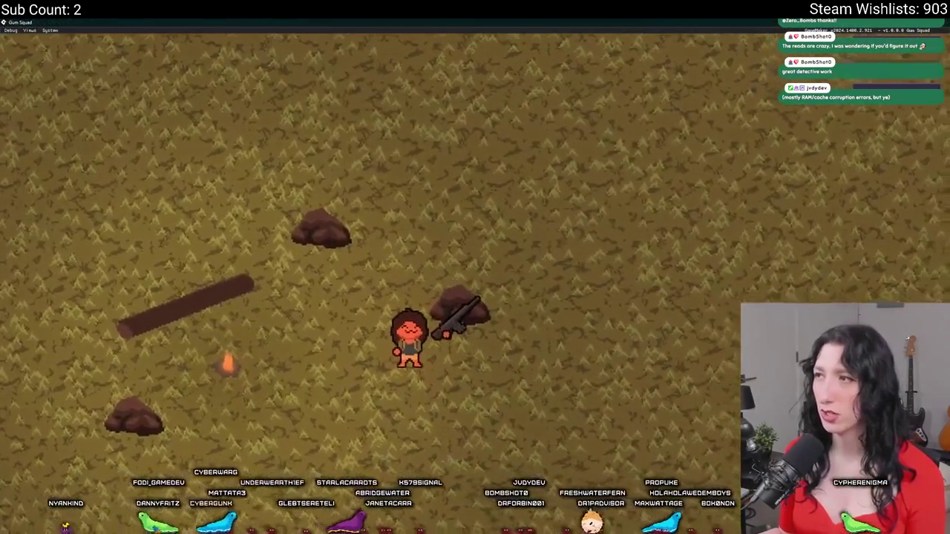
key(alt+F4)
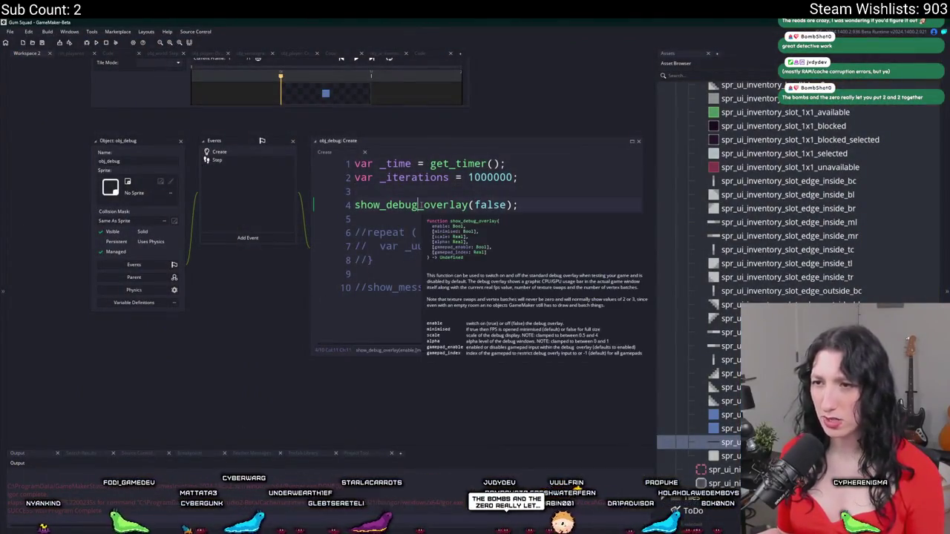
Search the project for show_debug_overlay, find its obj_debug call, and test-run the game.
double_click(383, 206)
key(ctrl+shift+f)
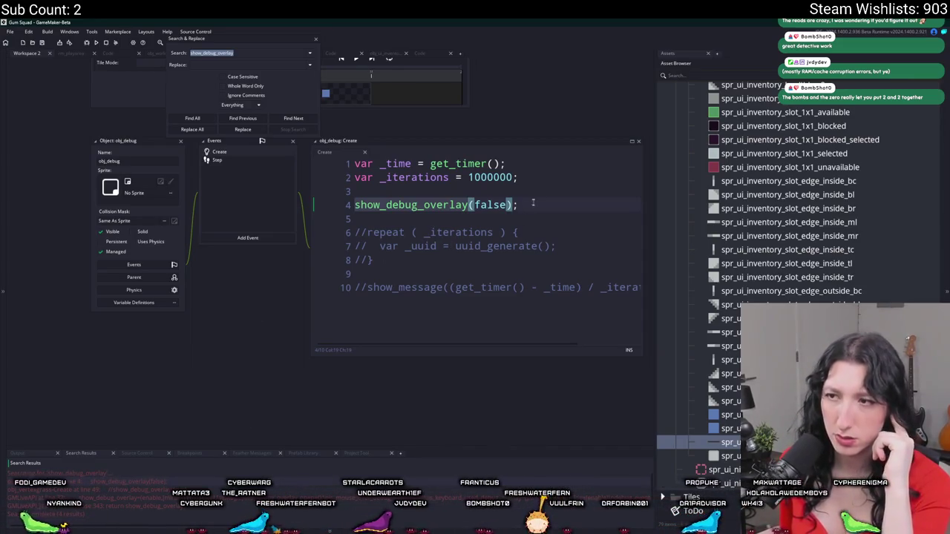
click(485, 205)
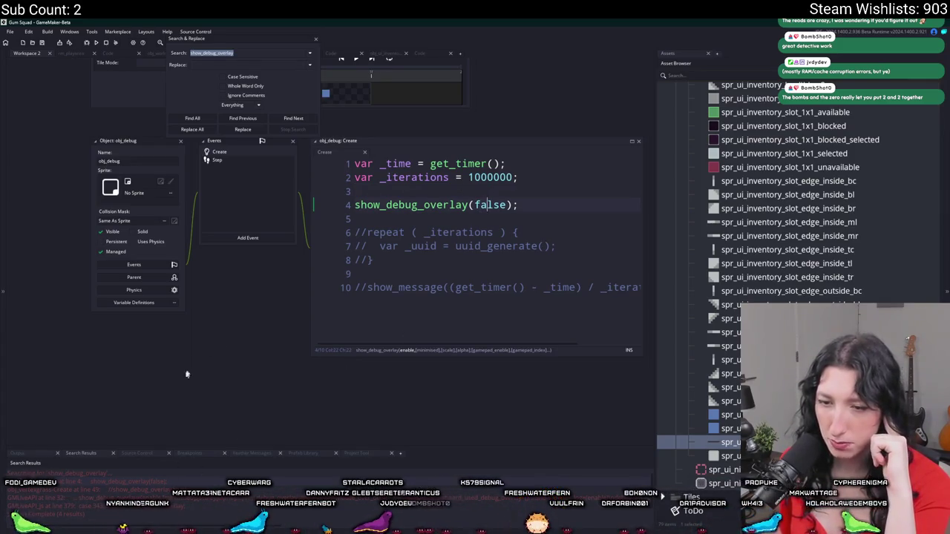
double_click(416, 205)
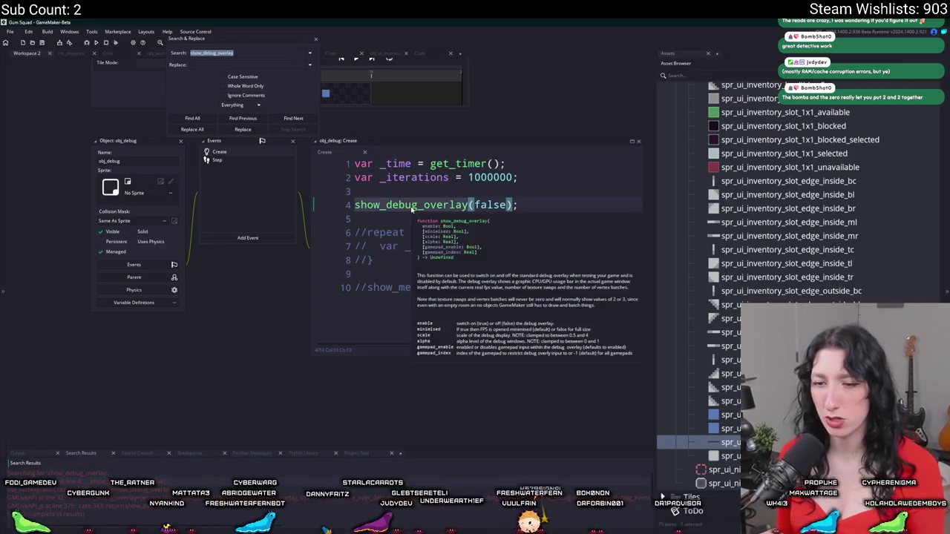
click(234, 170)
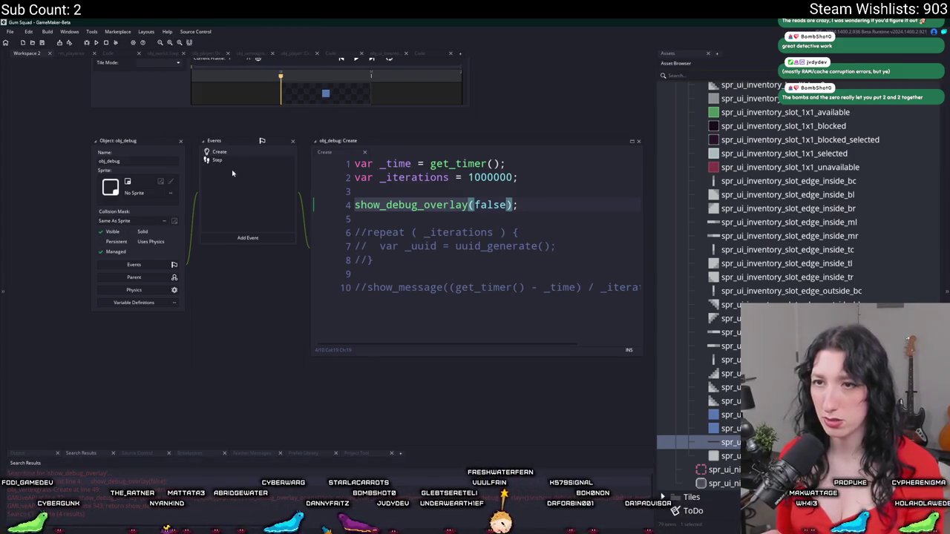
click(546, 214)
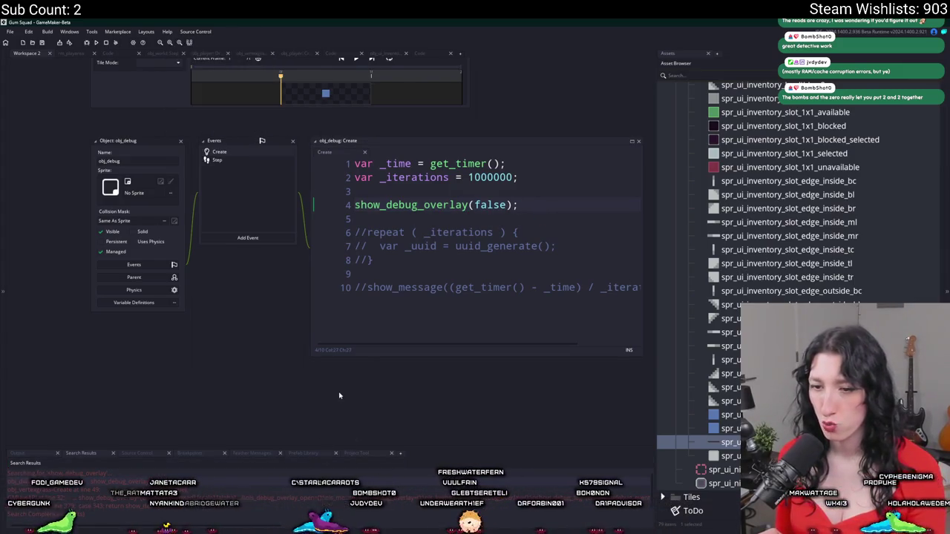
key(F5)
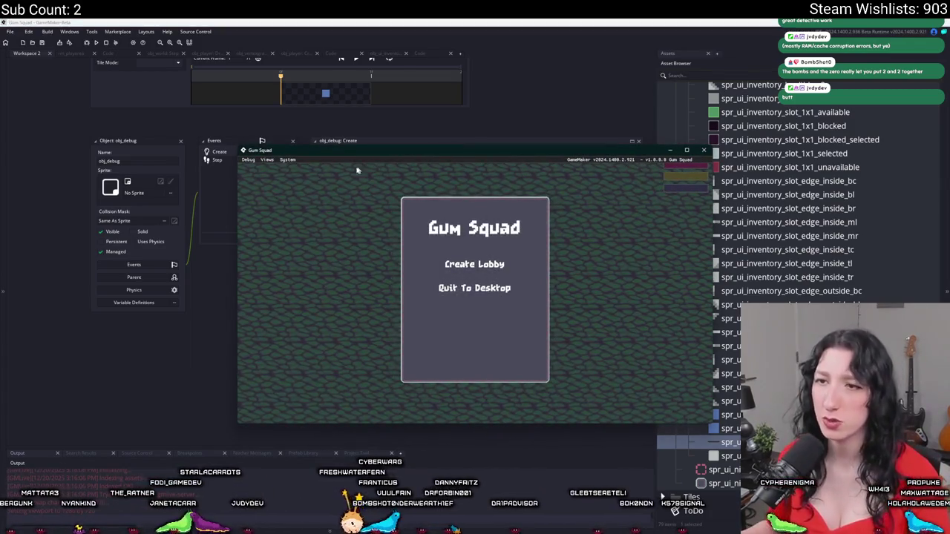
click(288, 161)
mouse_move(286, 168)
click(701, 150)
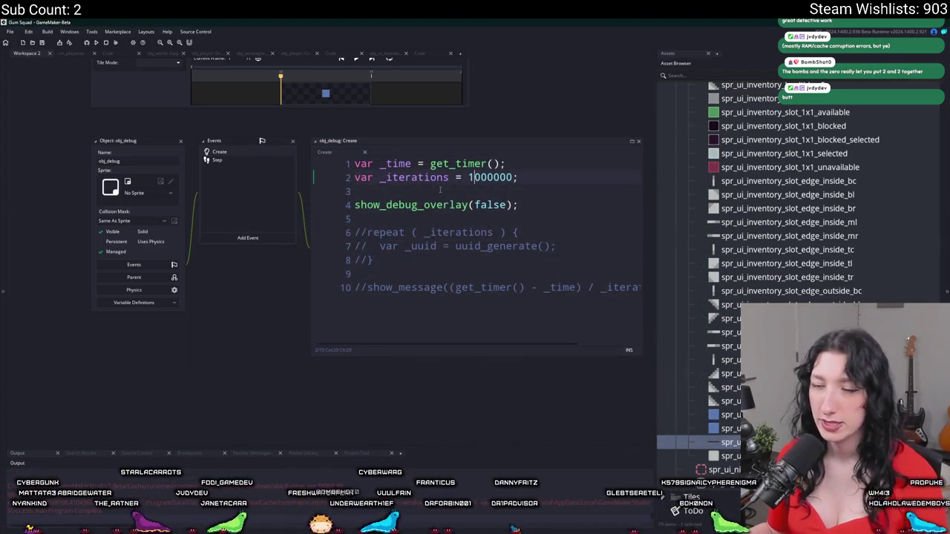
Change show_debug_overlay(false) to true, then rerun the game in a lobby to check the debug bar.
double_click(486, 204)
text(true)
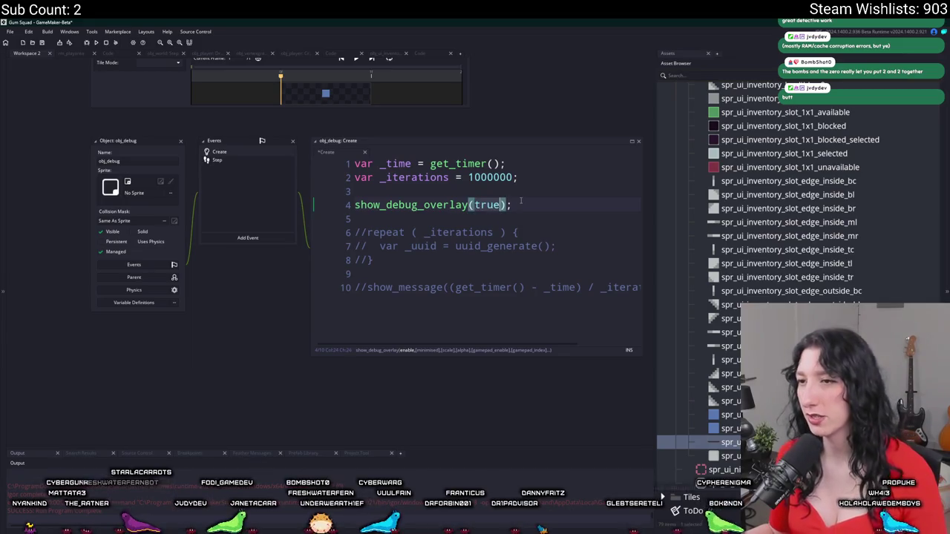
key(F5)
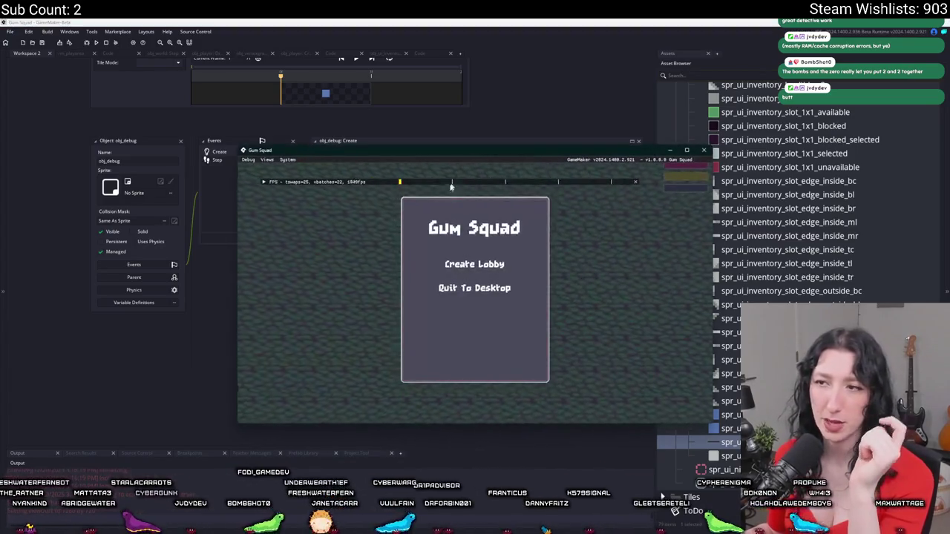
click(475, 263)
double_click(510, 160)
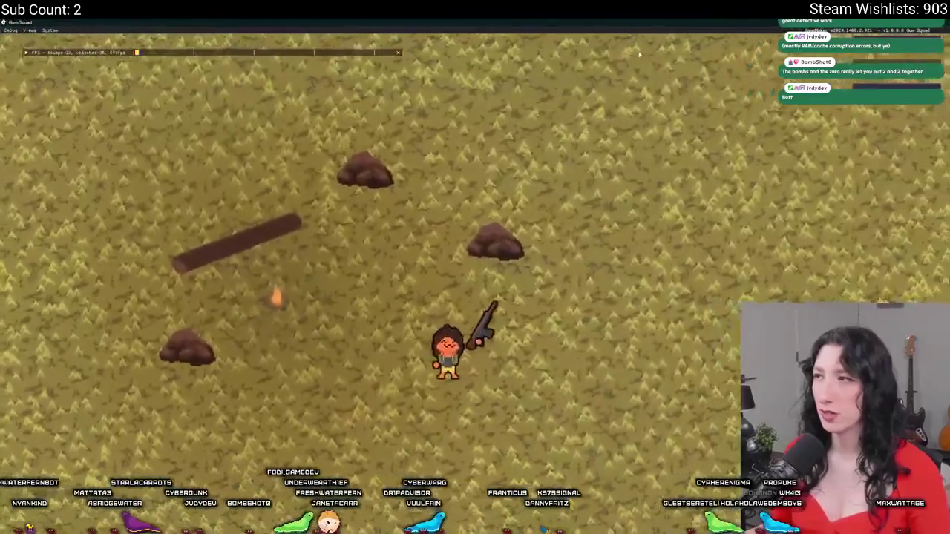
key(a)
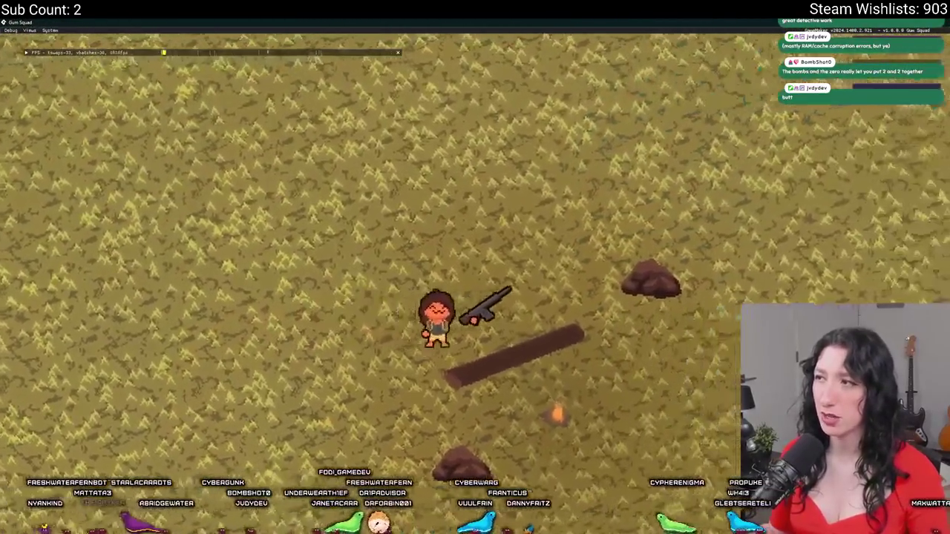
double_click(312, 23)
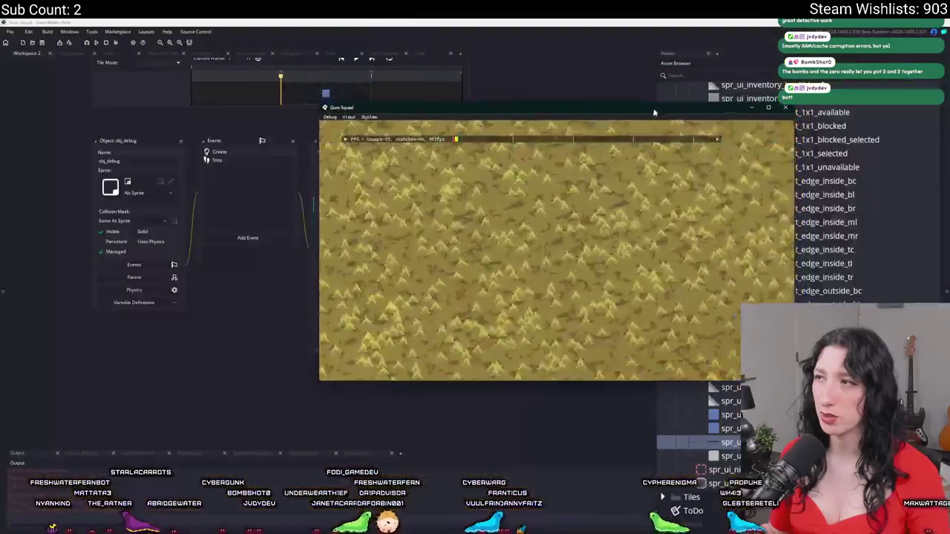
click(420, 52)
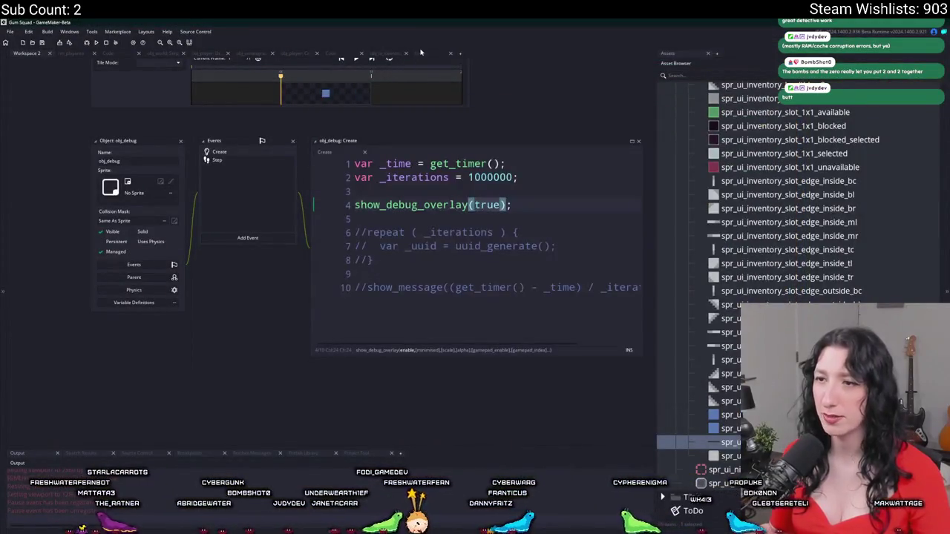
click(421, 53)
Reduce the bar _padding value from 12 to 8.
scroll(276, 249, down, 2)
click(205, 258)
text(8 * global.Gui_Scale,)
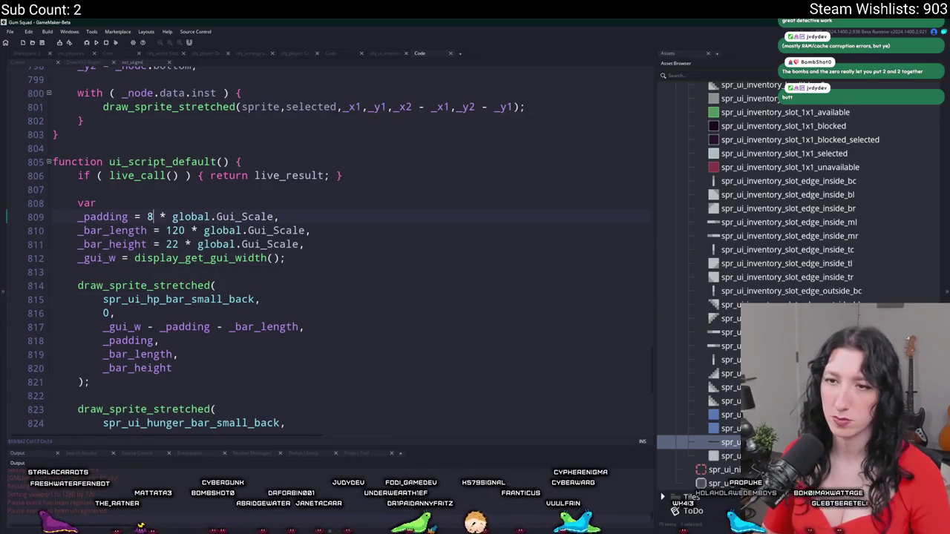
key(alt+Tab)
key(alt+Tab)
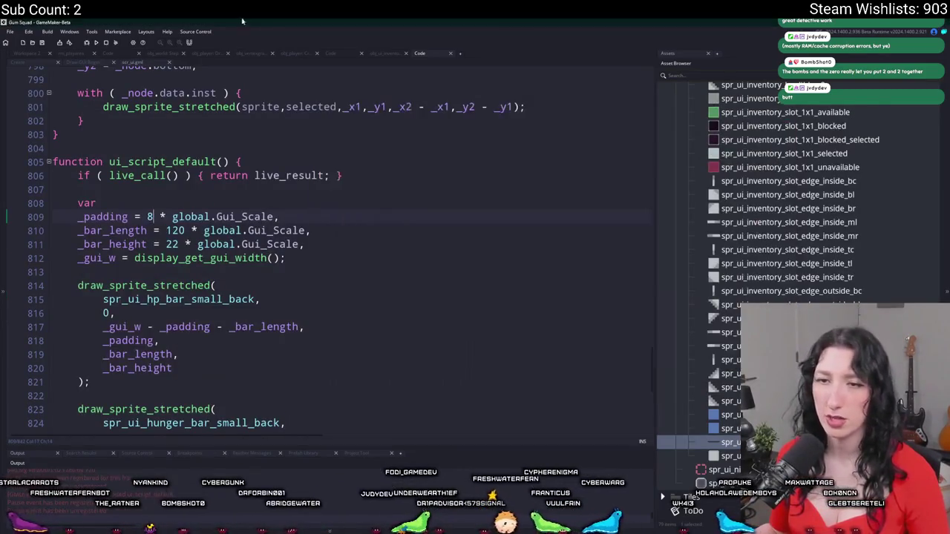
Duplicate the HP bar block and strip _back from the copy's sprite name.
scroll(236, 239, down, 3)
scroll(122, 294, down, 2)
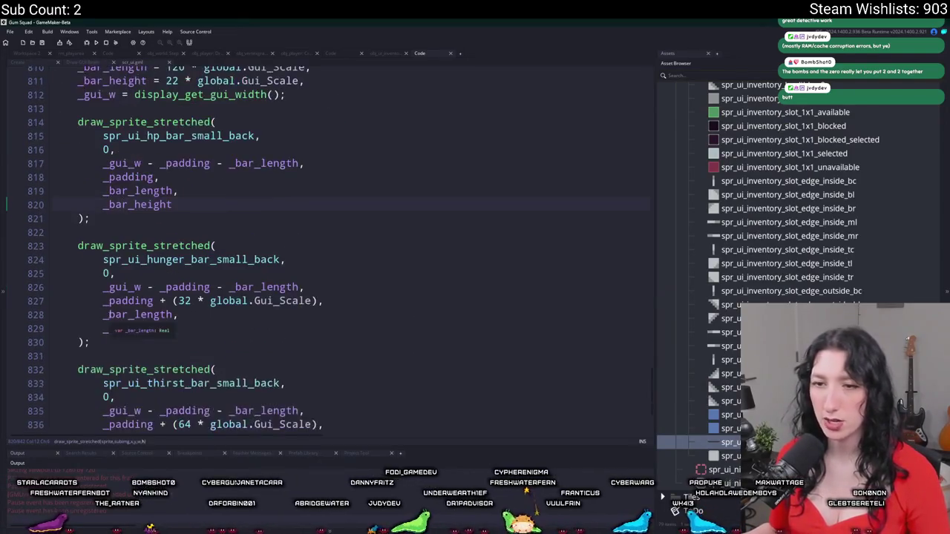
scroll(123, 294, up, 1)
mouse_move(90, 248)
mouse_down()
mouse_move(104, 124)
mouse_move(103, 140)
mouse_up()
key(ctrl+d)
click(178, 221)
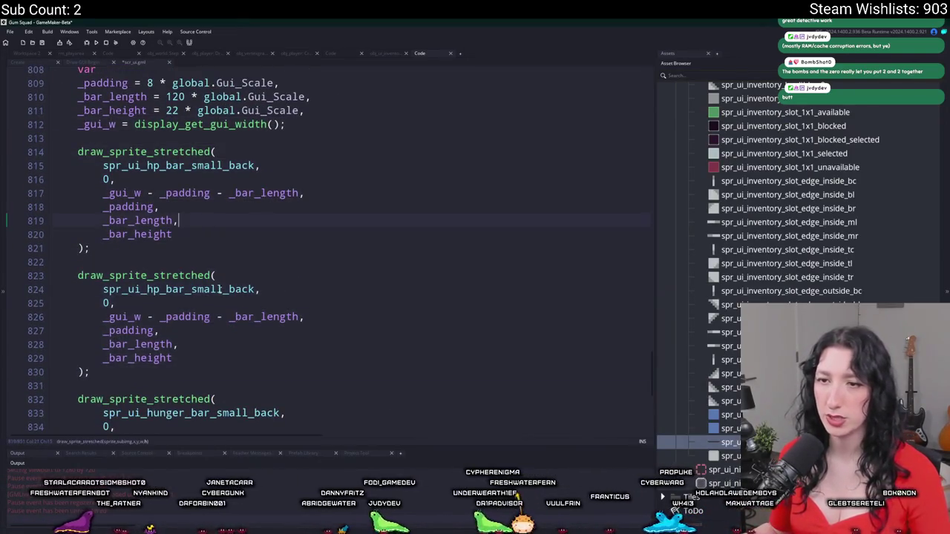
drag(257, 290, 227, 290)
key(BackSpace)
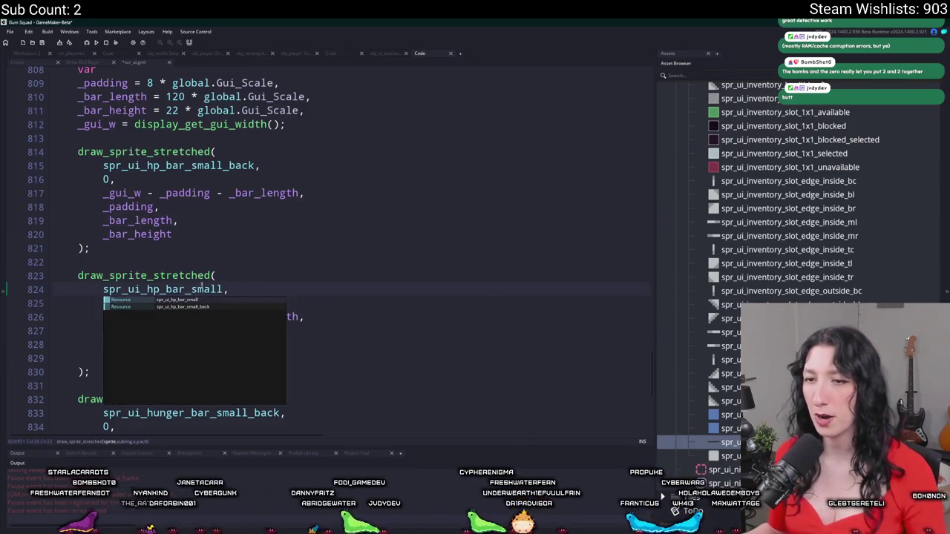
key(Up)
key(Up)
click(197, 317)
scroll(196, 317, down, 3)
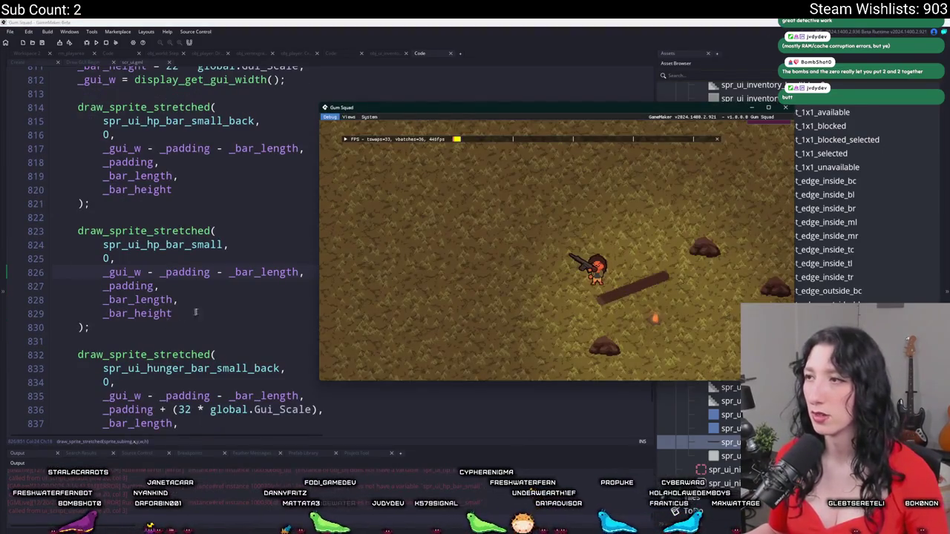
key(Escape)
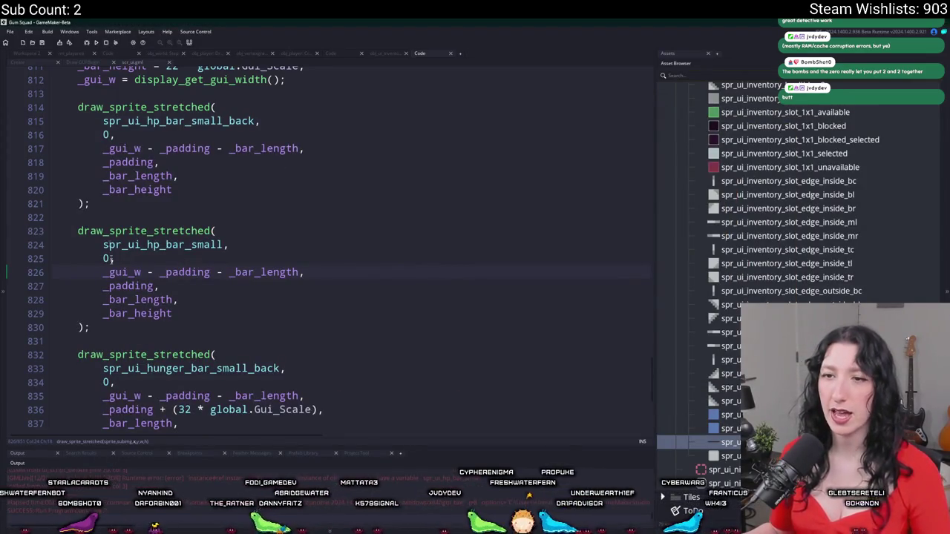
Paste the HP fill block after the hunger background and rename its sprite to spr_ui_hunger_bar_small.
drag(90, 327, 78, 231)
scroll(77, 231, down, 3)
key(ctrl+c)
click(90, 316)
key(Return)
key(Return)
key(ctrl+v)
click(146, 161)
click(157, 271)
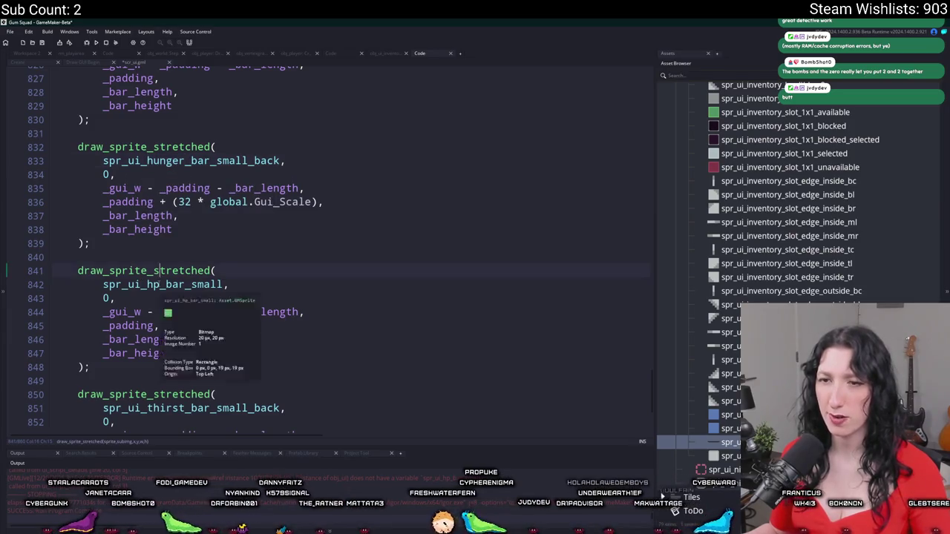
key(Delete)
key(Delete)
text(hunger)
scroll(147, 284, down, 3)
Duplicate the thirst background block and remove _back so it draws spr_ui_thirst_bar_small.
drag(89, 354, 53, 247)
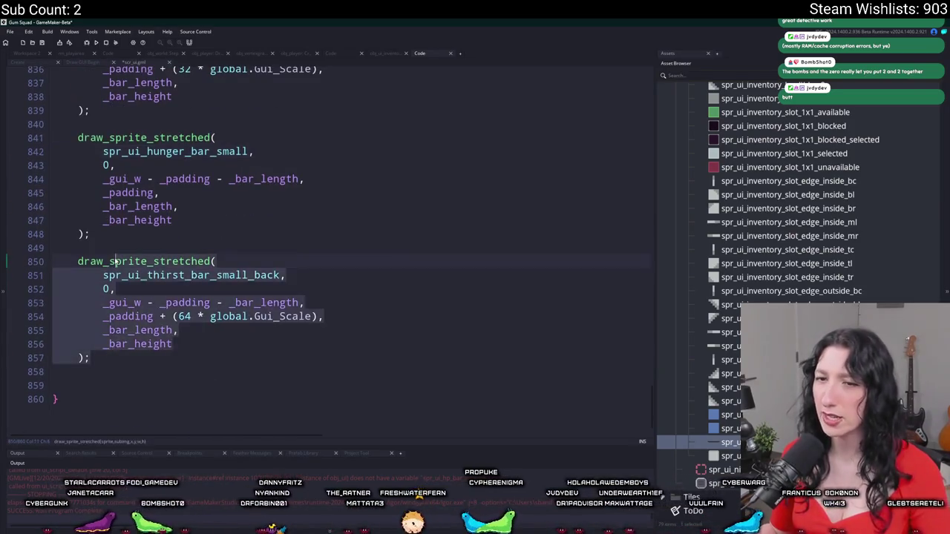
key(ctrl+d)
click(151, 343)
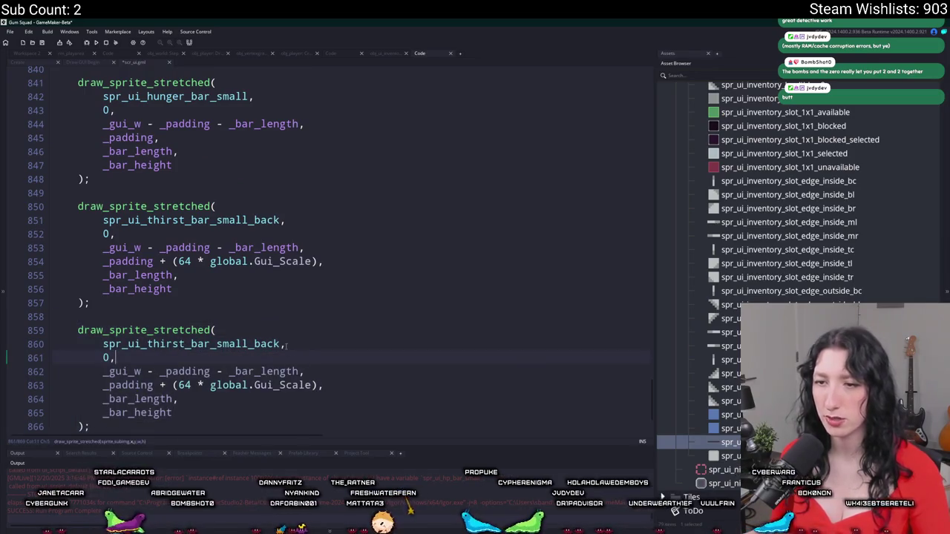
click(259, 344)
key(Delete)
key(Delete)
key(Delete)
key(BackSpace)
key(BackSpace)
scroll(208, 348, down, 1)
Run the game with F5 and create a lobby to test the new fill bars.
key(F5)
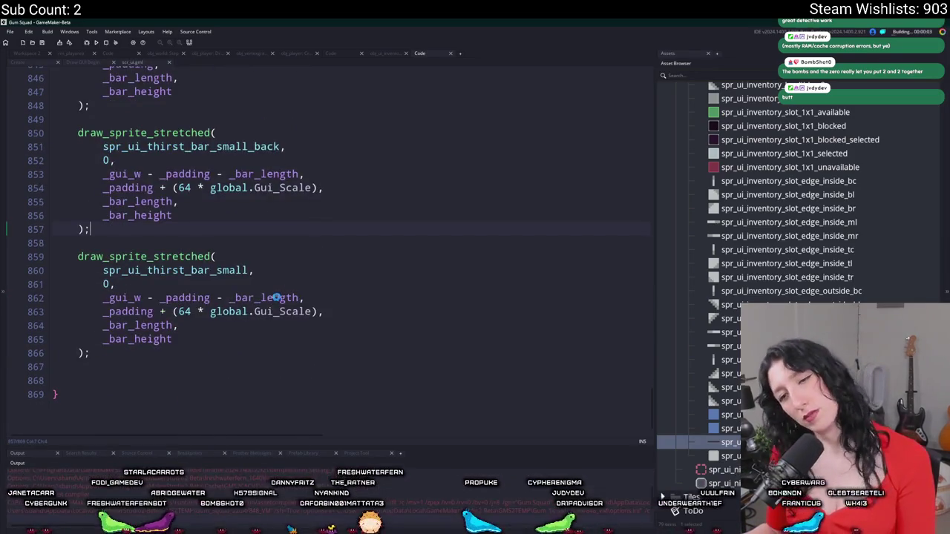
click(198, 370)
scroll(197, 366, up, 3)
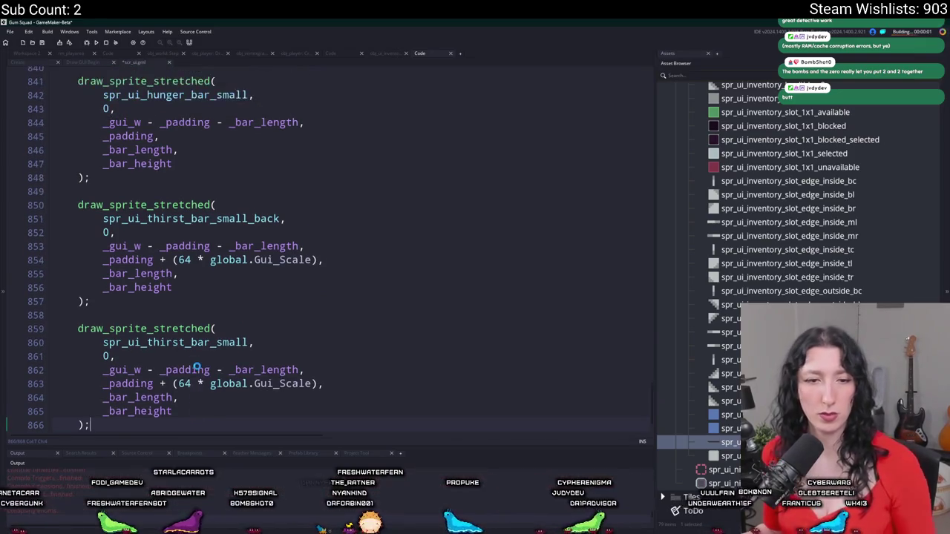
scroll(195, 368, up, 3)
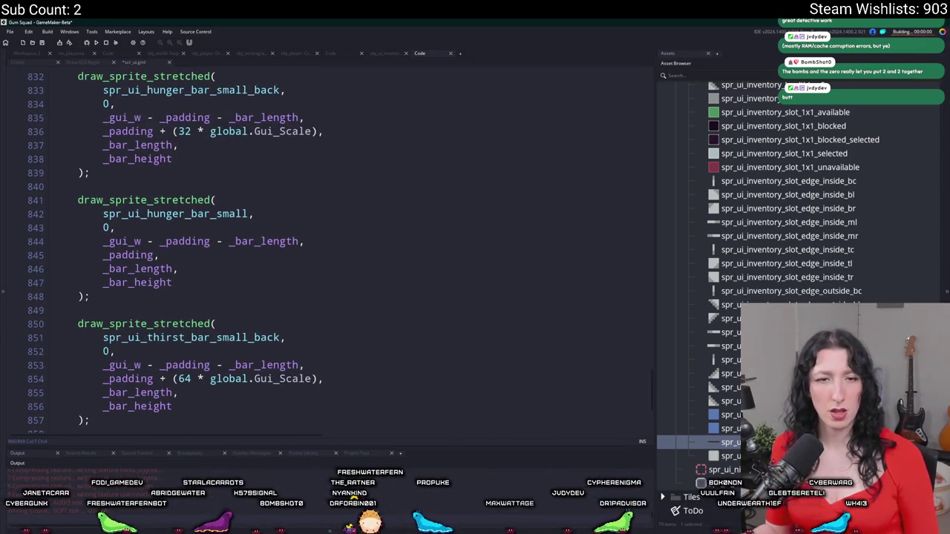
click(447, 264)
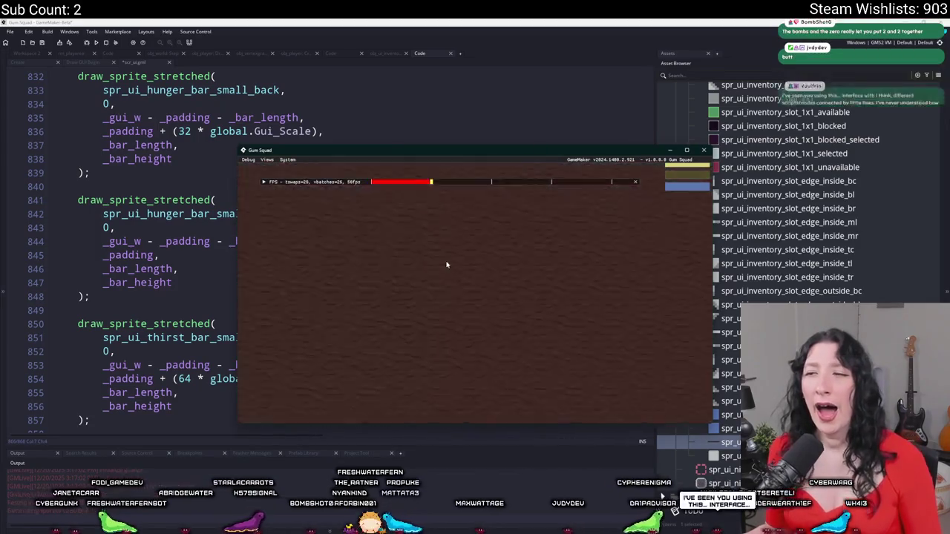
Inspect the hunger background and HP fill sprite references in the UI script.
click(199, 227)
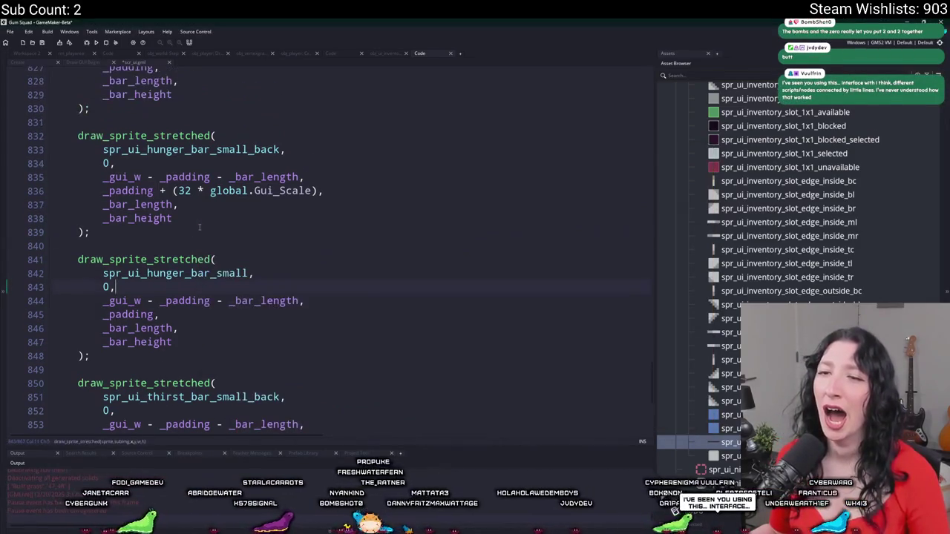
mouse_move(189, 151)
click(153, 150)
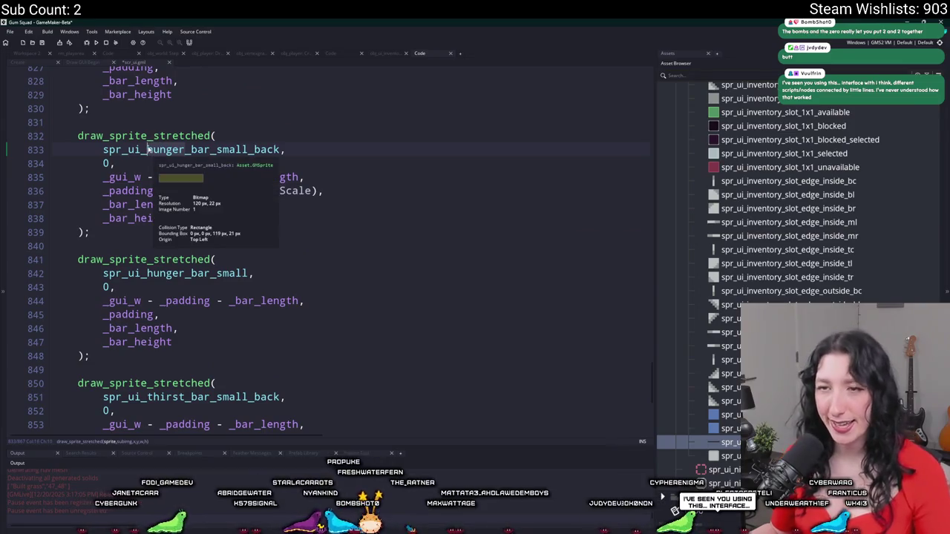
scroll(220, 311, up, 3)
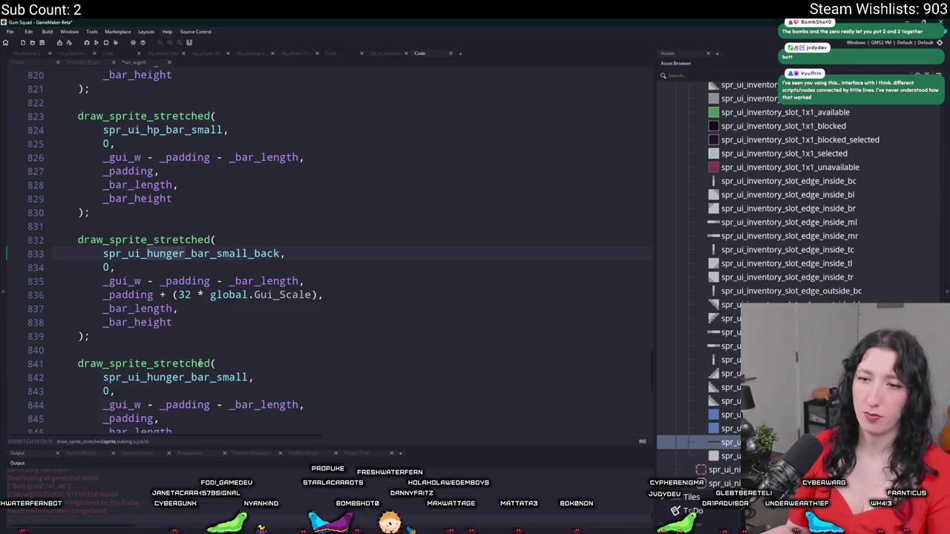
scroll(174, 207, up, 2)
scroll(174, 207, up, 4)
click(171, 279)
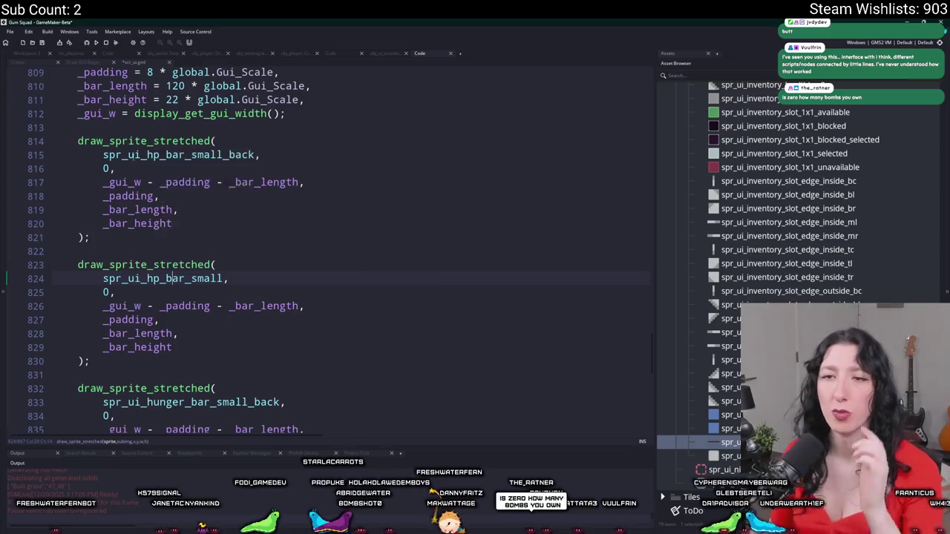
scroll(214, 249, down, 7)
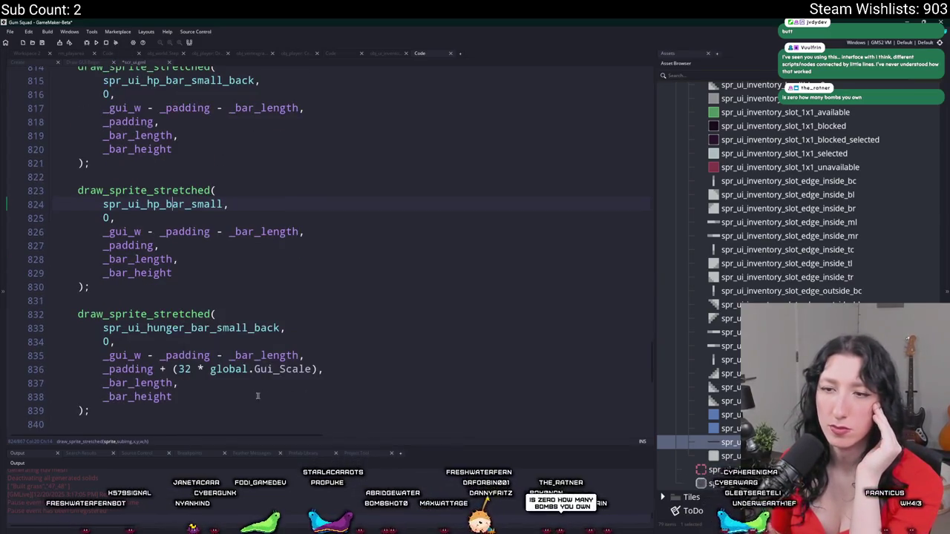
Paste '+ (32 * global.Gui_Scale)' after _padding in the hunger fill bar's y position.
drag(320, 235, 165, 244)
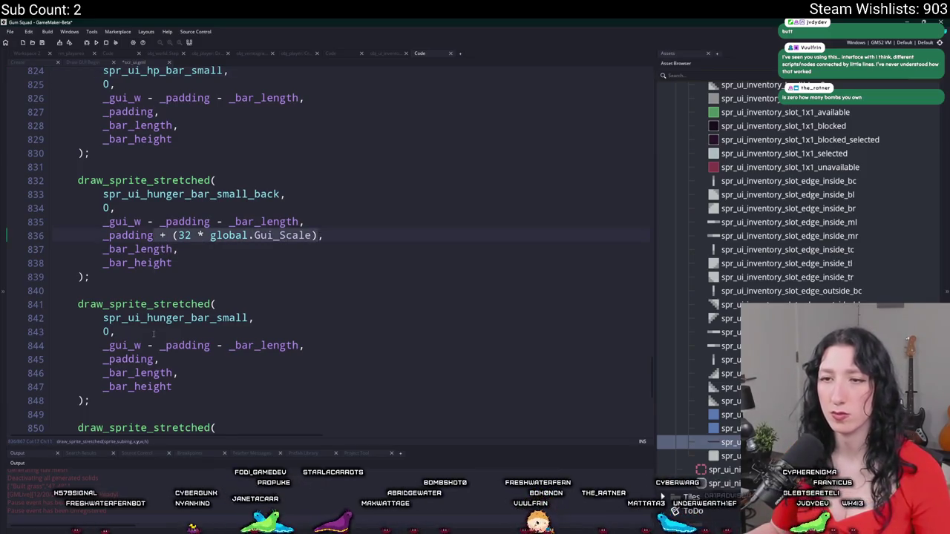
click(154, 359)
key(ctrl+v)
scroll(172, 342, down, 5)
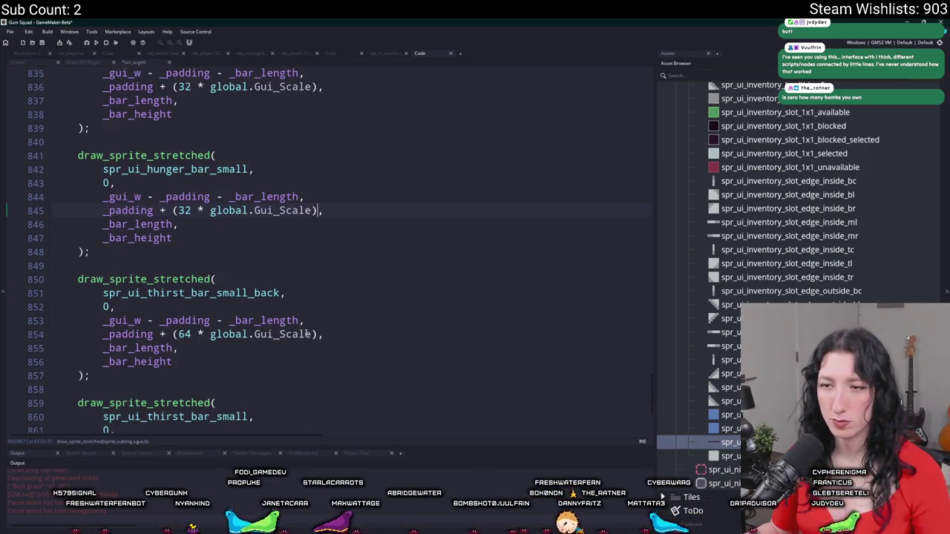
scroll(311, 334, down, 3)
drag(320, 259, 155, 261)
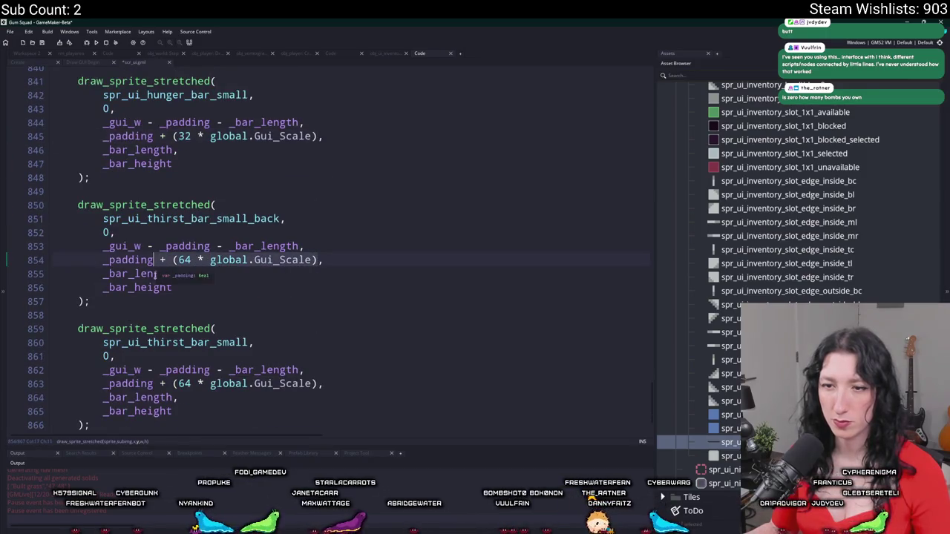
click(175, 397)
scroll(175, 397, down, 1)
scroll(239, 374, up, 4)
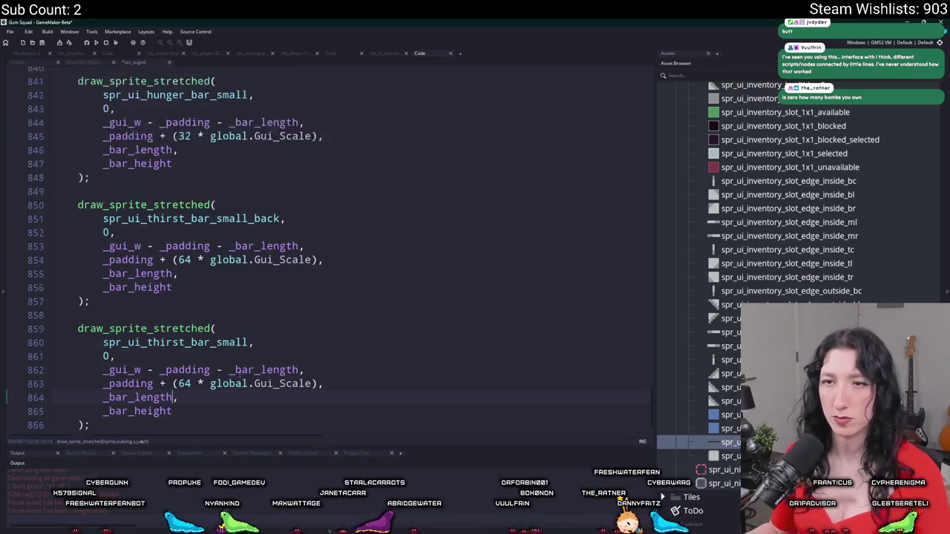
scroll(238, 375, up, 2)
scroll(239, 375, down, 2)
scroll(170, 114, up, 4)
Run the game, resize its window to check the stacked bars, and return to the editor.
click(117, 44)
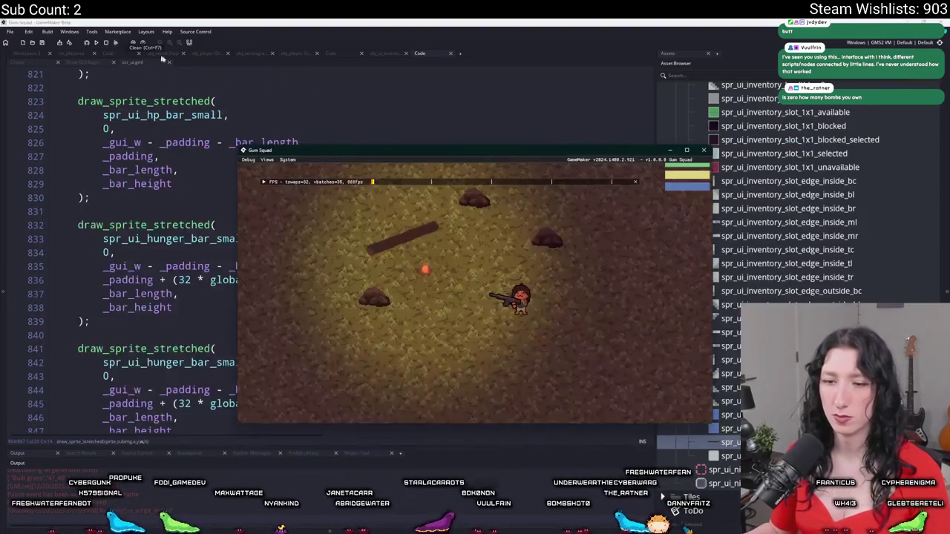
drag(522, 156, 572, 21)
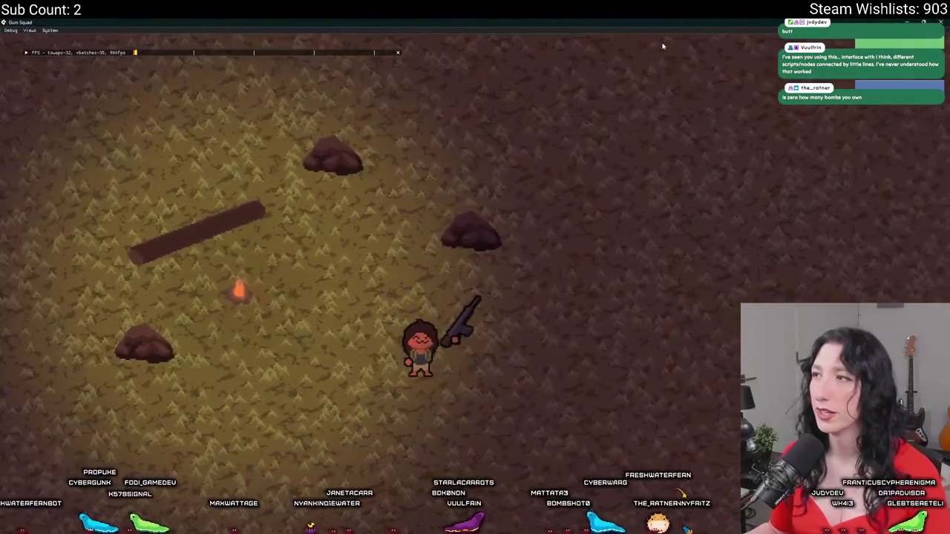
double_click(572, 21)
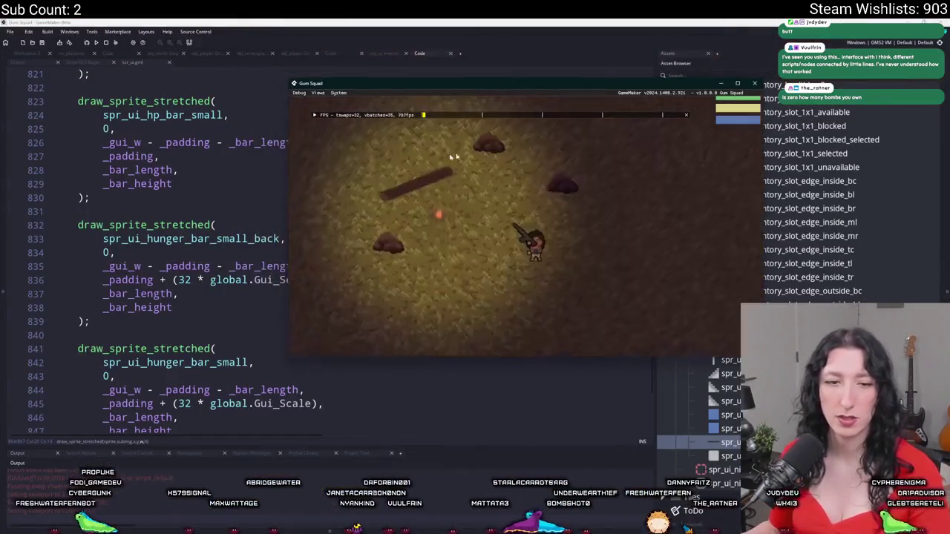
click(256, 258)
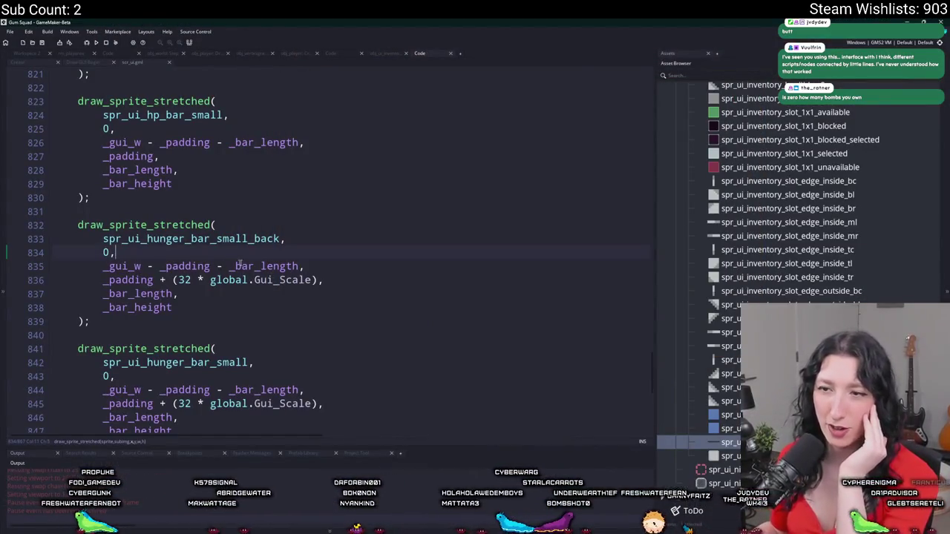
Add global.Gui_Scale to the HP fill bar's x and begin subtracting (2 * global.Gui_Scale from its length.
click(311, 280)
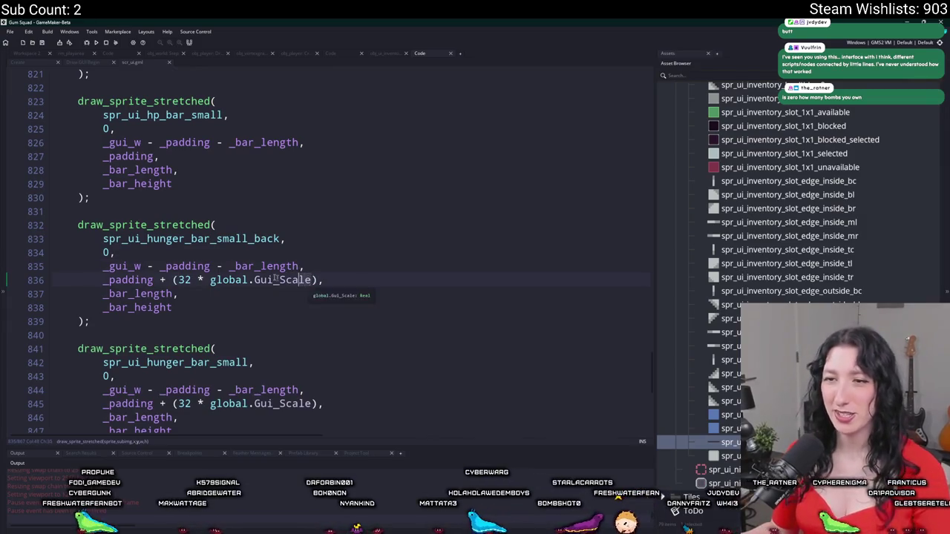
double_click(216, 279)
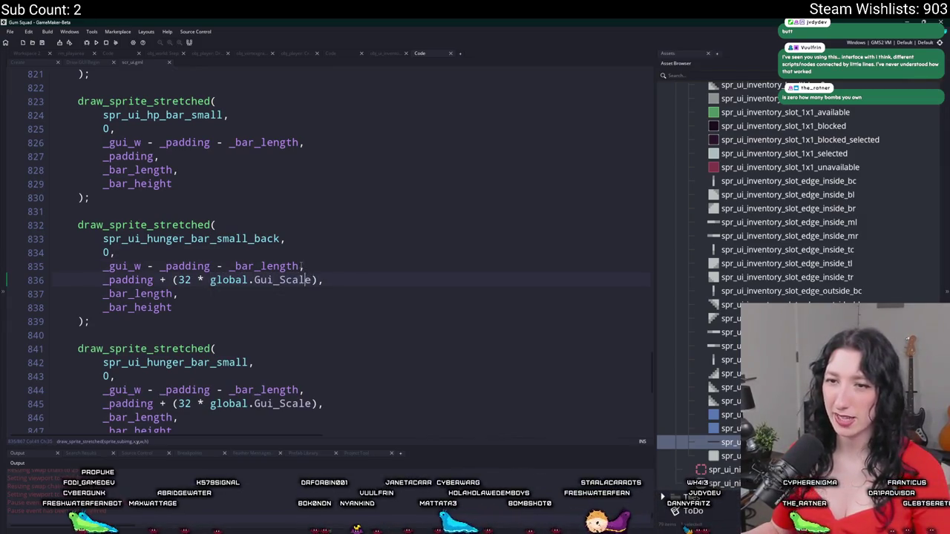
text(+global.Gui_Scale)
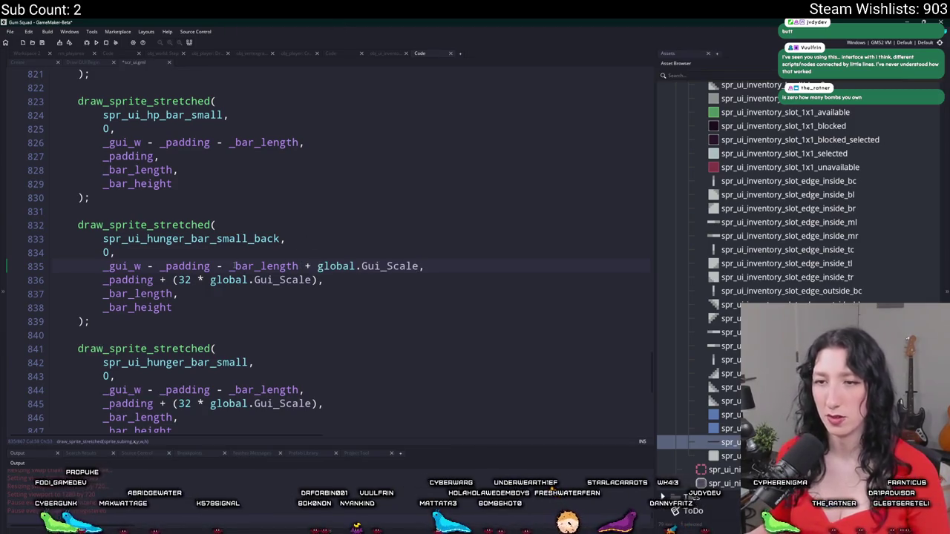
scroll(193, 290, up, 1)
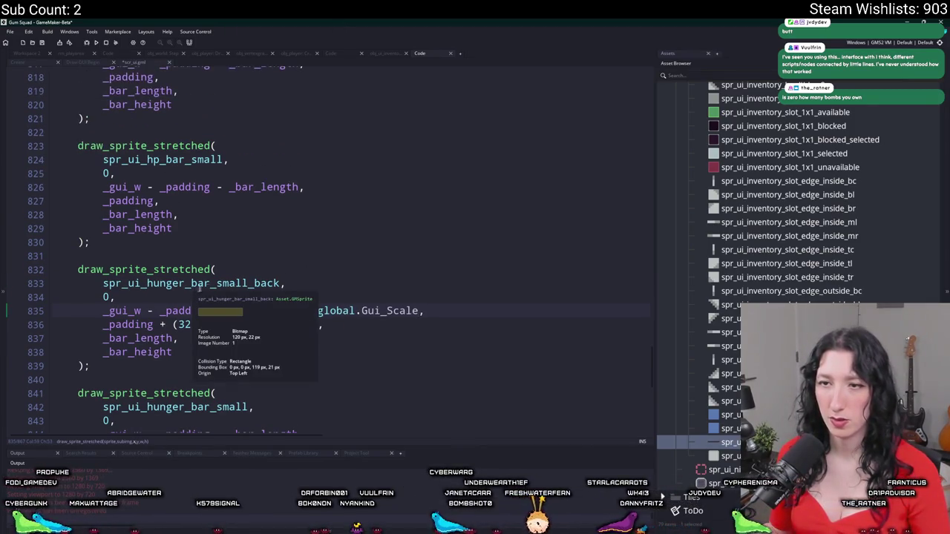
key(ctrl+z)
scroll(371, 273, up, 1)
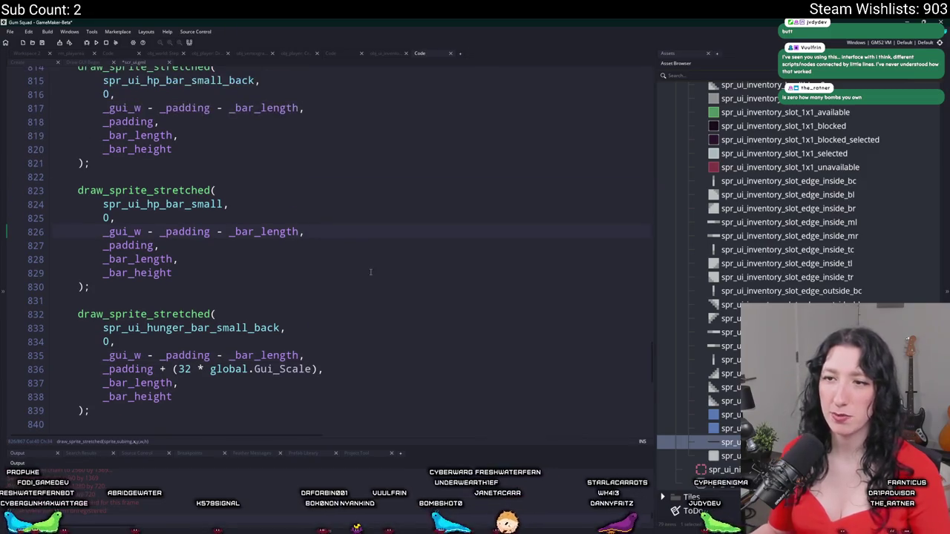
scroll(370, 273, up, 2)
text( + global.Gui_Scale)
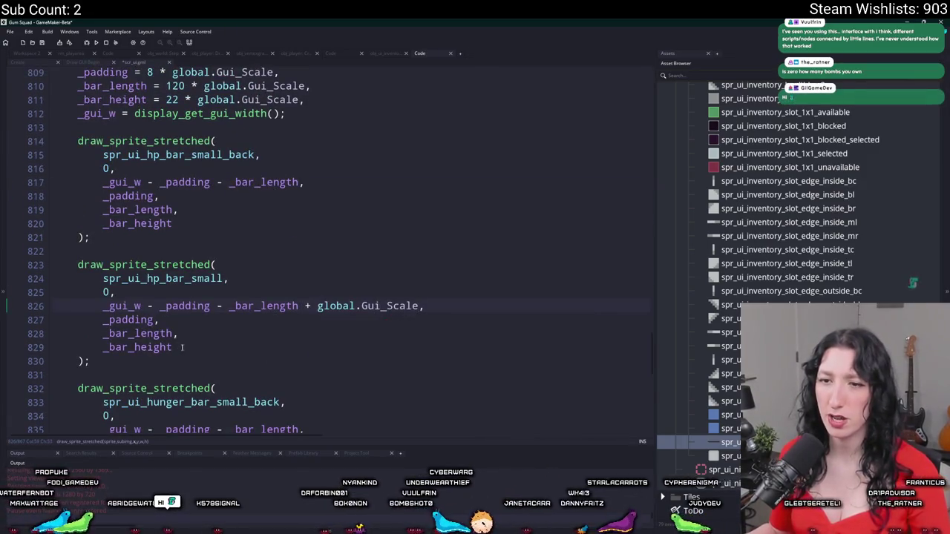
text( - (global.Gui_Scale *)
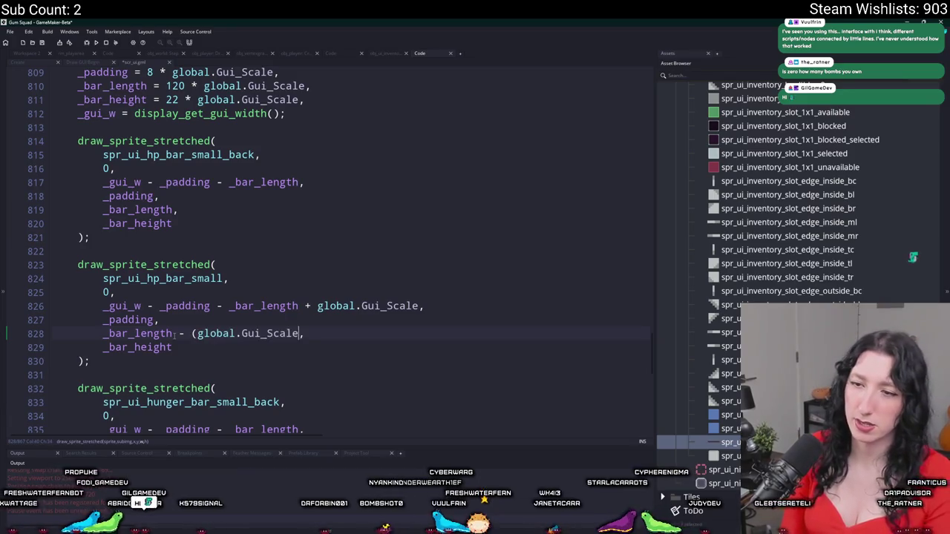
key(ctrl+z)
Complete the HP length term as _bar_length - (2 * global.Gui_Scale) and run the game.
text(global.Gui_Scale)
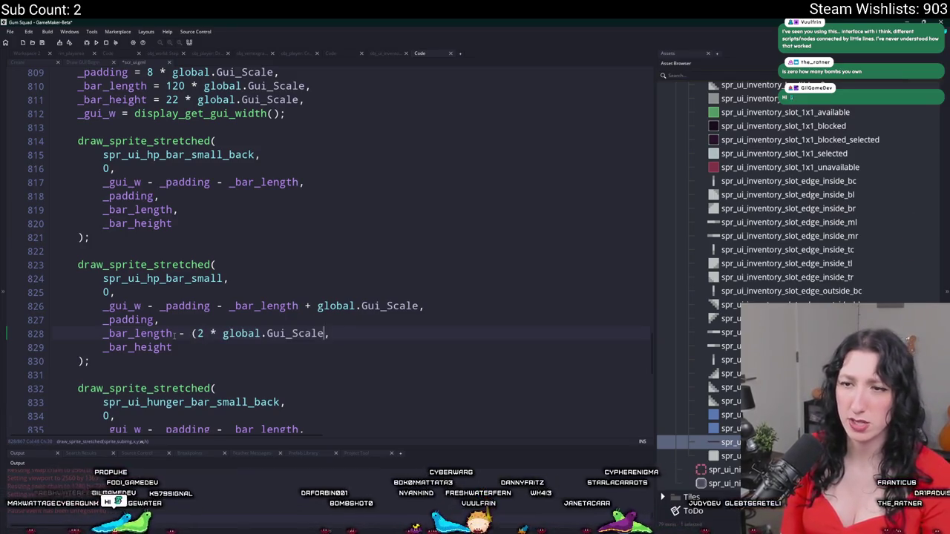
scroll(173, 335, down, 2)
key(F5)
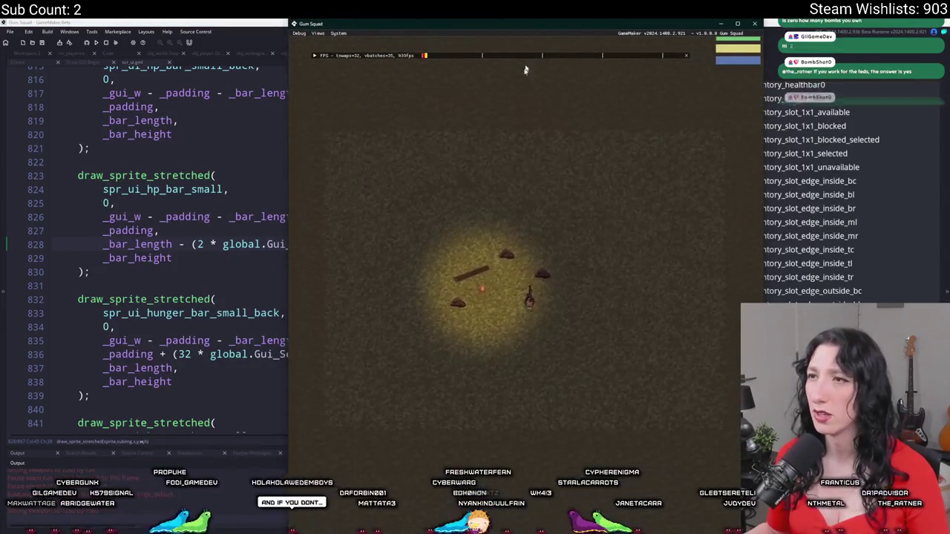
Inspect the inset HP bar in the running game, ending back on the scr_ui code.
double_click(540, 25)
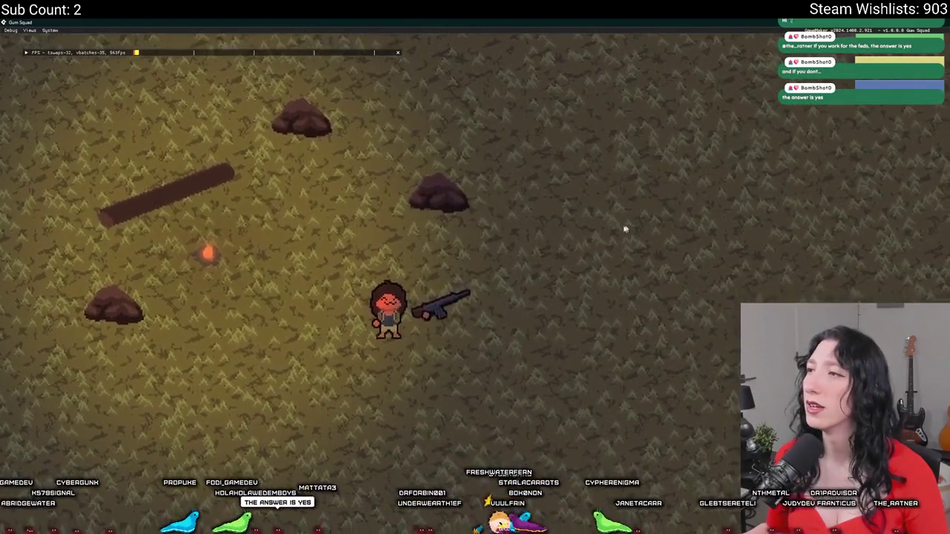
key(alt+F4)
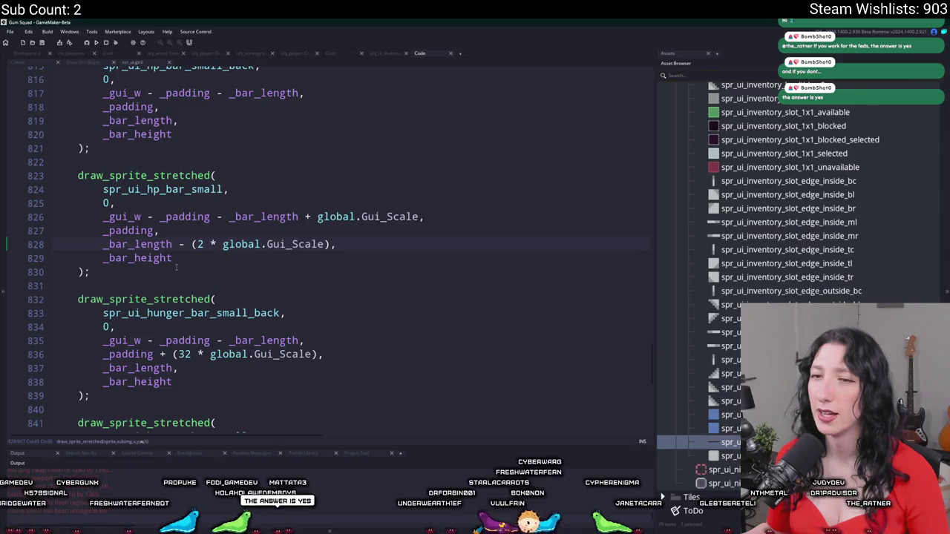
key(alt+Tab)
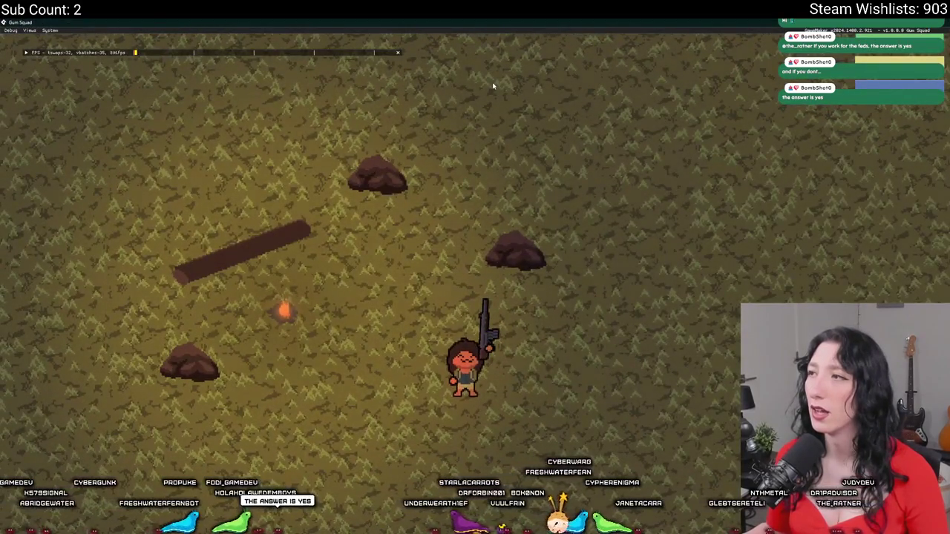
key(alt+Tab)
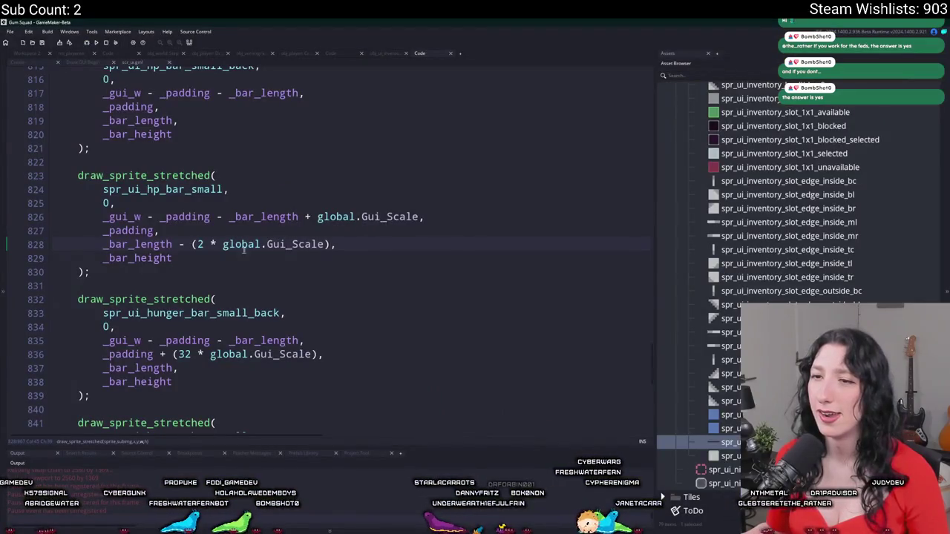
key(alt+Tab)
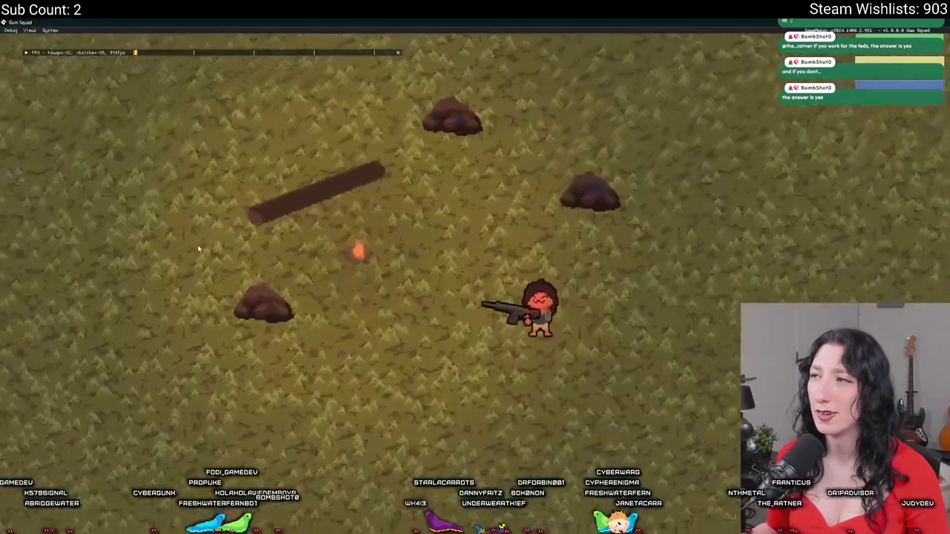
key(alt+Tab)
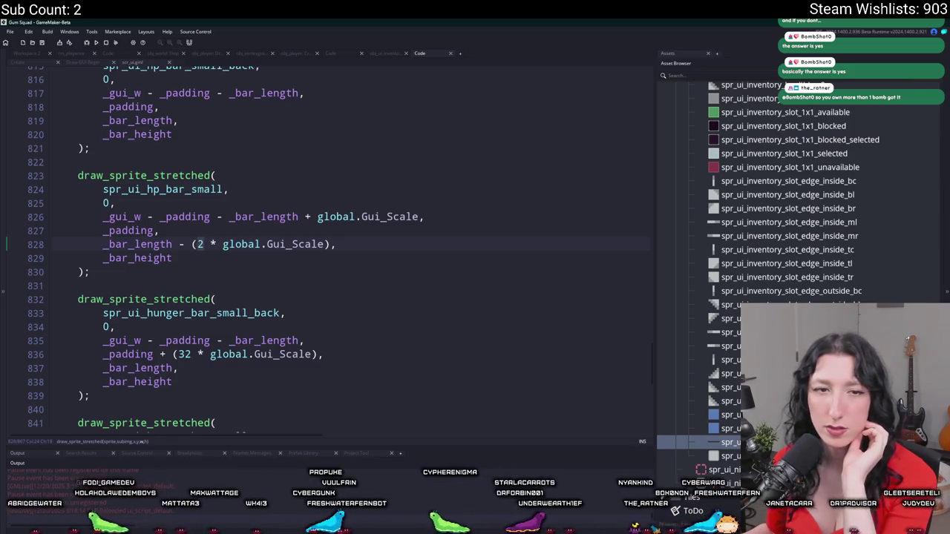
Switch to Workspace 2 and review obj_debug's Create code with show_debug_overlay(true).
click(34, 55)
scroll(252, 200, up, 2)
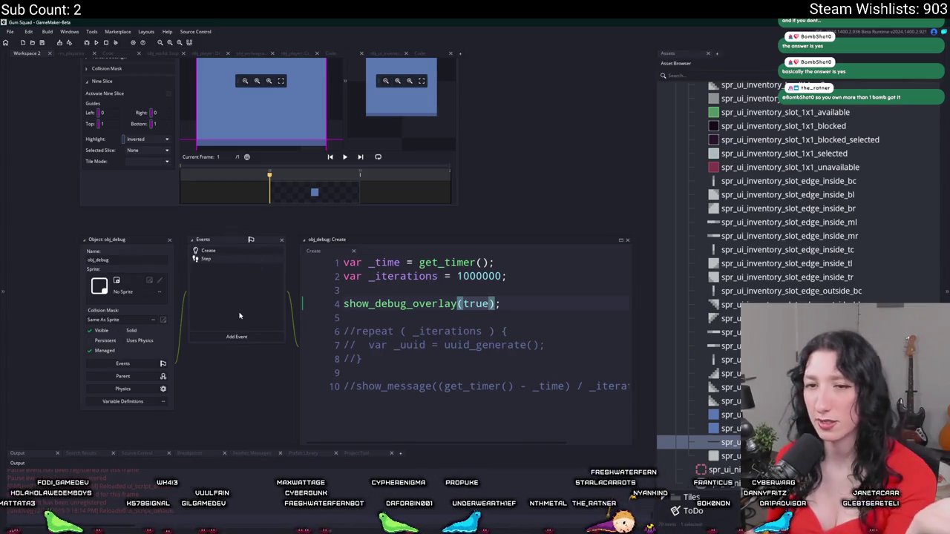
scroll(227, 313, down, 2)
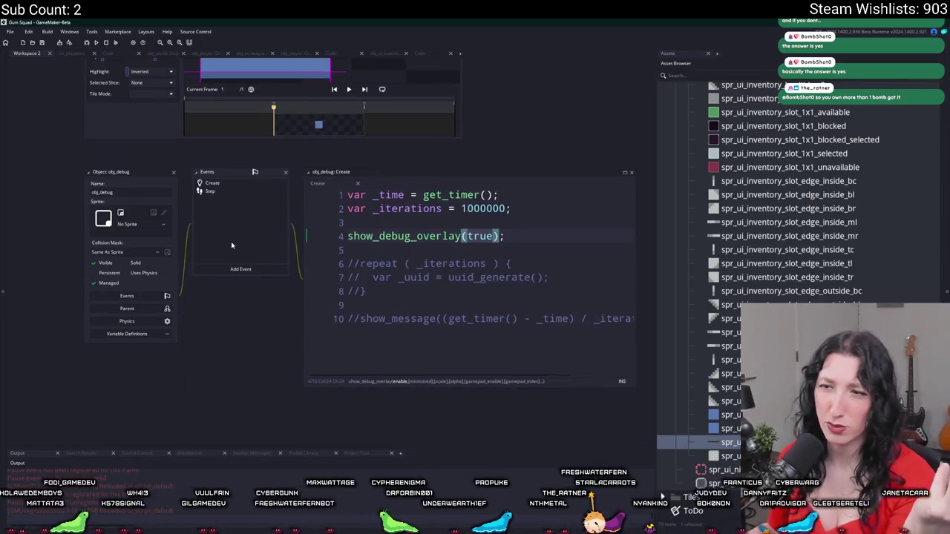
click(469, 234)
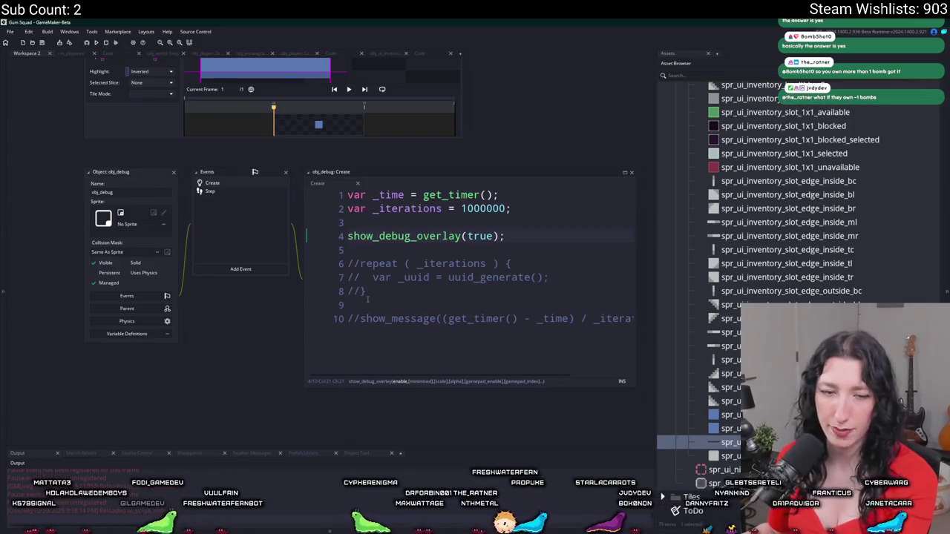
drag(464, 222, 433, 164)
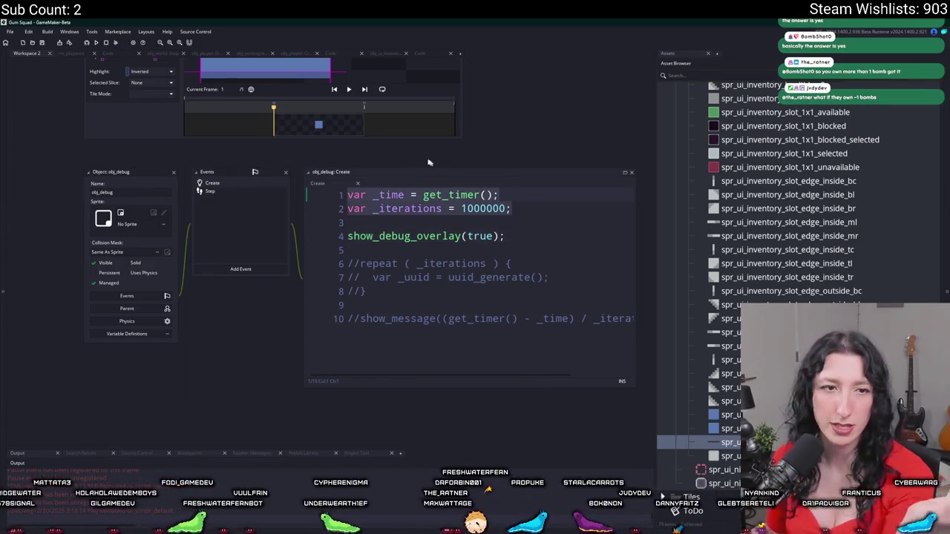
Add a Mouse > Left Down event to obj_debug.
drag(332, 353, 216, 255)
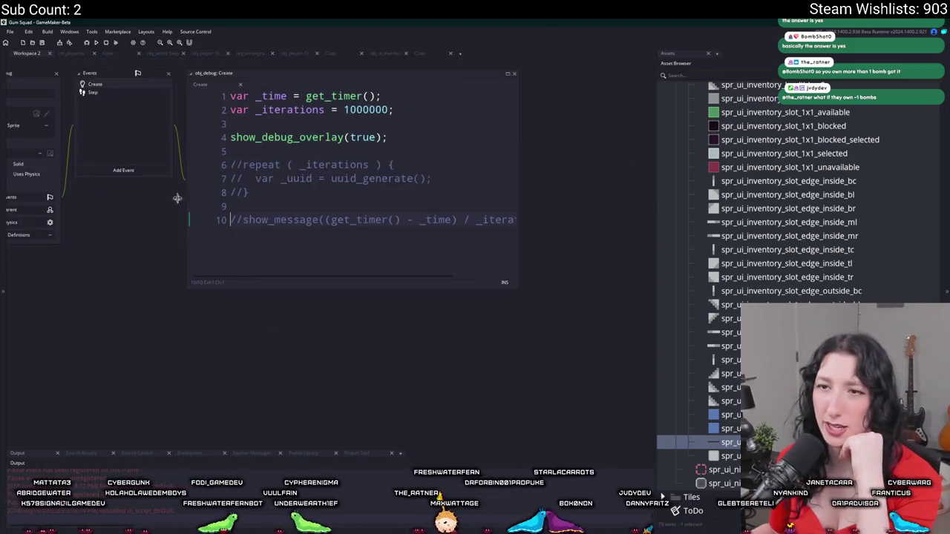
click(164, 171)
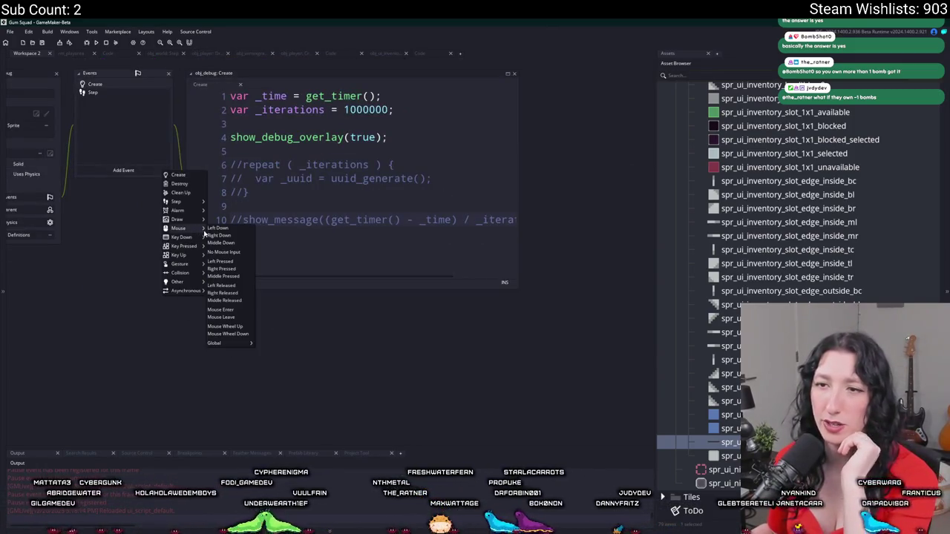
click(218, 228)
Delete the Left Down event from obj_debug, confirming with Yes.
drag(272, 161, 361, 218)
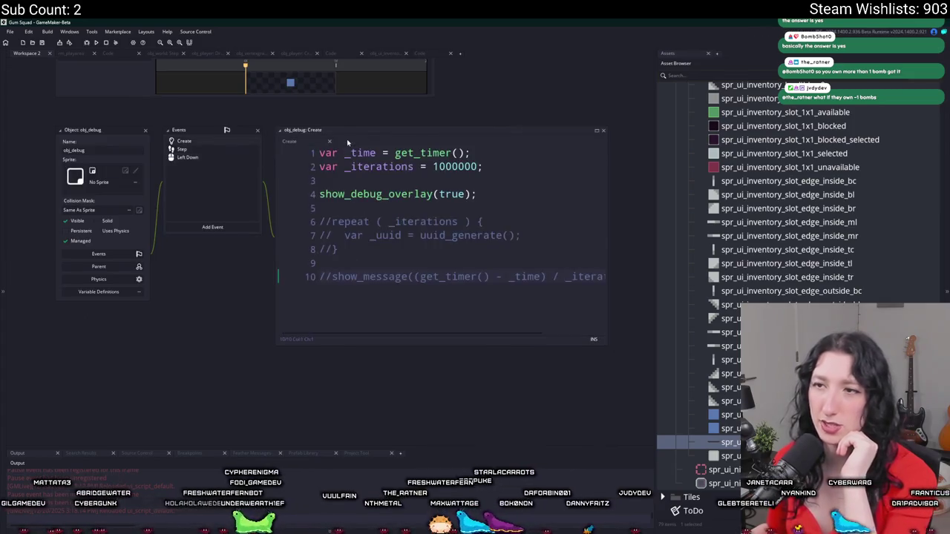
right_click(214, 159)
click(245, 242)
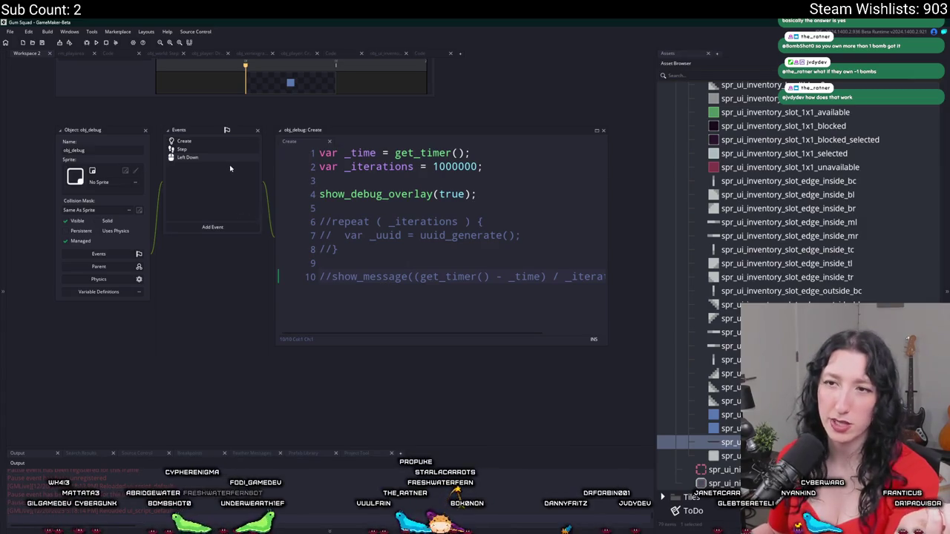
right_click(231, 157)
click(278, 231)
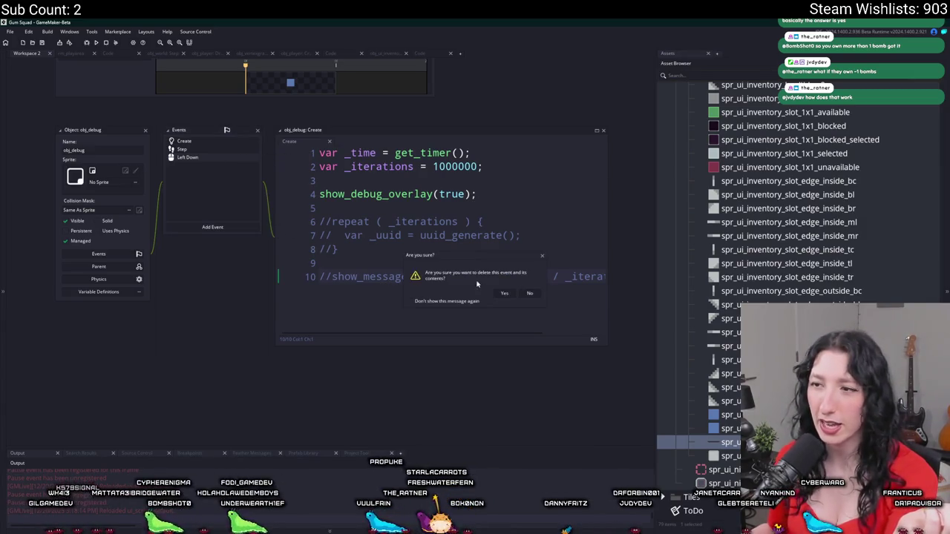
click(499, 294)
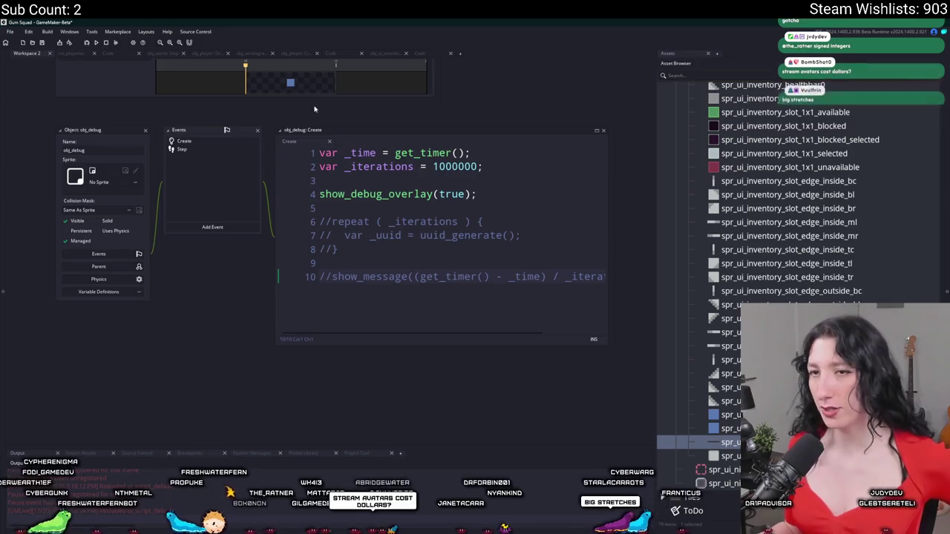
Return to the scr_ui code, glancing at the running game in between.
click(410, 52)
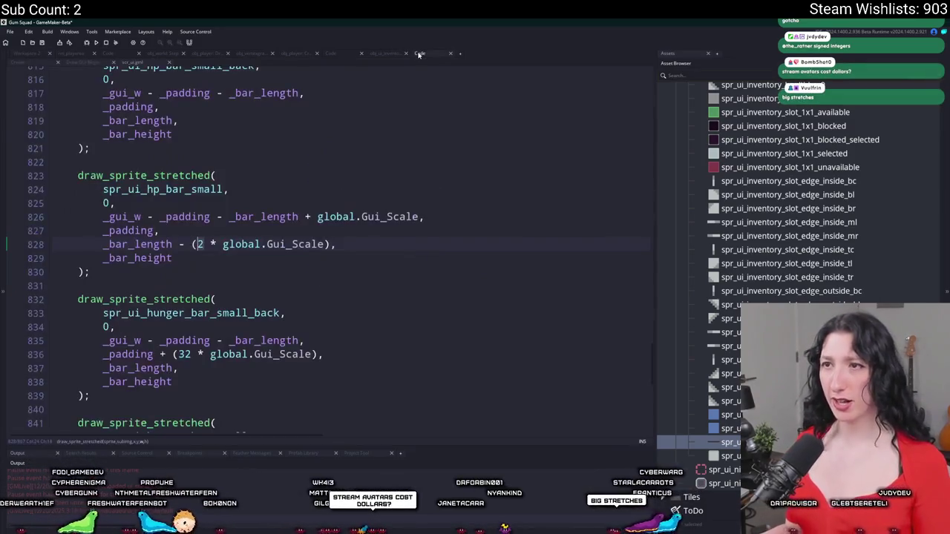
scroll(334, 220, up, 1)
key(alt+Tab)
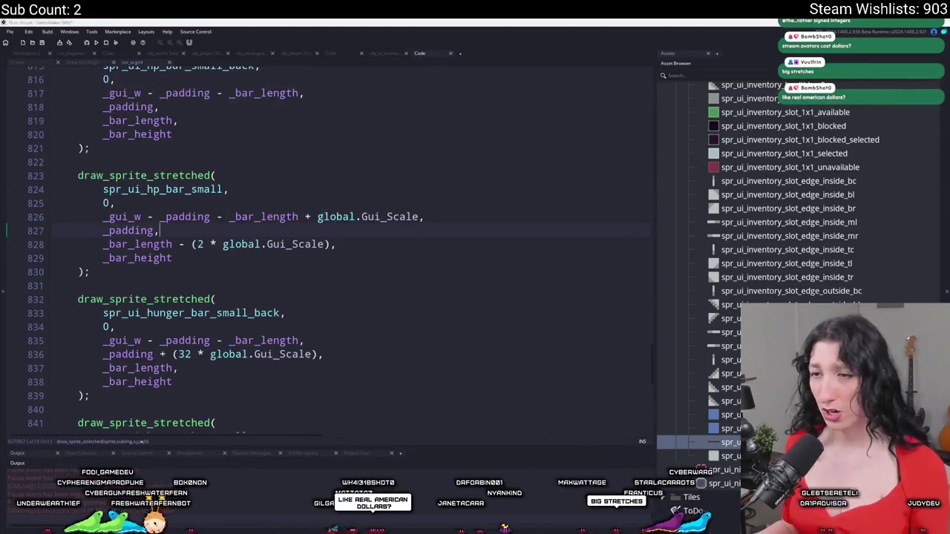
key(alt+Tab)
key(alt+Tab)
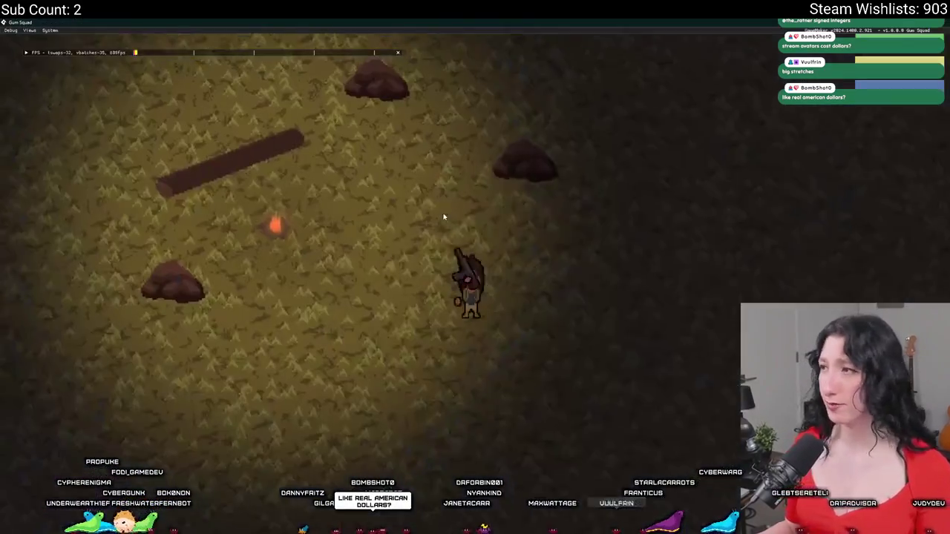
key(alt+Tab)
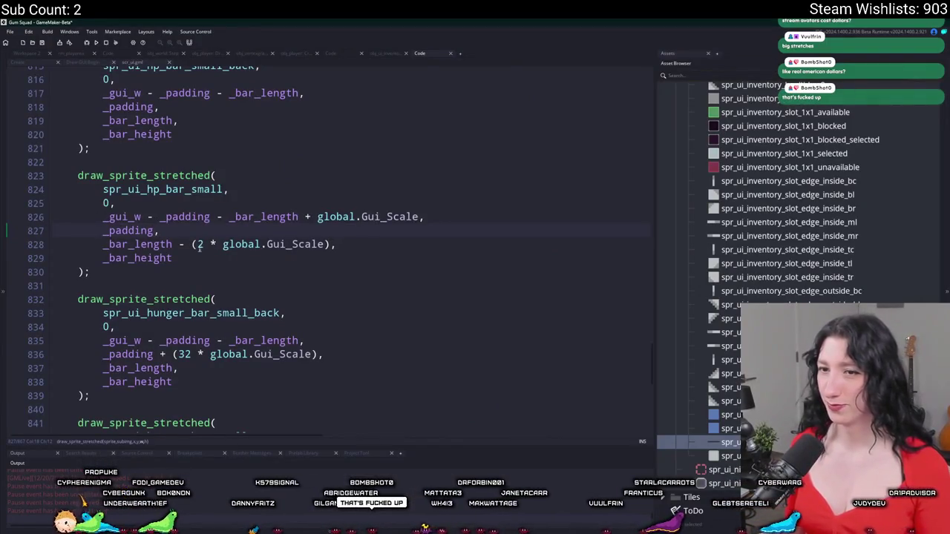
Reduce the HP fill bar height to _bar_height - (2 * global.Gui_Scale).
click(173, 257)
scroll(223, 297, up, 1)
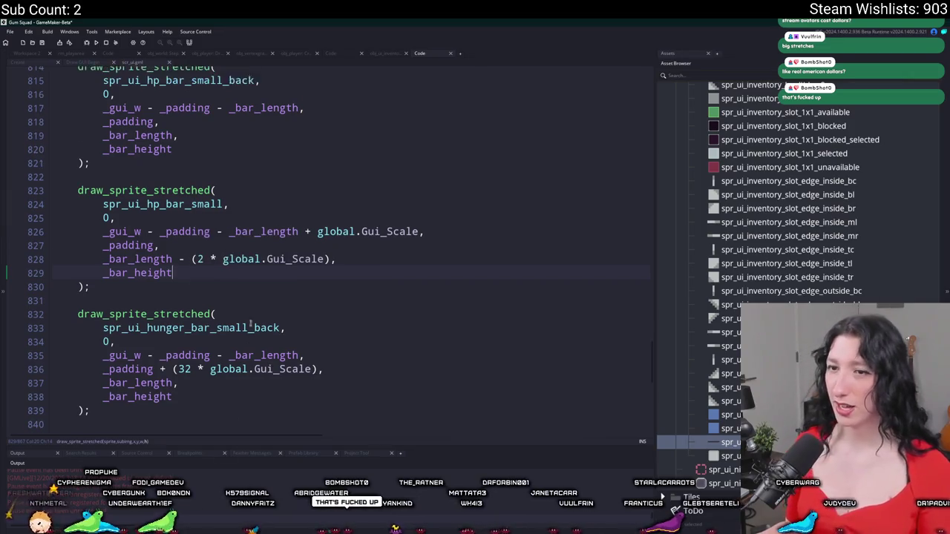
text(-+)
key(BackSpace)
key(BackSpace)
key(BackSpace)
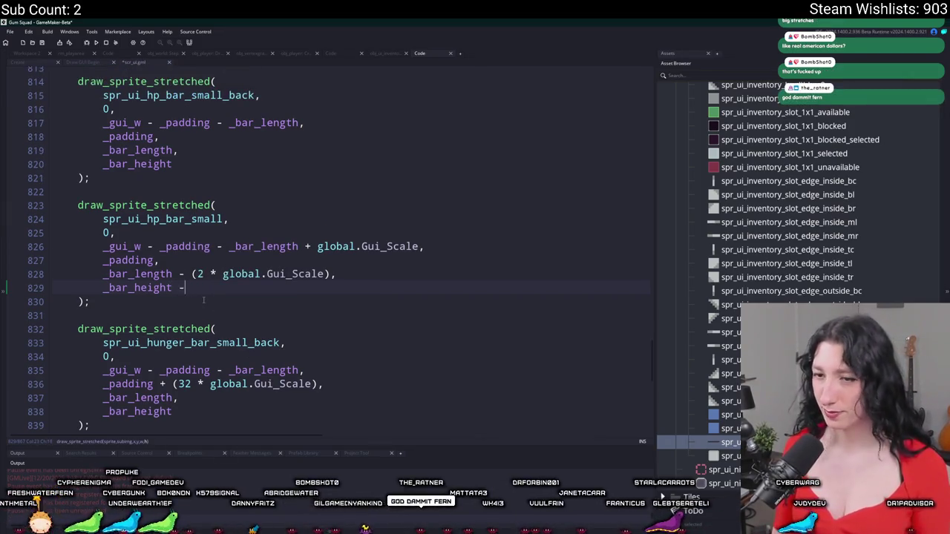
text((global.Gui_Scale)
key(ctrl+BackSpace)
key(ctrl+BackSpace)
key(ctrl+BackSpace)
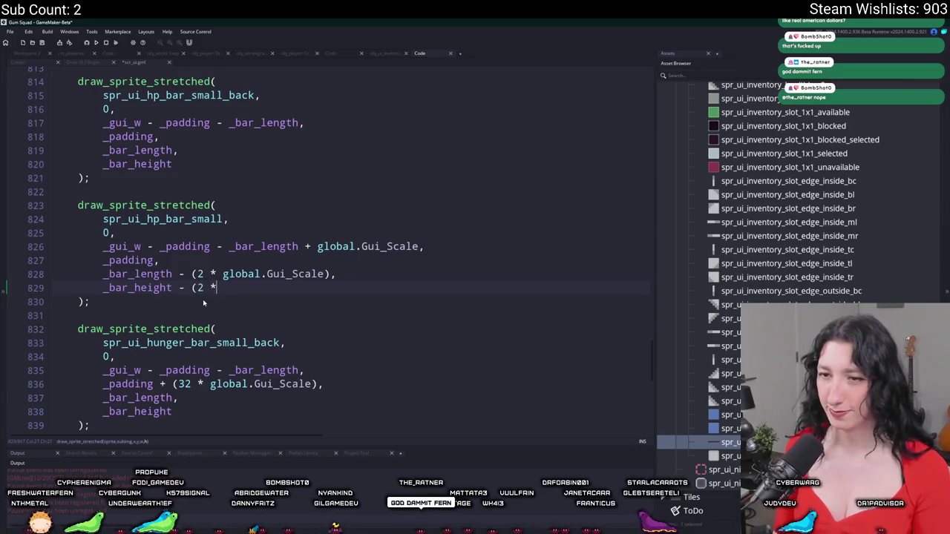
text(global.Gui_Scale))
Offset the HP fill's y to _padding + global.Gui_Scale, save, and check the game.
click(155, 260)
text(+ 1)
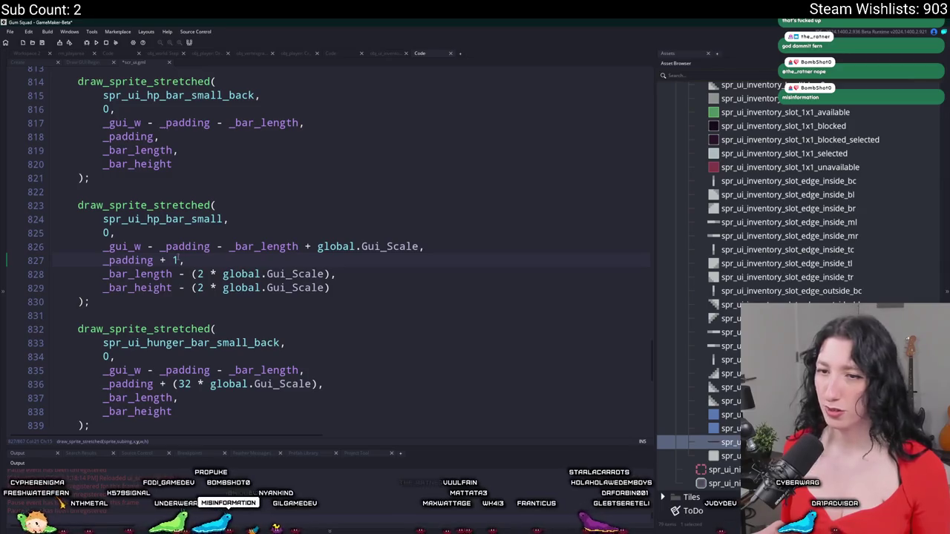
scroll(375, 341, up, 1)
key(BackSpace)
text(global.Gui_Scale)
key(ctrl+s)
key(alt+Tab)
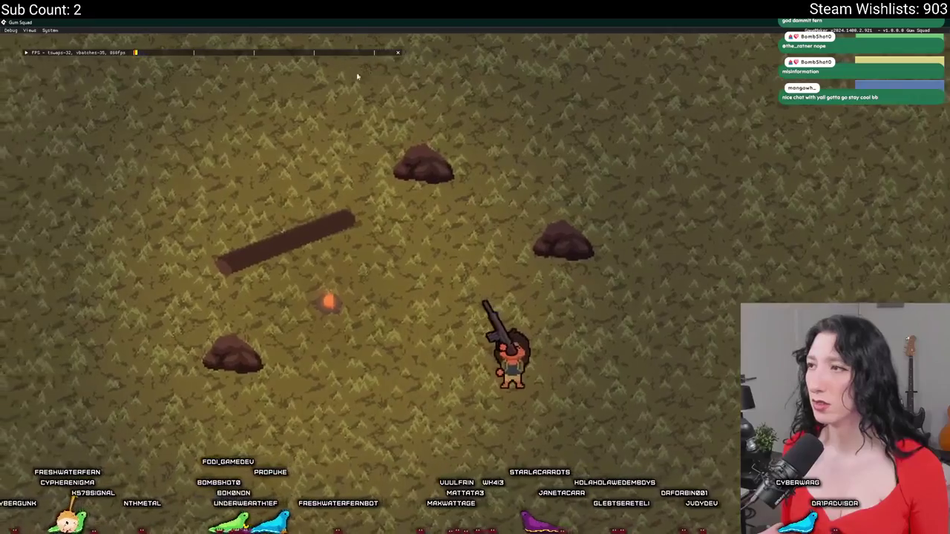
key(alt+Tab)
mouse_move(342, 339)
mouse_down()
mouse_move(104, 306)
mouse_move(102, 292)
mouse_up()
Copy the HP fill arguments onto the hunger bar, with a (32 * global.Gui_Scale) y offset.
scroll(102, 291, down, 5)
key(ctrl+c)
mouse_move(172, 327)
mouse_down()
mouse_move(104, 273)
mouse_move(102, 286)
mouse_up()
key(ctrl+v)
key(ctrl+z)
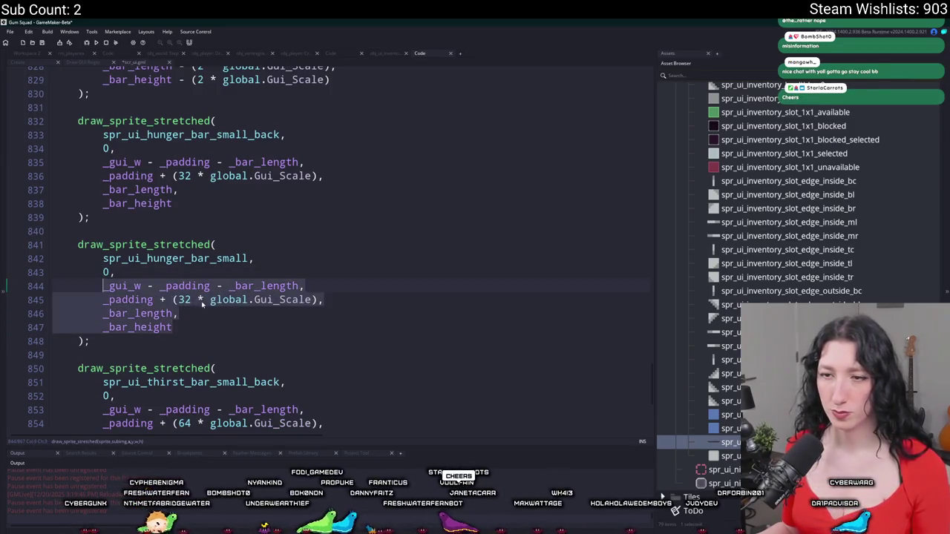
key(ctrl+v)
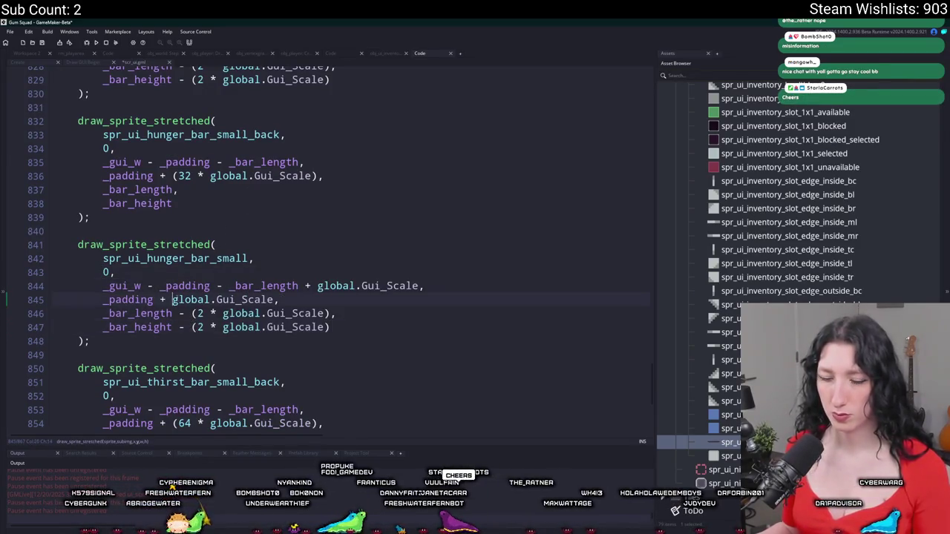
text((32 *)
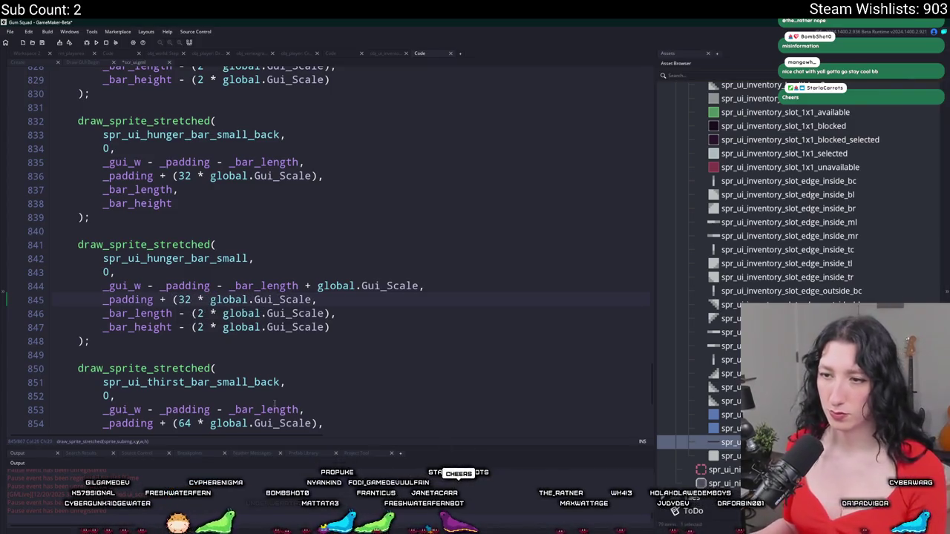
click(312, 299)
scroll(278, 305, down, 1)
text())
Copy the hunger fill arguments onto the thirst bar, changing its offset from 32 to 64.
mouse_move(329, 282)
mouse_down()
mouse_move(256, 282)
mouse_move(103, 241)
mouse_up()
scroll(200, 304, down, 3)
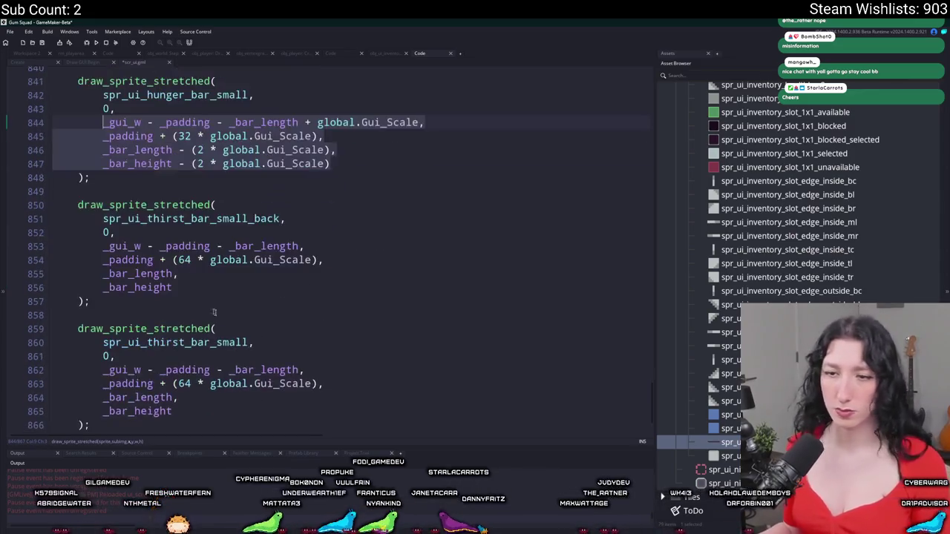
key(ctrl+c)
scroll(200, 304, down, 1)
drag(172, 371, 102, 329)
key(ctrl+v)
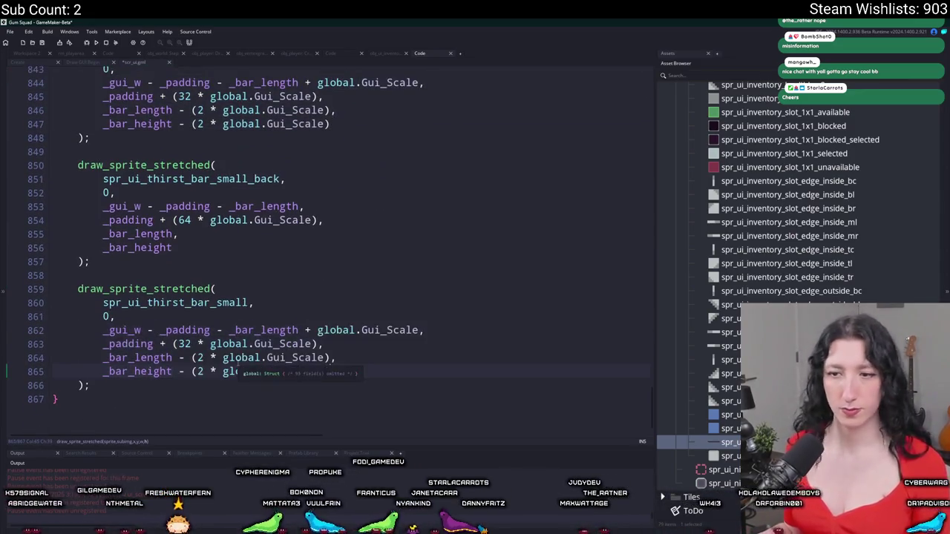
double_click(184, 343)
text(64)
Run the game, walk the character around, and restore its window to a smaller size.
key(F5)
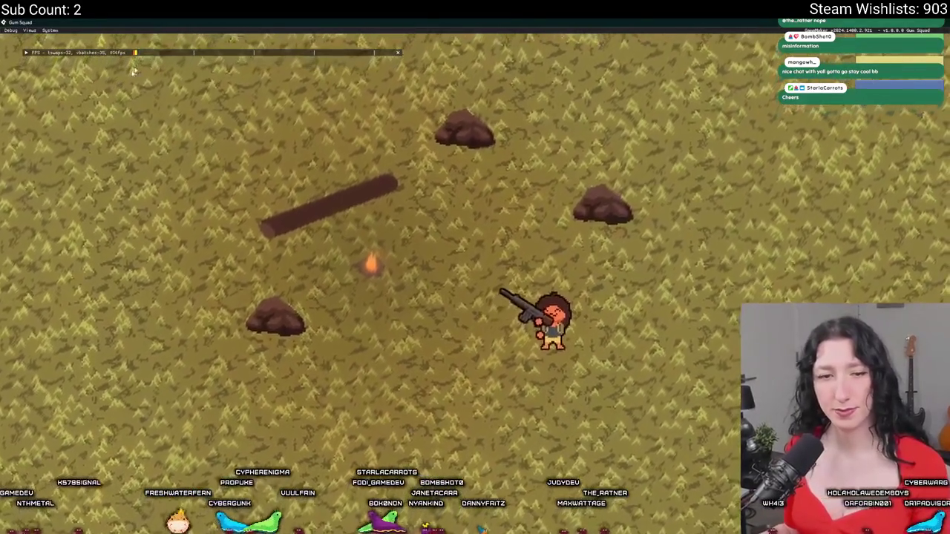
key(w)
key(a)
key(s)
key(a)
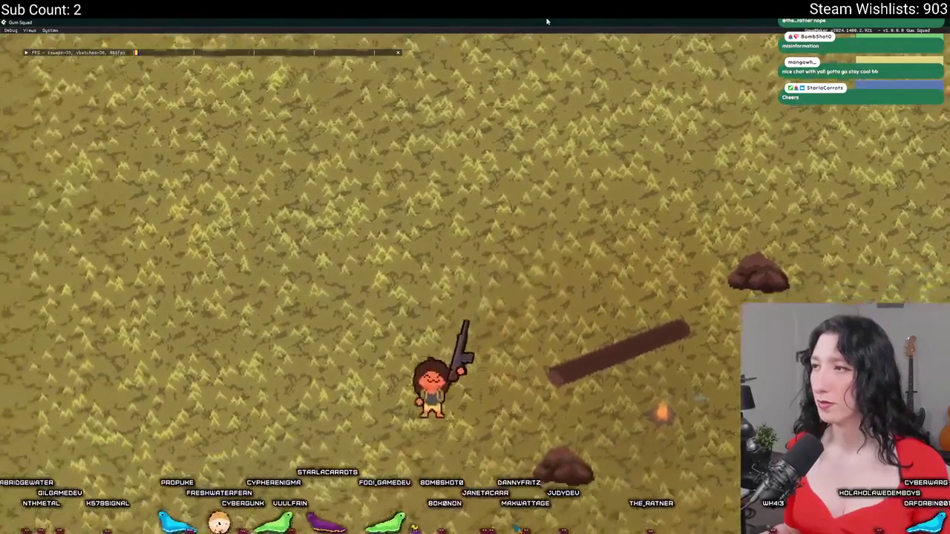
double_click(546, 20)
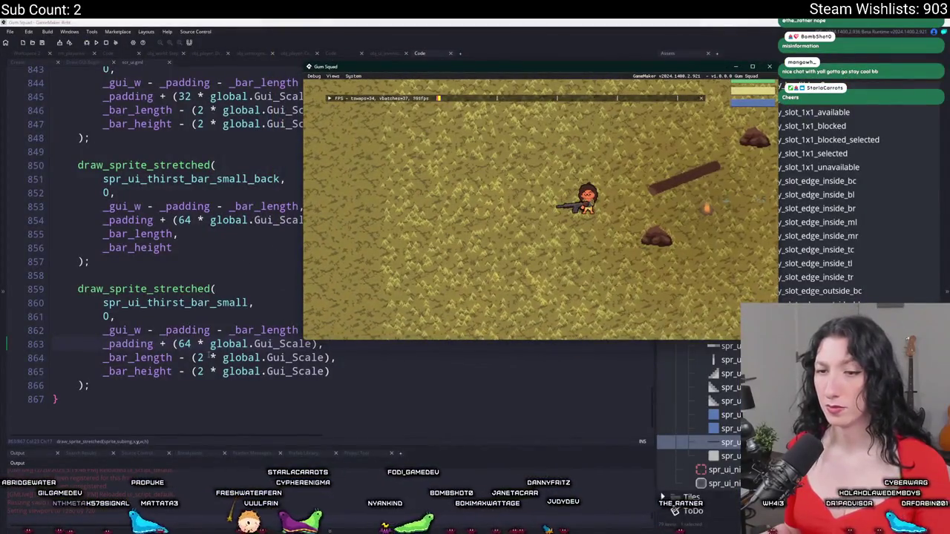
Append + global.Gui_Scale after (64 * global.Gui_Scale) in the thirst bar's y position.
click(210, 357)
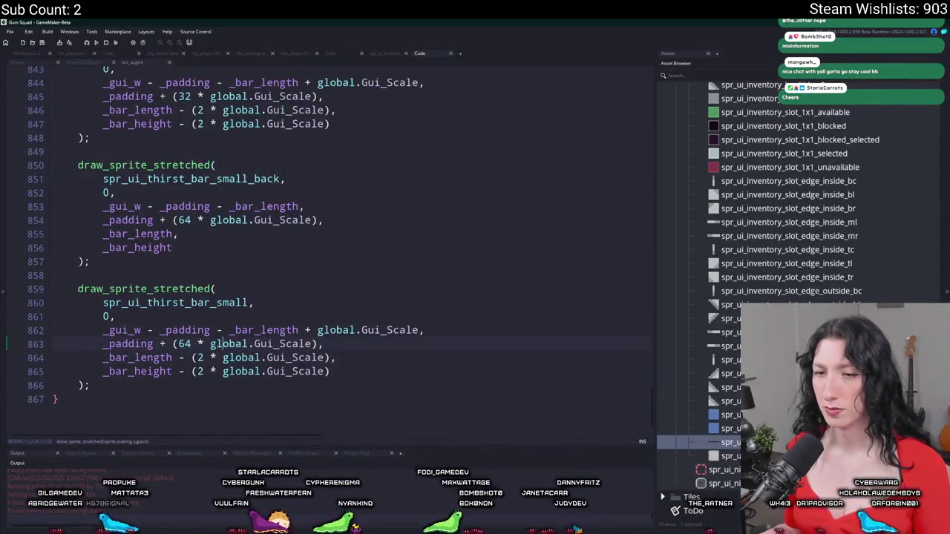
click(182, 343)
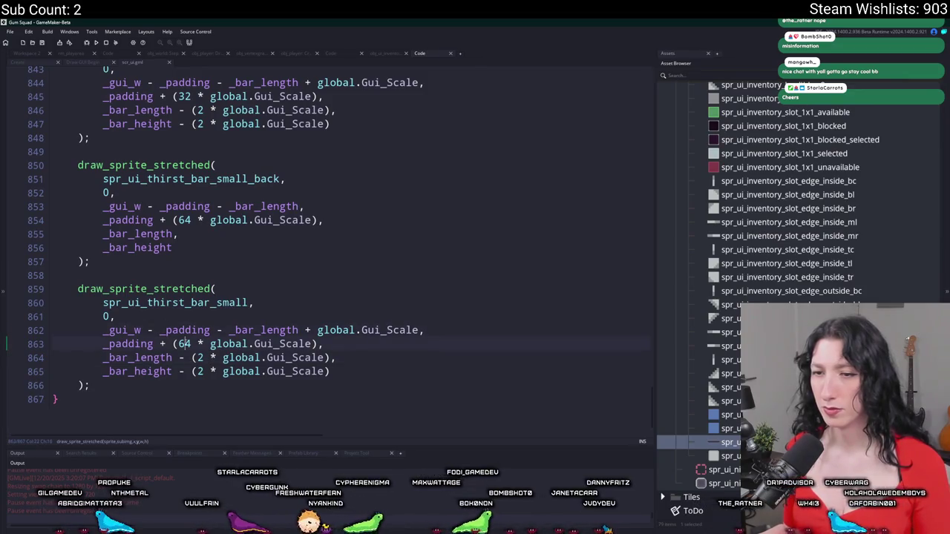
click(197, 344)
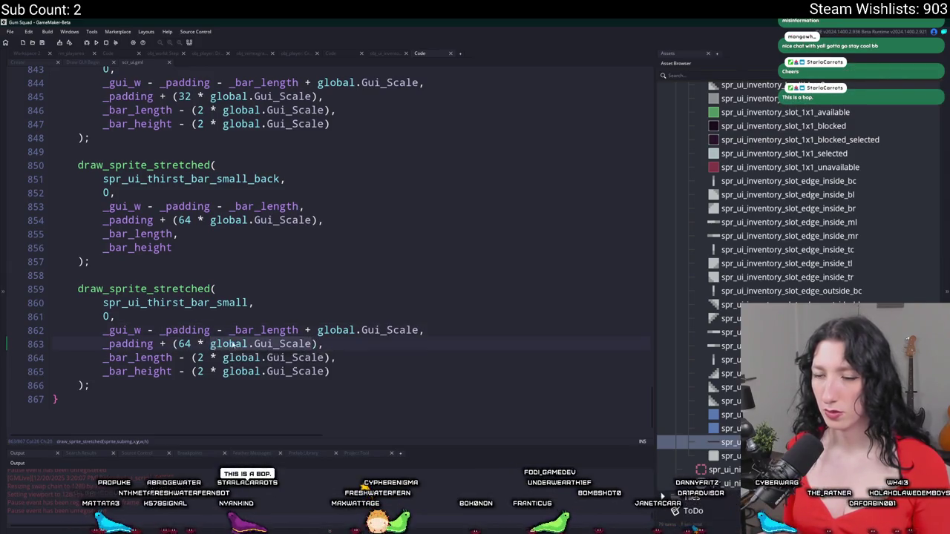
click(319, 343)
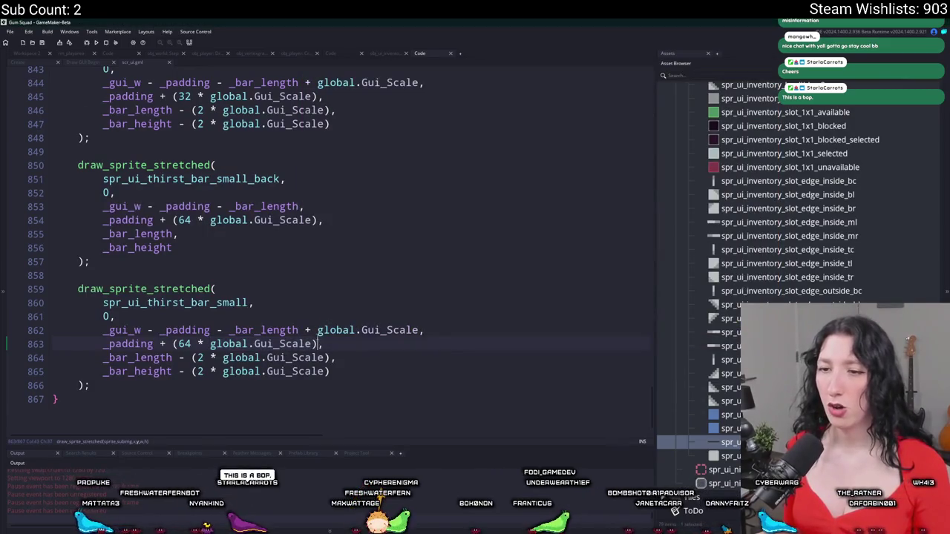
text(+ global.Gui_Scale,)
scroll(310, 256, up, 1)
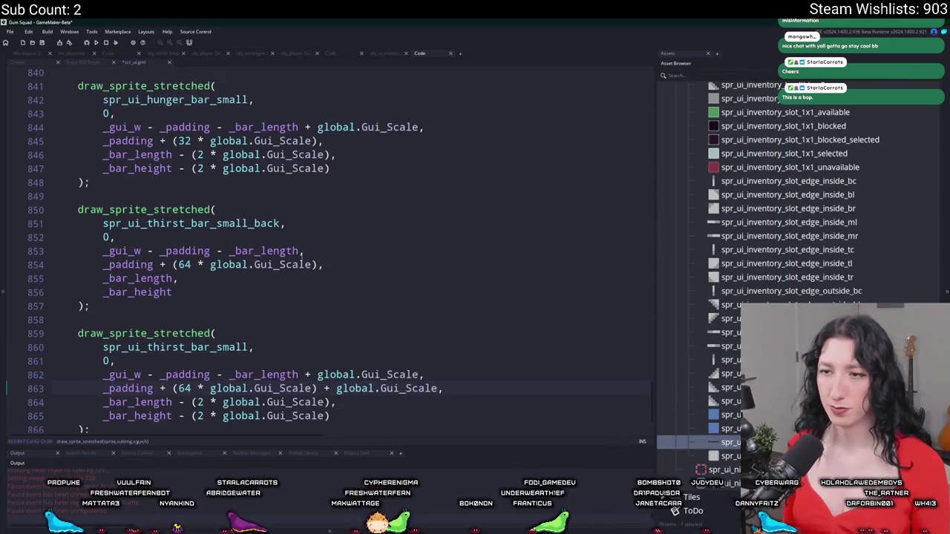
scroll(345, 214, up, 1)
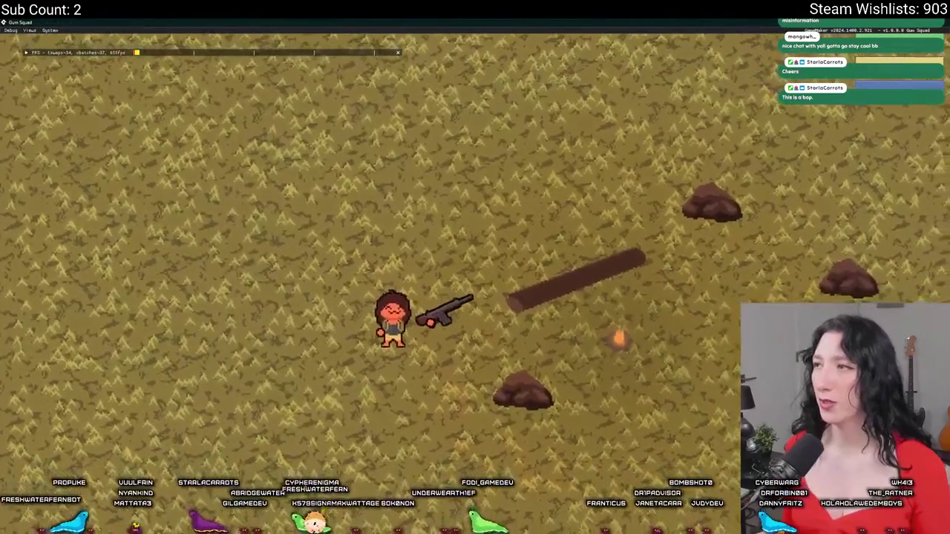
Walk the character around in the game and briefly open the inventory to check the bars.
key(w)
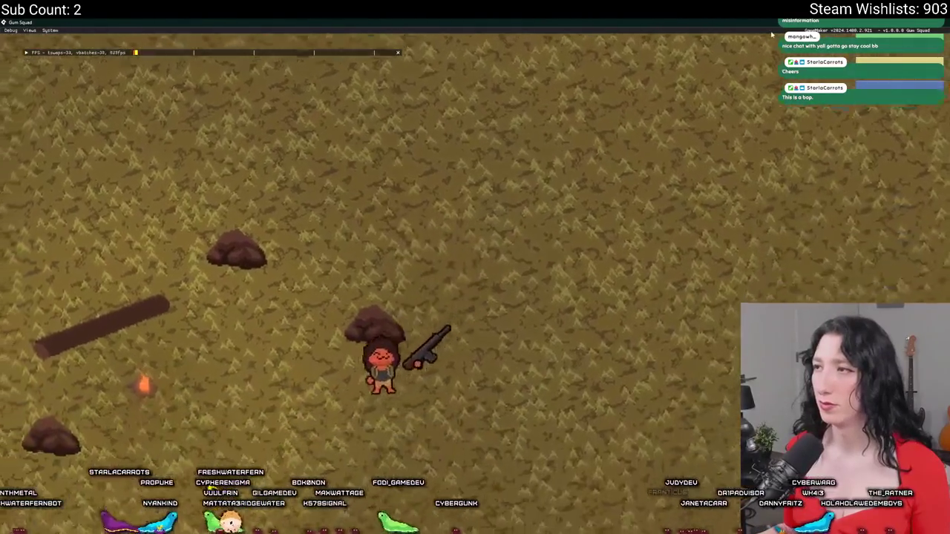
key(a)
key(s)
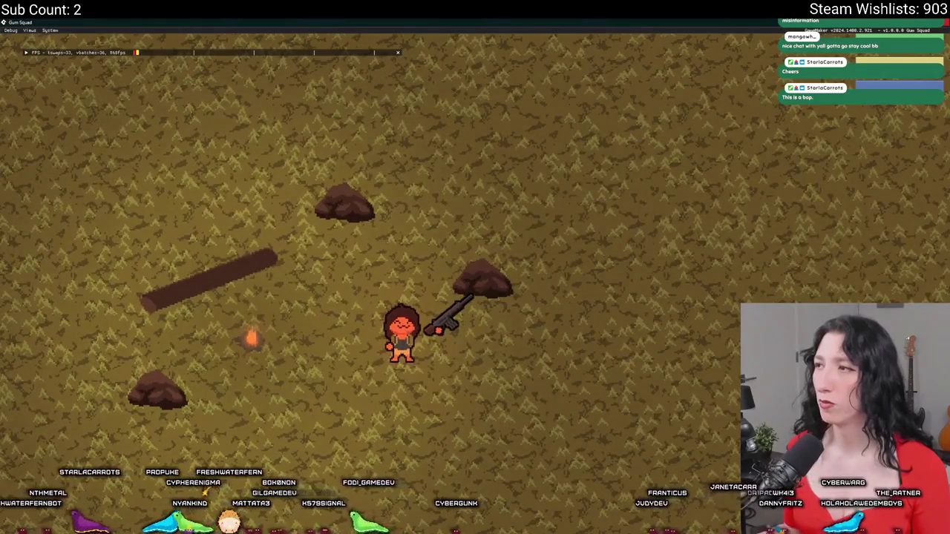
key(Tab)
key(Tab)
key(s)
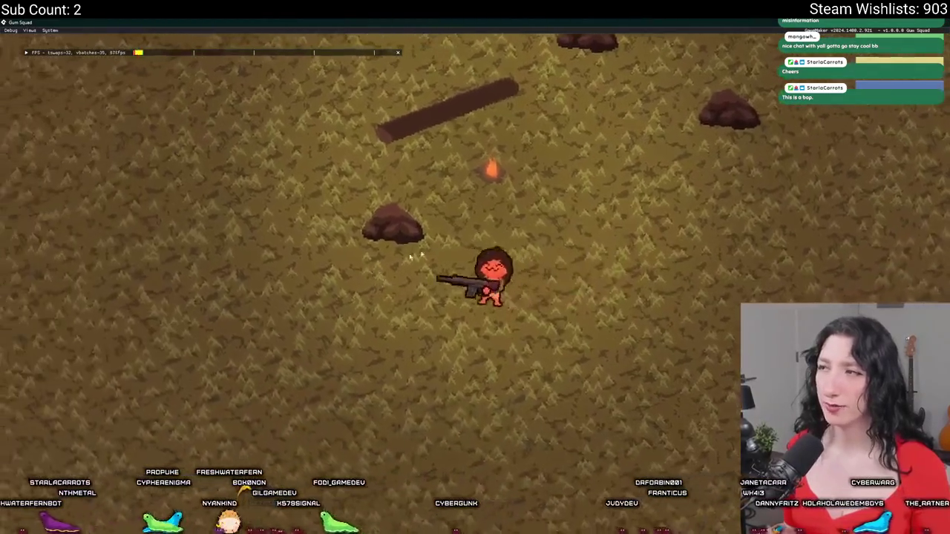
key(w)
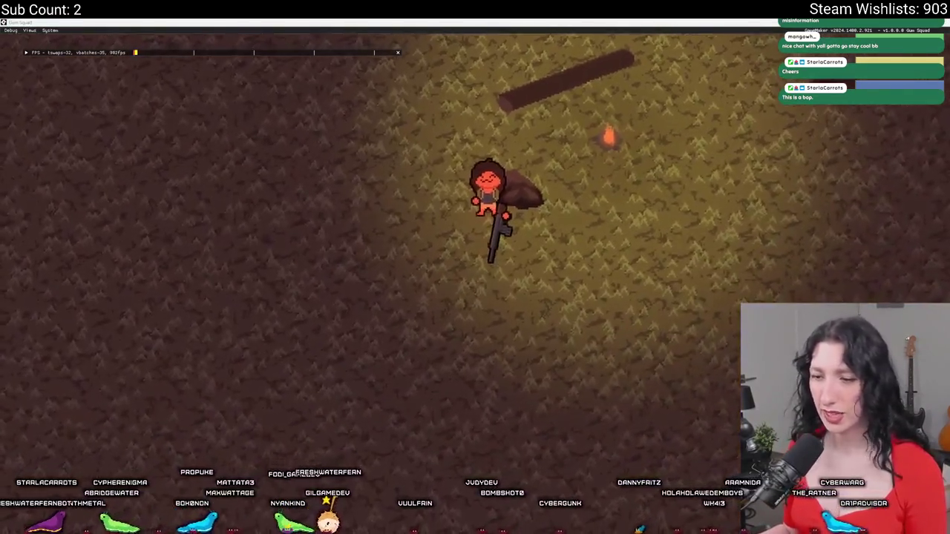
key(s)
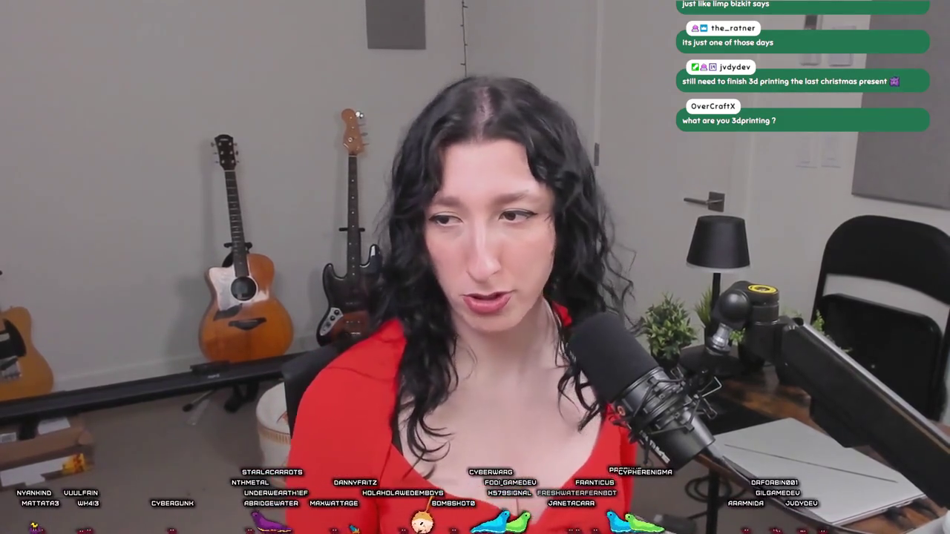
Open the inventory to view the HP, hunger and thirst bars at 100%.
key(Tab)
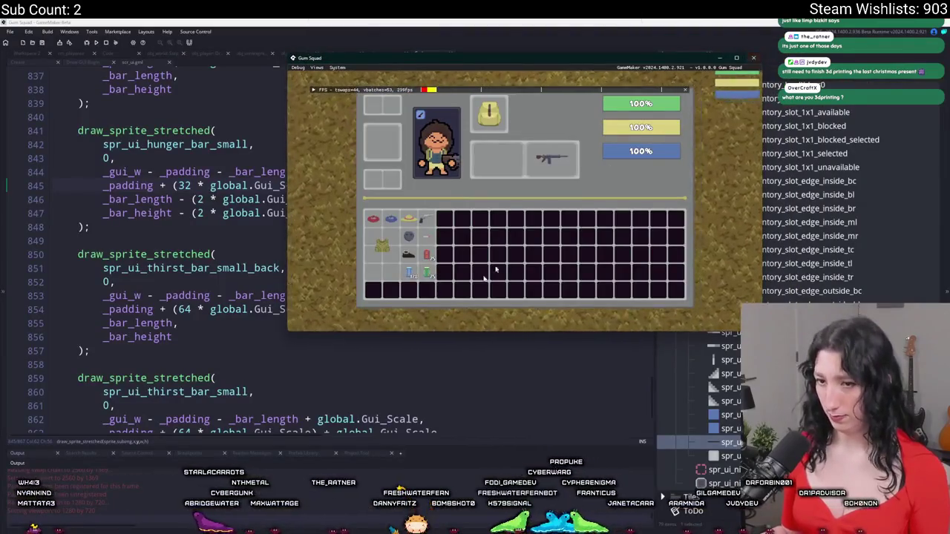
Start a draw_text line after the HP bar drawing, then delete it.
click(303, 333)
scroll(267, 331, up, 10)
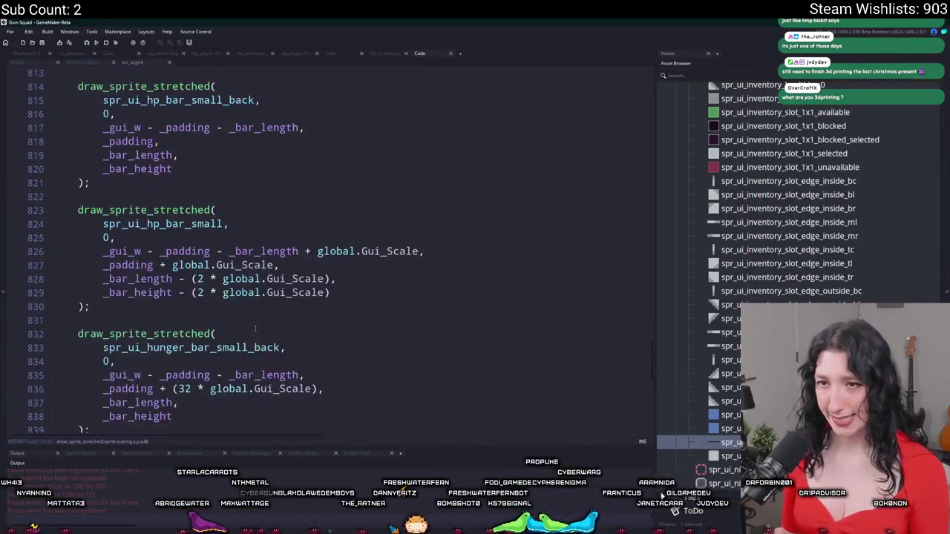
scroll(252, 329, up, 2)
scroll(215, 338, down, 3)
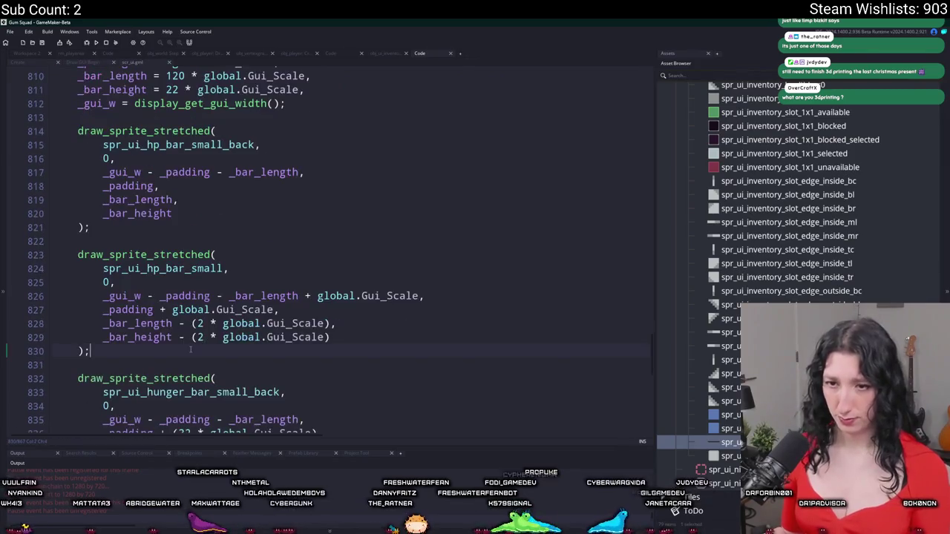
click(191, 349)
key(Return)
key(Return)
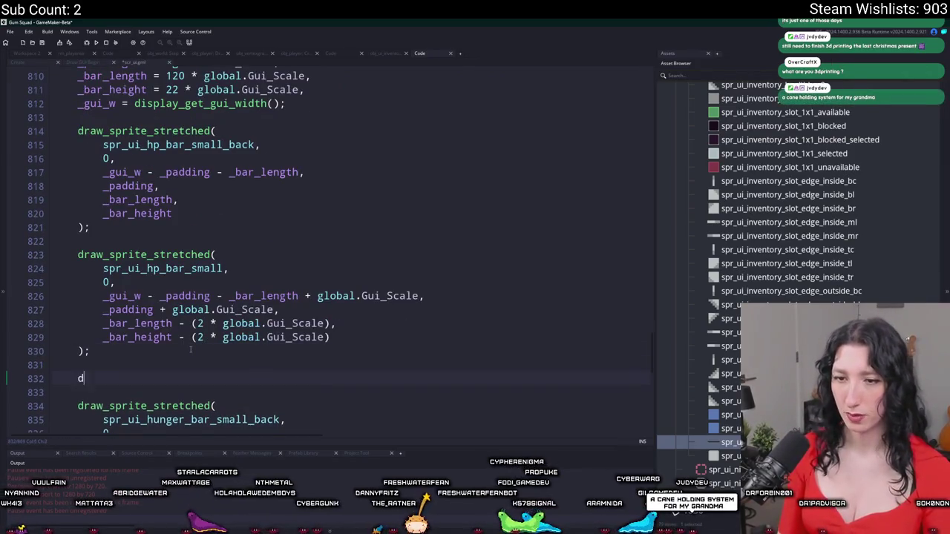
text(draw_text()
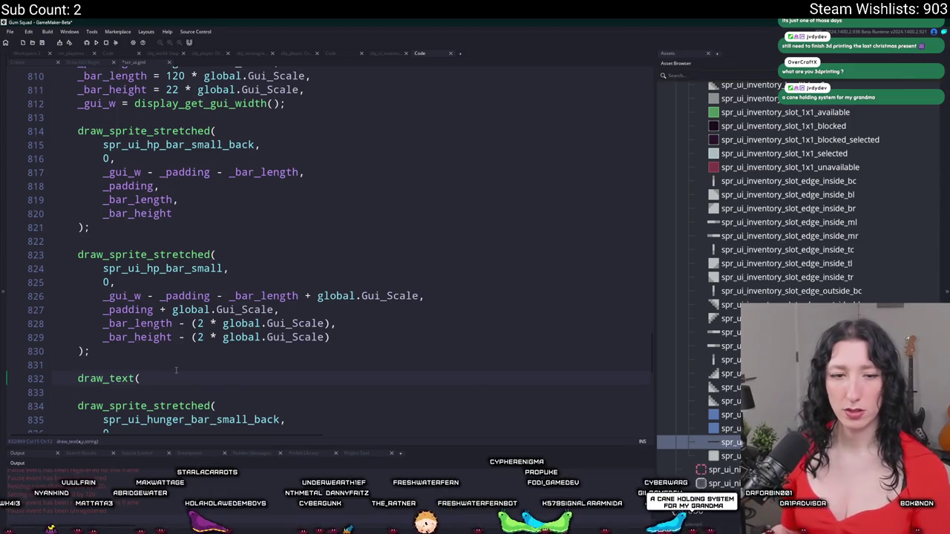
scroll(241, 67, down, 1)
scroll(240, 68, down, 1)
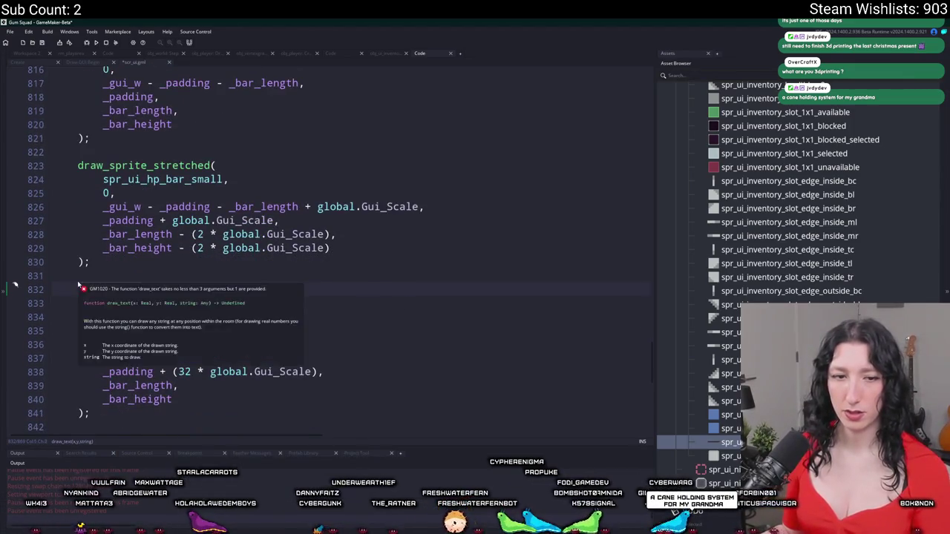
click(52, 261)
key(BackSpace)
scroll(186, 356, down, 10)
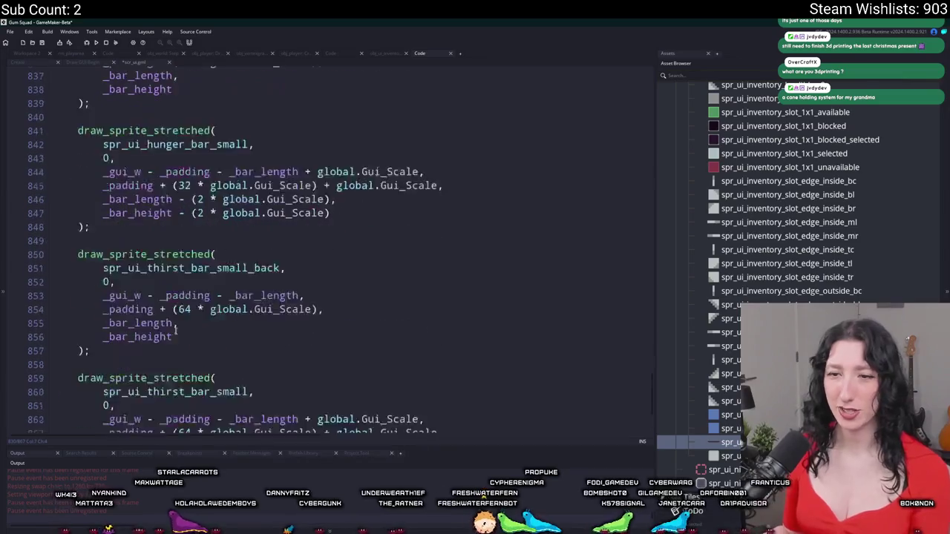
Add draw_set_font(fnt_tooltip); after the thirst bar drawing.
click(180, 383)
key(Return)
key(Return)
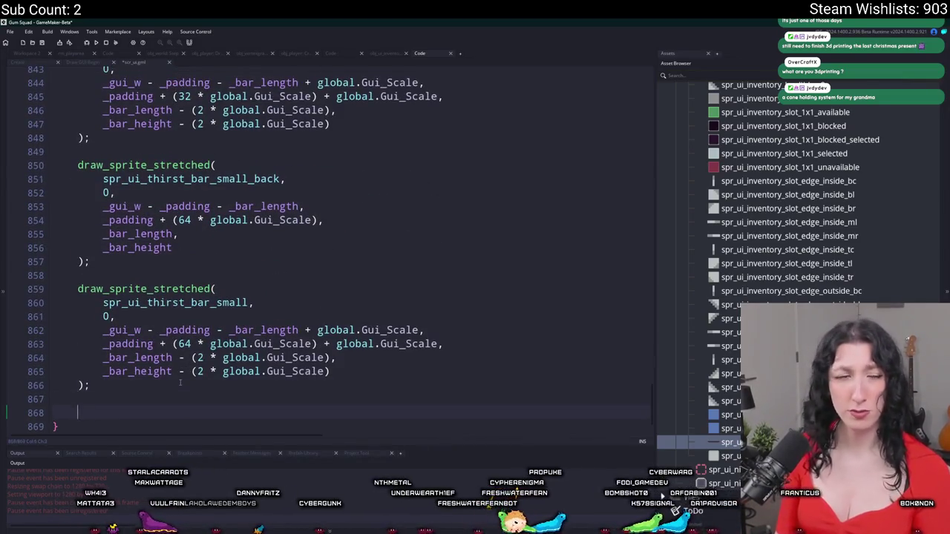
text(draw_setu)
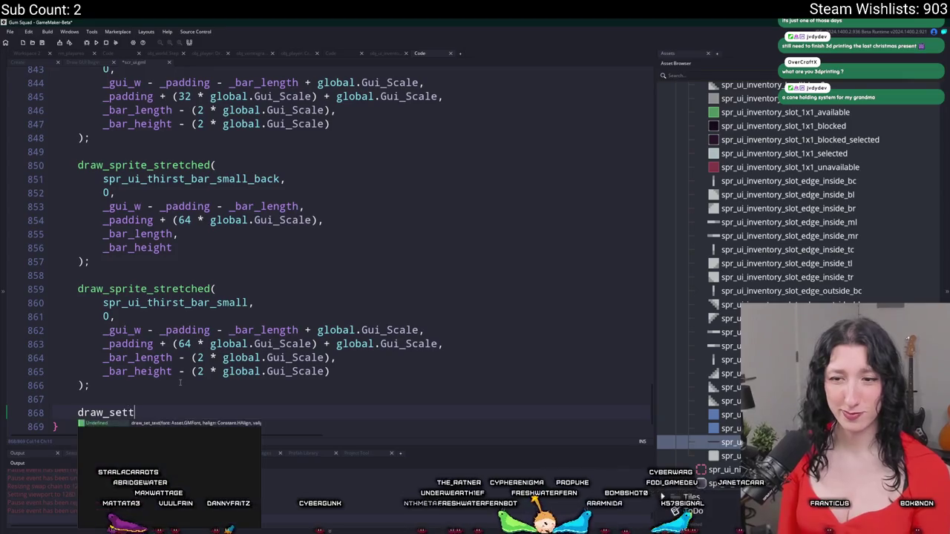
key(BackSpace)
text(_fon)
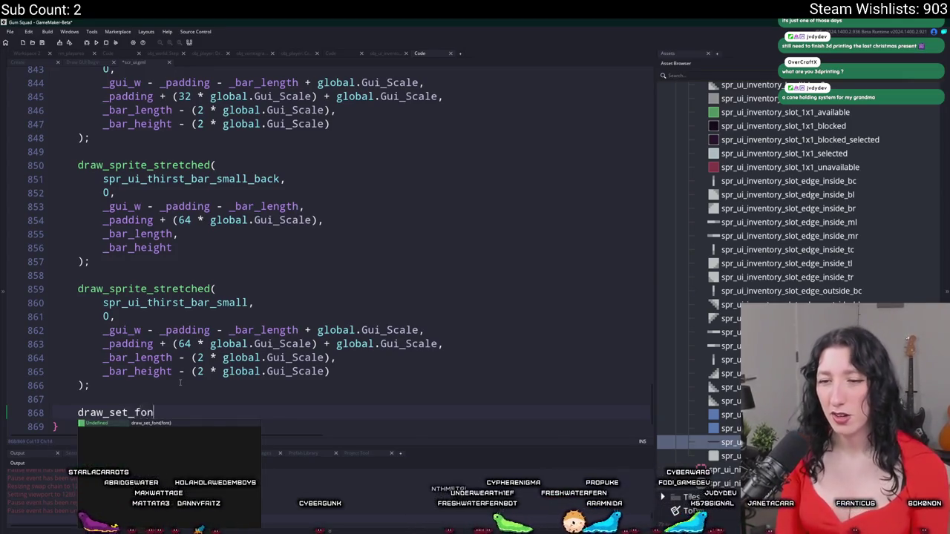
key(Return)
text(fnt_)
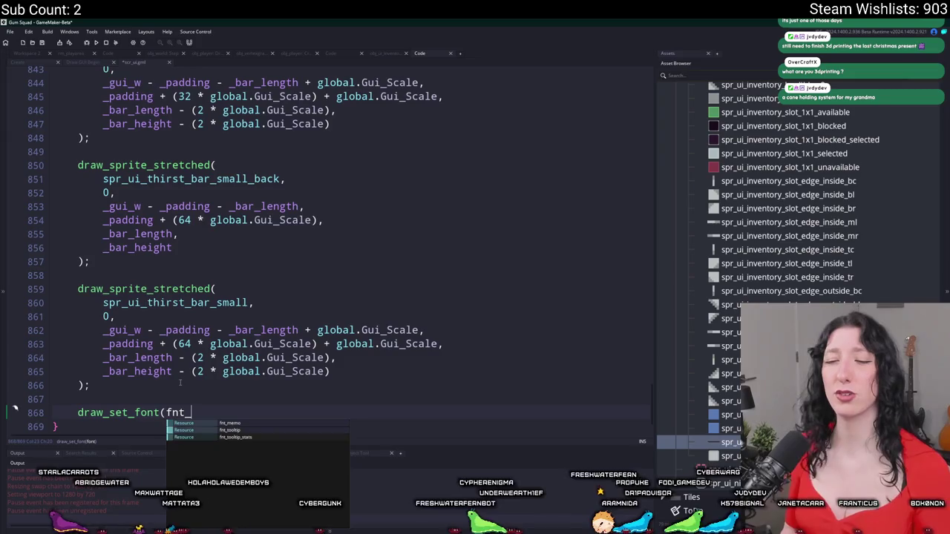
key(Down)
key(Return)
text(;)
Add draw_set_halign(fa_center); on the next line.
key(Return)
text(draw_+)
key(BackSpace)
text(set_va)
key(BackSpace)
key(BackSpace)
text(h)
key(Return)
text(fa_ce)
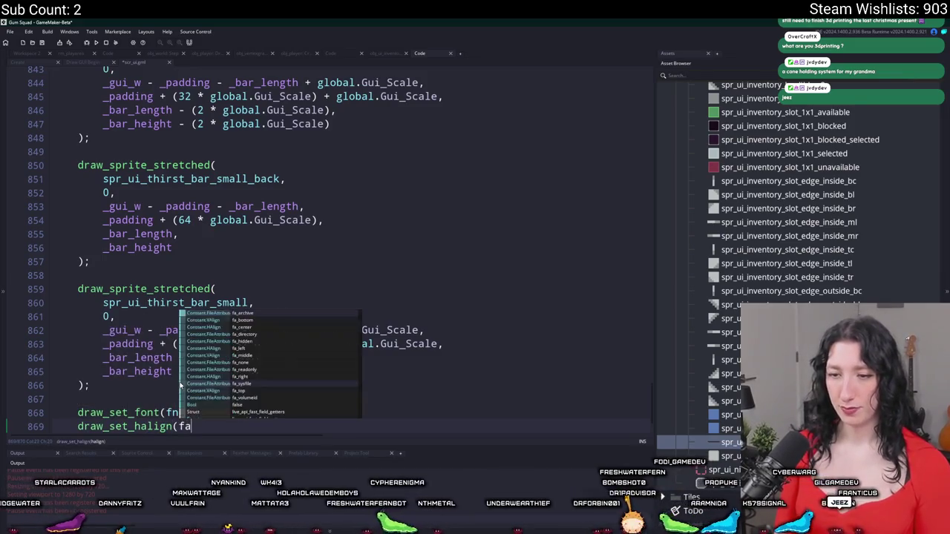
key(Return)
text();)
Add draw_set_valign(fa_middle); below the horizontal alignment.
key(Return)
text(draw_set_v)
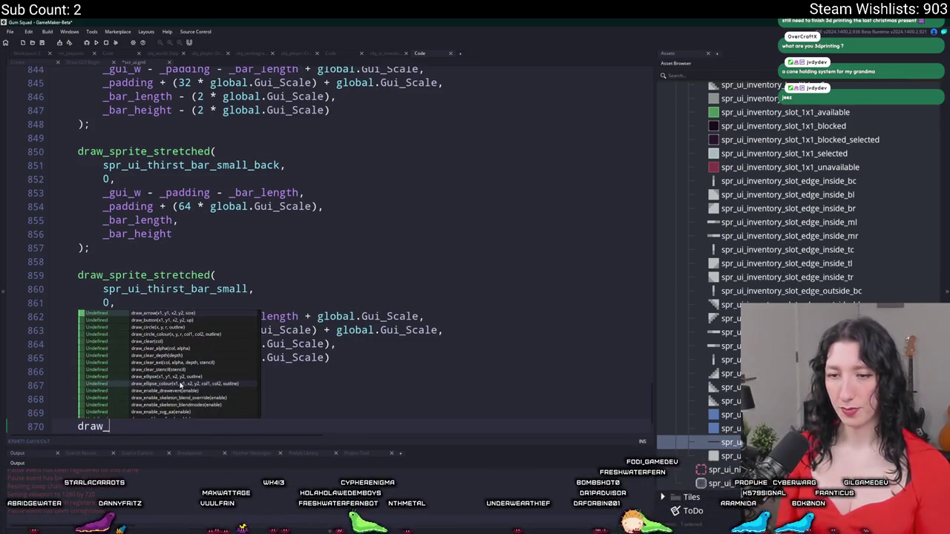
key(Return)
text(fa_middl)
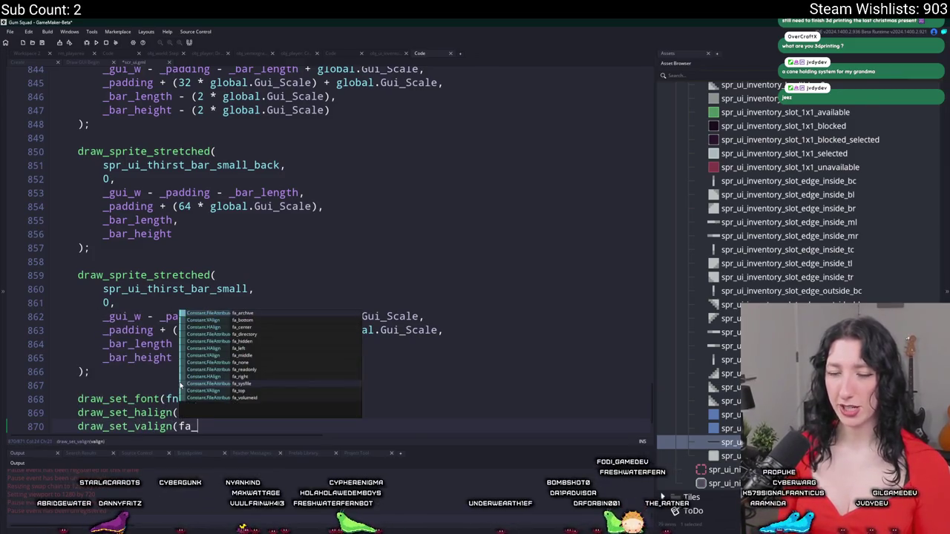
key(Return)
text();)
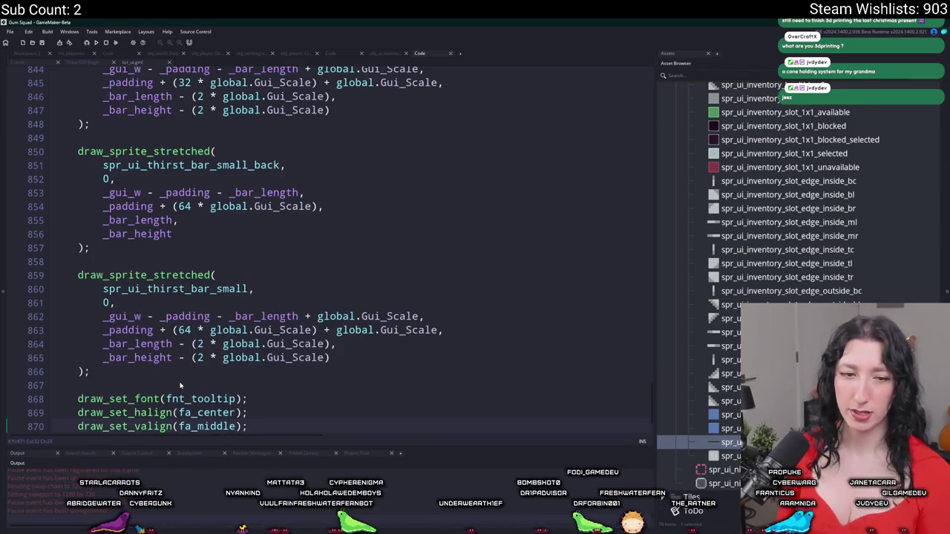
scroll(179, 384, down, 1)
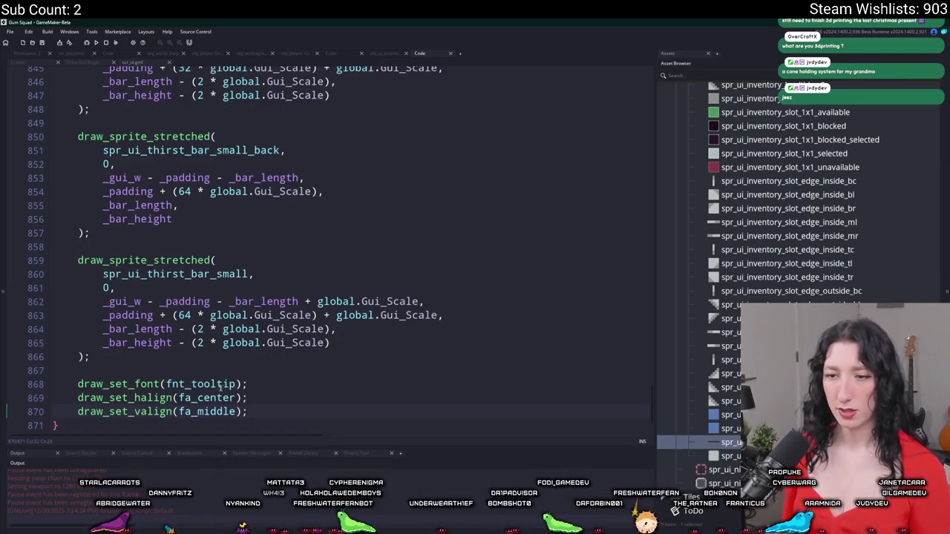
click(236, 384)
Start a draw_text_outline( call on a new line below the draw_set_valign line.
text(_stats)
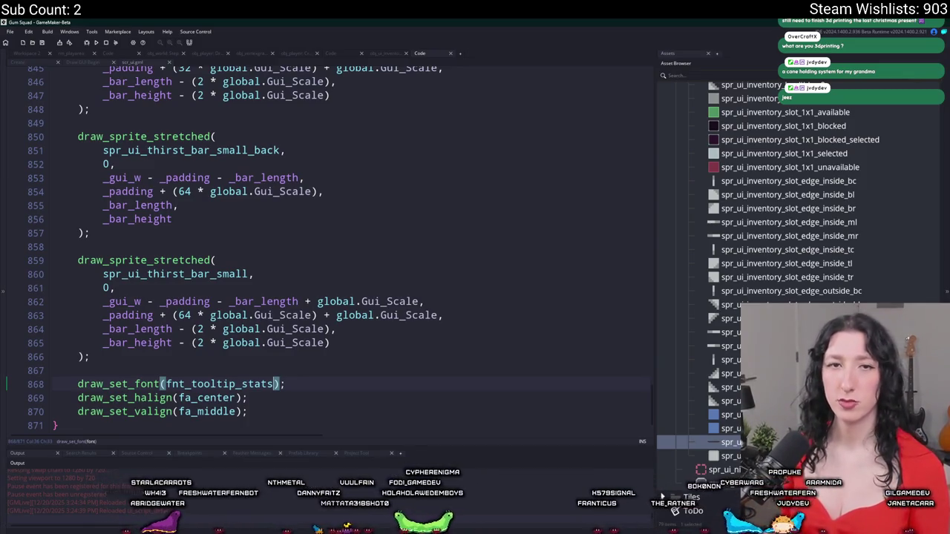
scroll(280, 386, down, 1)
click(281, 385)
key(Return)
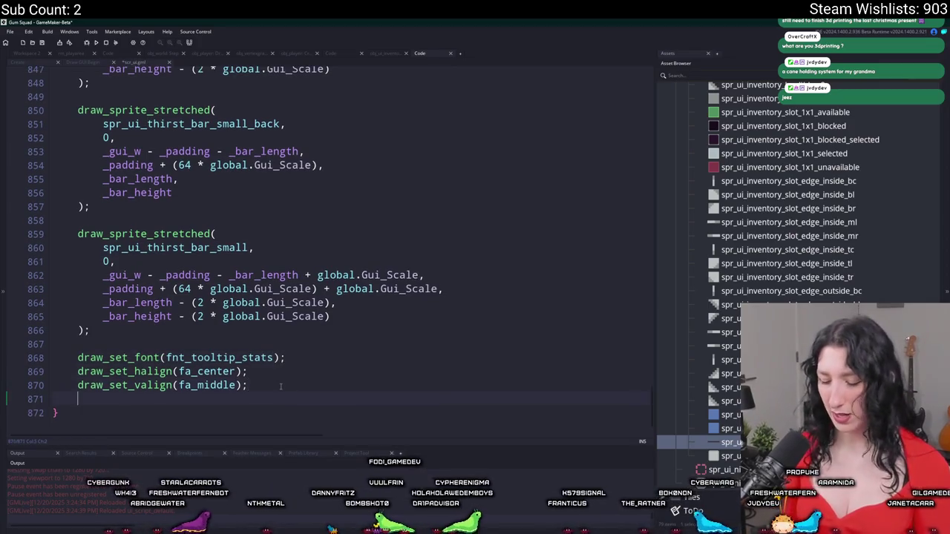
key(Return)
text(draw_tex)
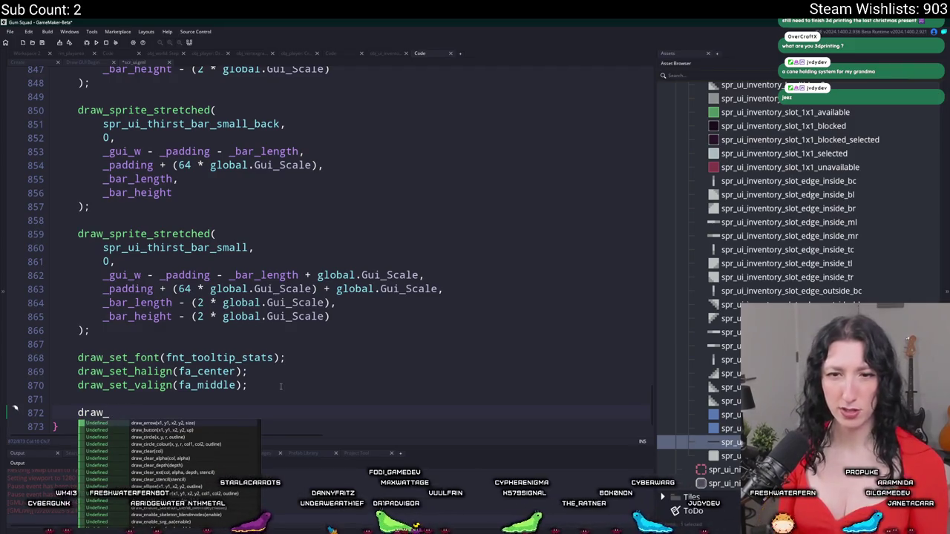
text(text_outline()
Paste the bar position arguments into the call, drop the _bar_length/_bar_height lines, and split x onto its own line.
scroll(281, 386, up, 6)
scroll(280, 386, up, 6)
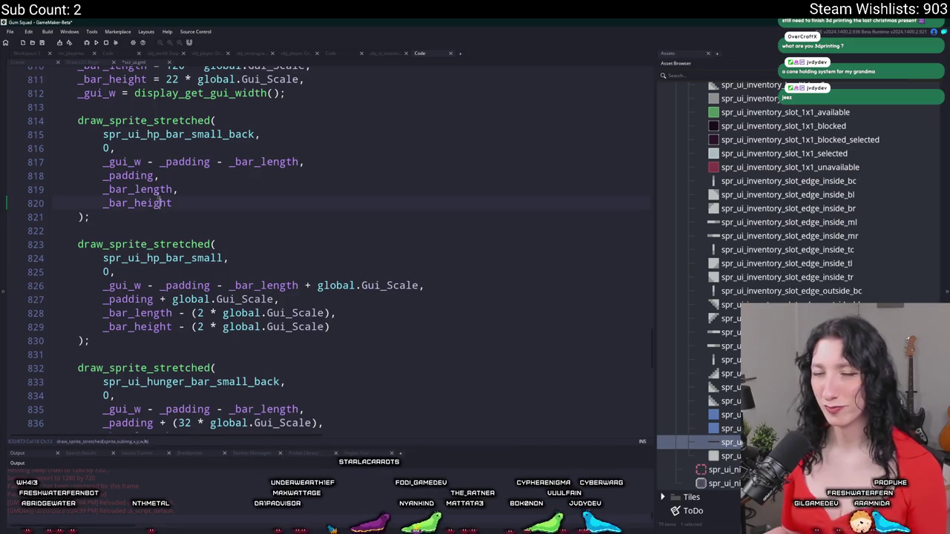
mouse_move(171, 203)
mouse_down()
mouse_move(104, 175)
mouse_move(102, 162)
mouse_up()
key(ctrl+c)
scroll(154, 222, down, 7)
scroll(155, 222, down, 5)
click(206, 378)
key(ctrl+v)
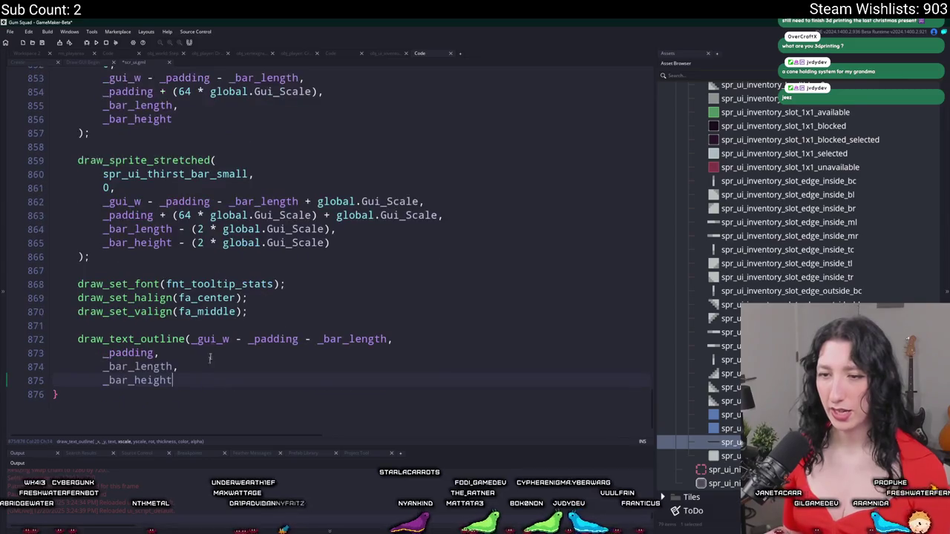
click(196, 330)
drag(193, 344, 363, 344)
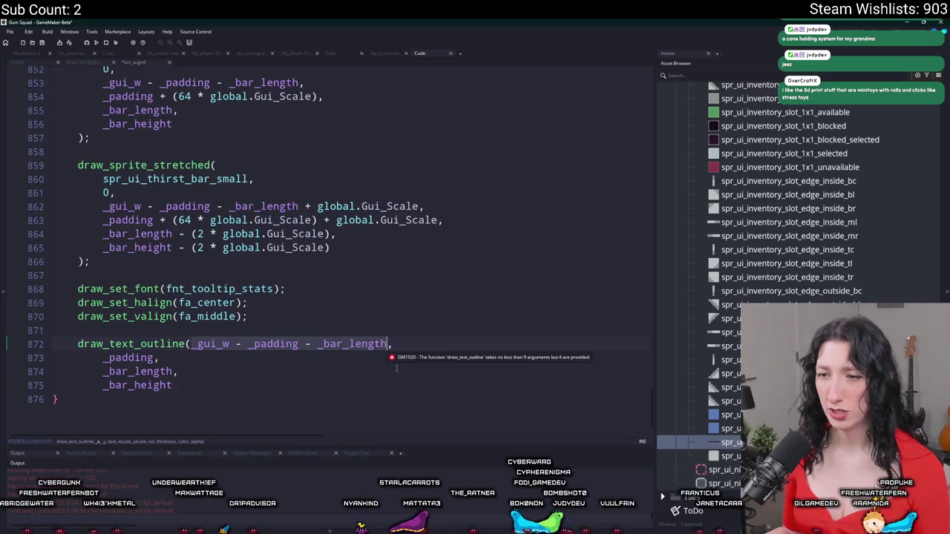
click(380, 344)
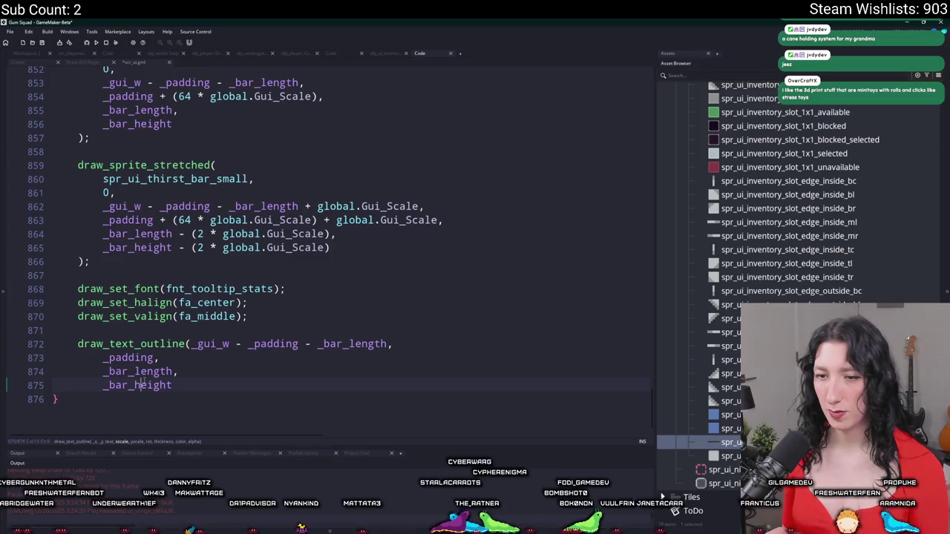
click(350, 385)
text(,)
drag(178, 377, 178, 358)
key(BackSpace)
key(BackSpace)
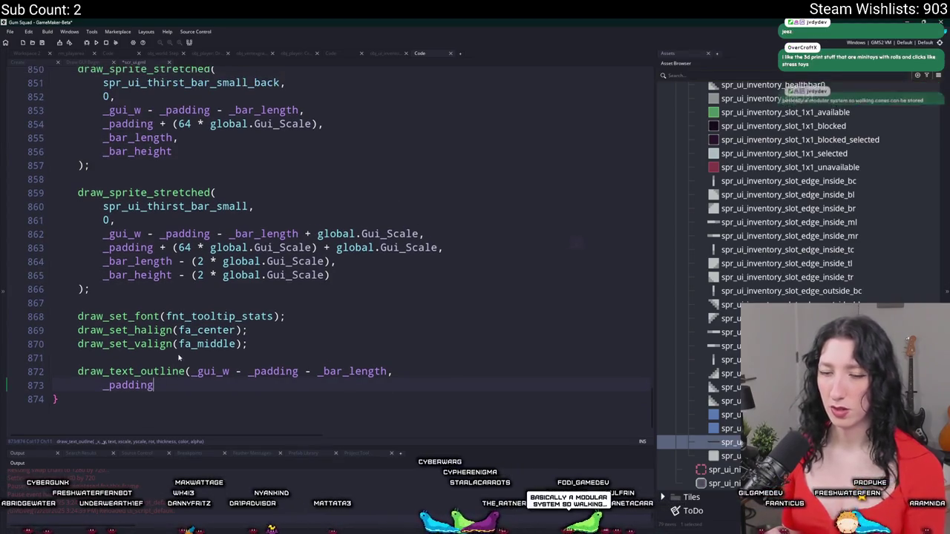
key(Return)
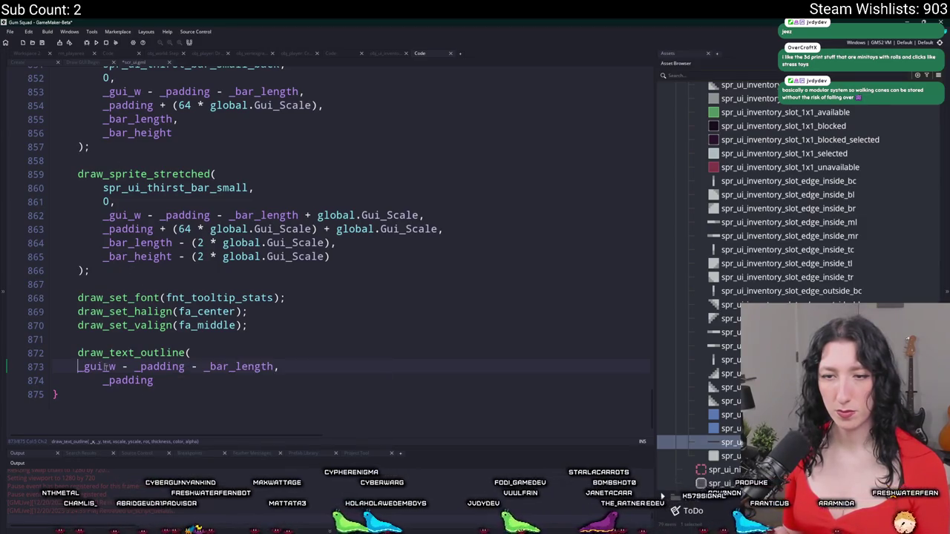
Centre the label by adding + (_bar_length * 0.5) to x and + (_bar_height * 0.5) to y.
key(Tab)
click(201, 387)
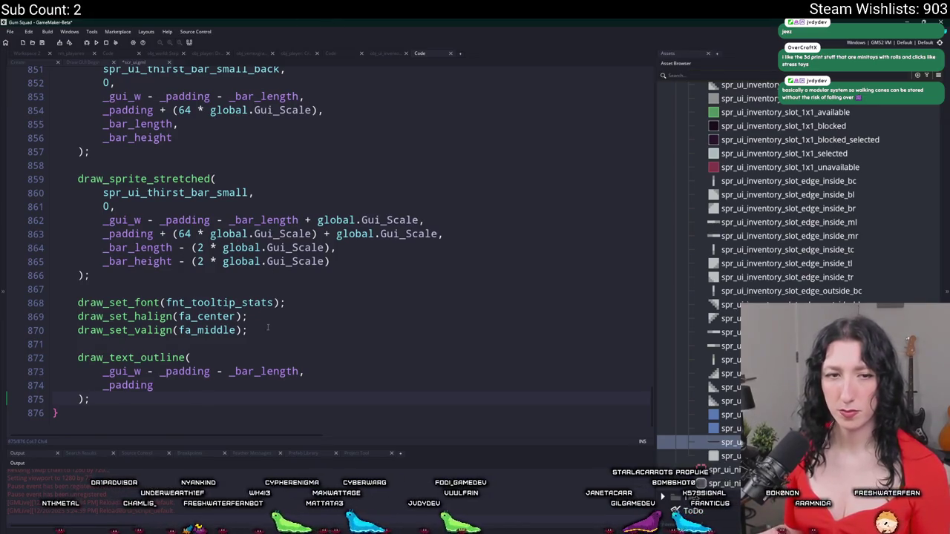
text(+)
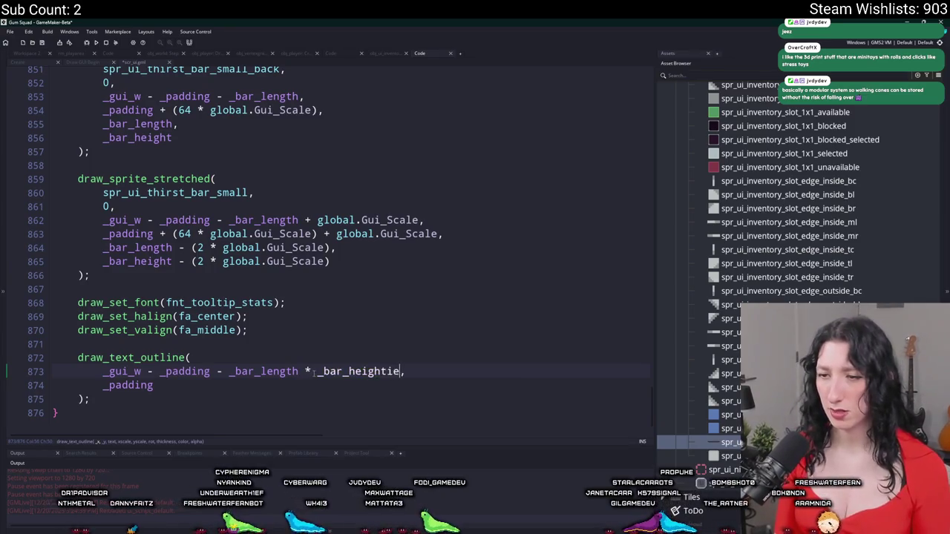
text( ()
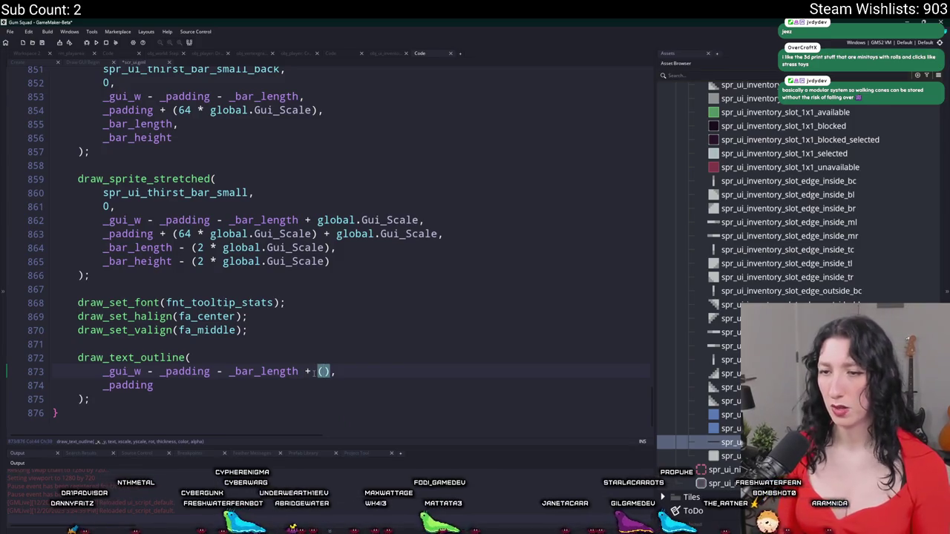
text(_Bar_le)
key(Return)
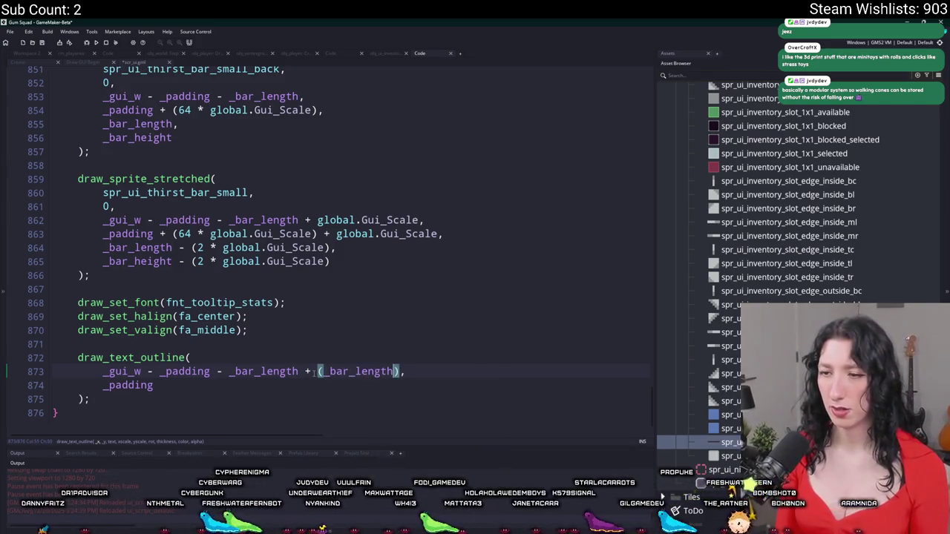
text( * 0.5)
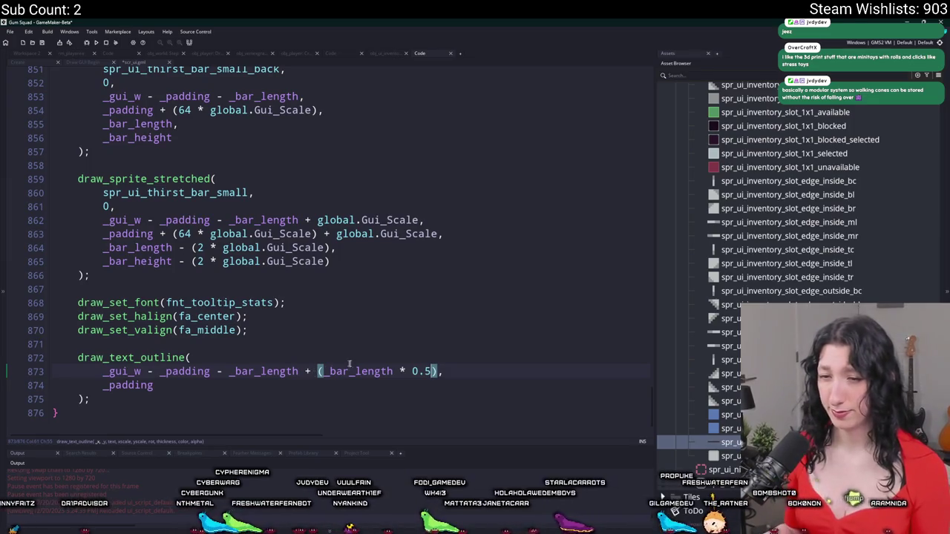
text( + ()
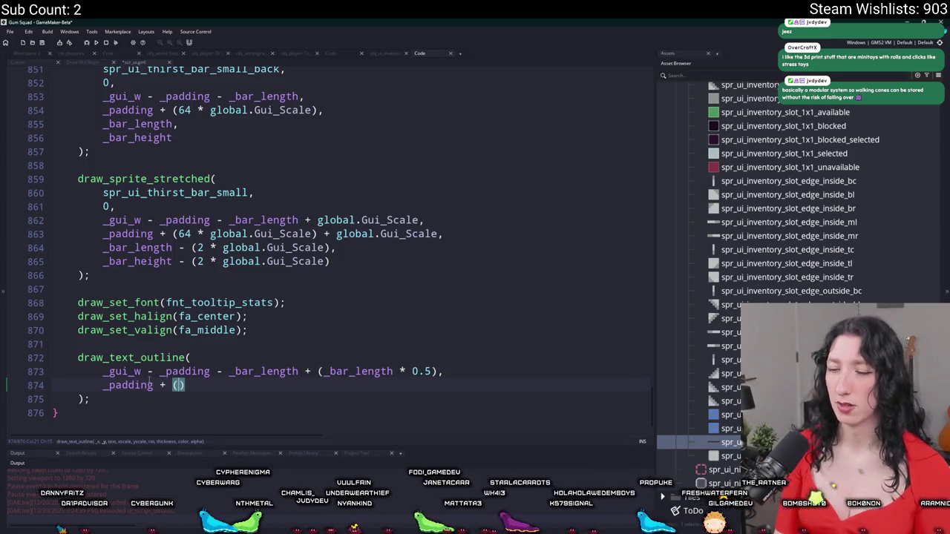
text(ar)
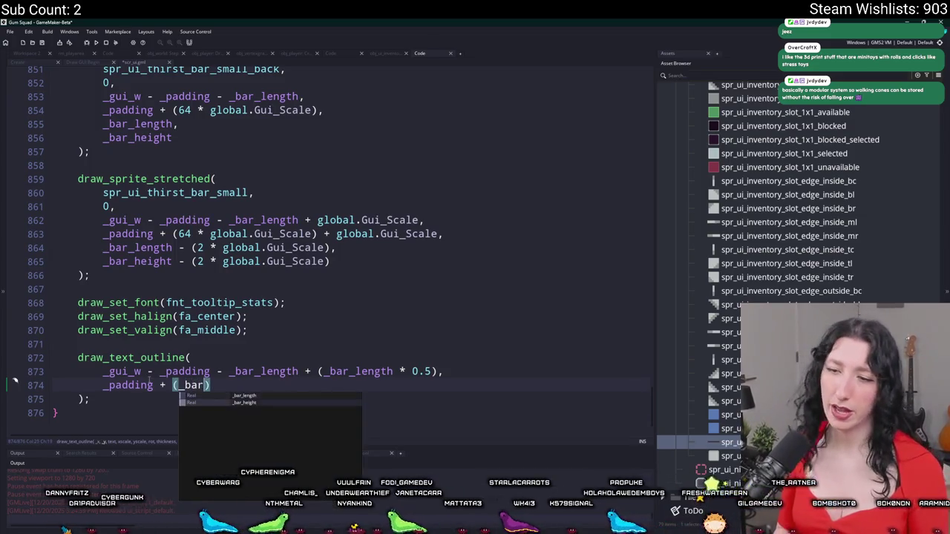
text(_height )
text())
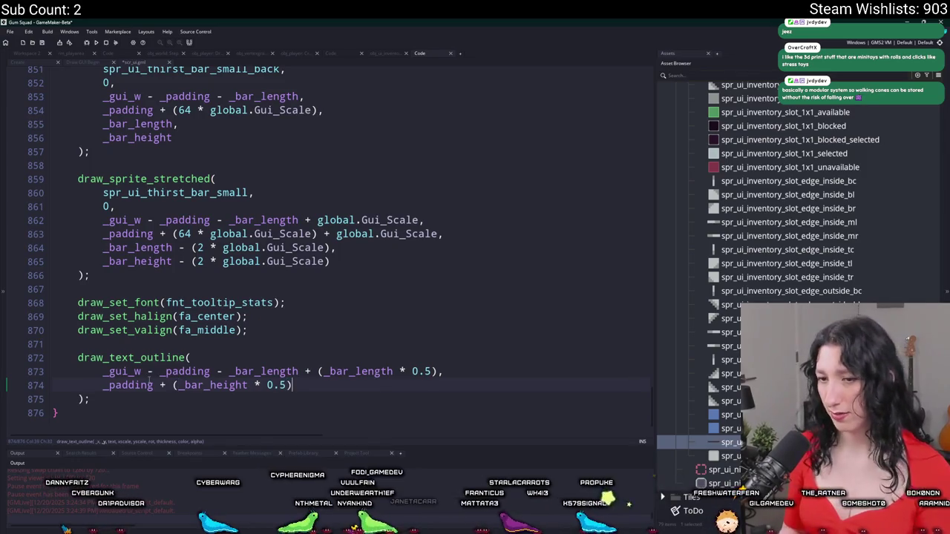
text(,)
key(Return)
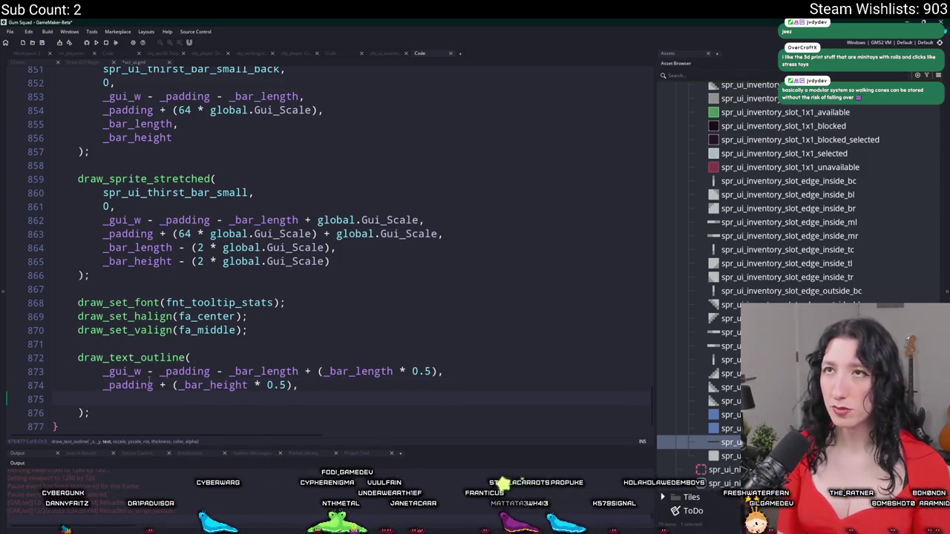
Begin the text argument with global.Player_Instance.hp / global.P, then search assets for the UI inventory object.
text(global.Player_Instance.hp)
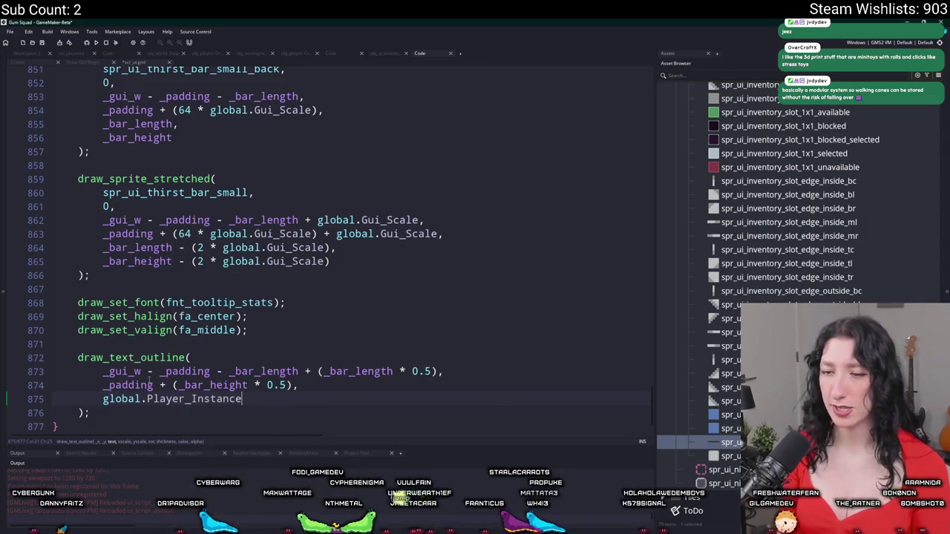
text( / glboal.)
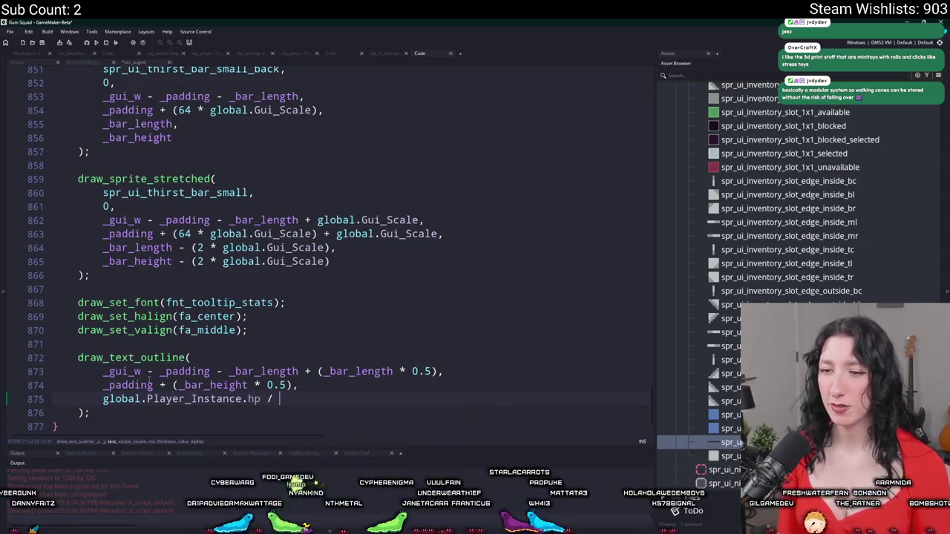
key(BackSpace)
key(BackSpace)
key(BackSpace)
text(obal.P)
key(ctrl+t)
text(obj_pl)
key(BackSpace)
key(BackSpace)
key(BackSpace)
text(ui_in)
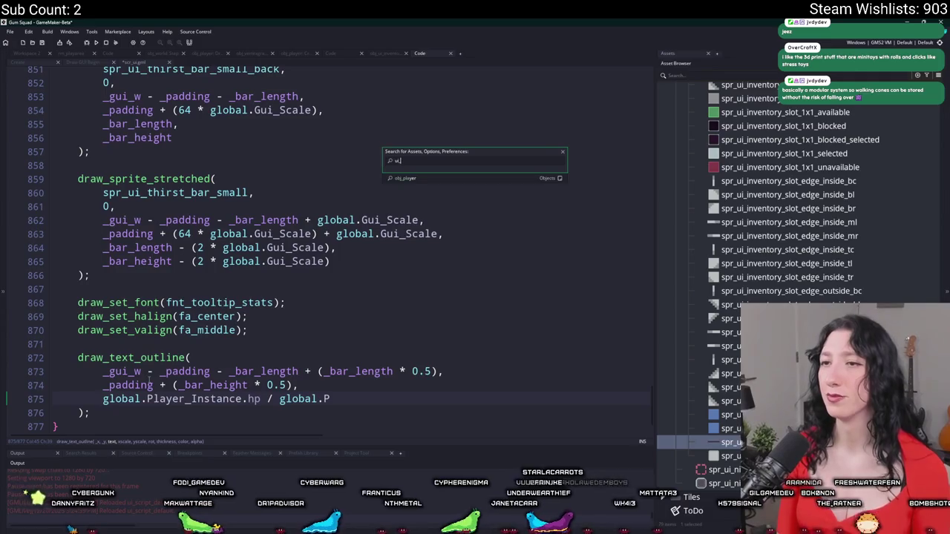
key(Down)
key(Down)
key(Down)
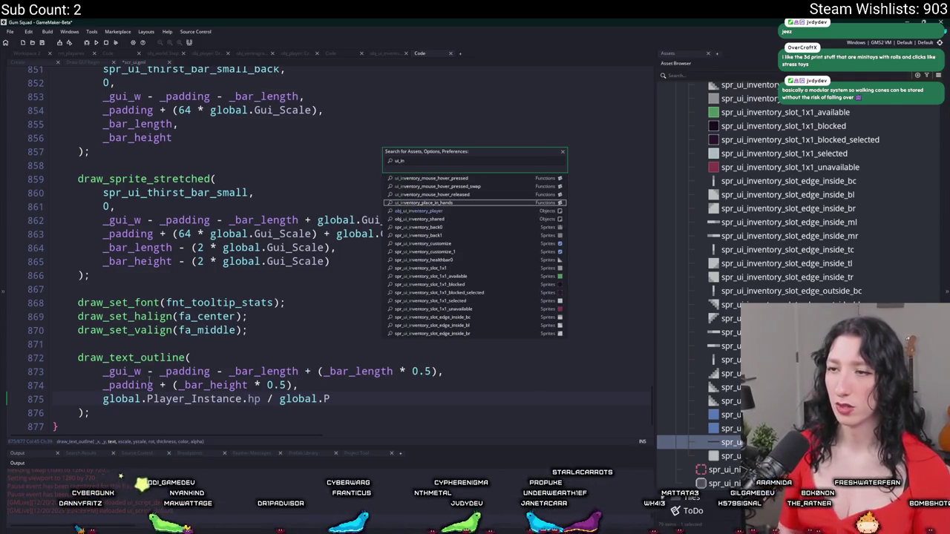
key(Return)
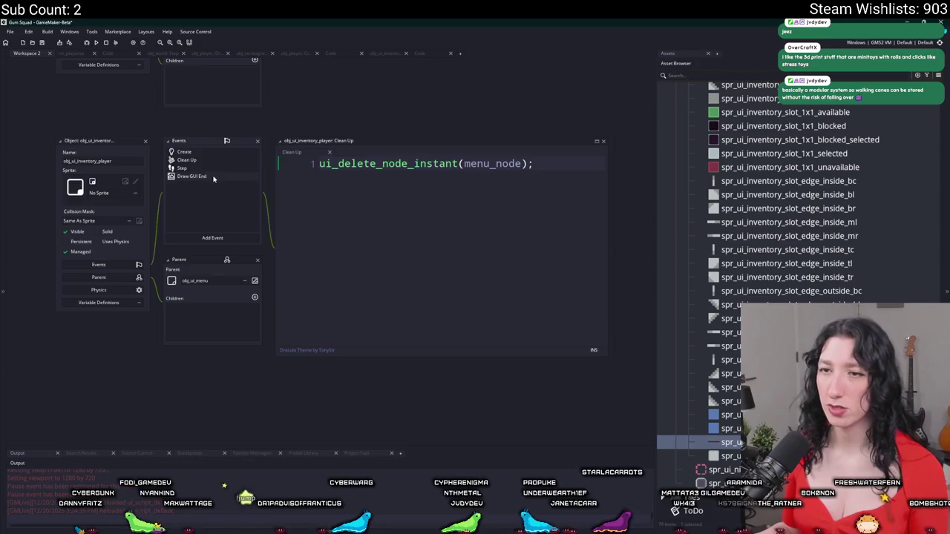
double_click(230, 153)
click(32, 54)
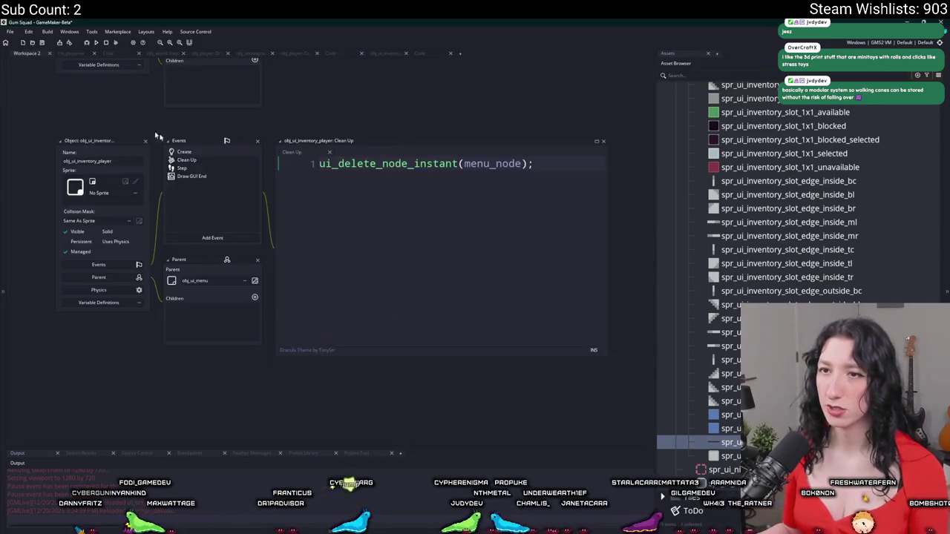
double_click(230, 165)
scroll(415, 299, up, 9)
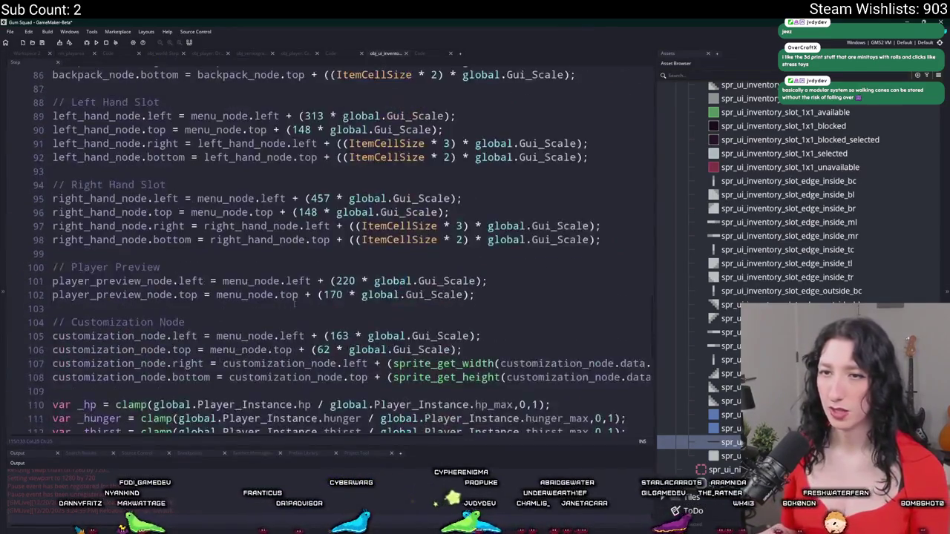
scroll(240, 282, up, 8)
scroll(240, 282, up, 3)
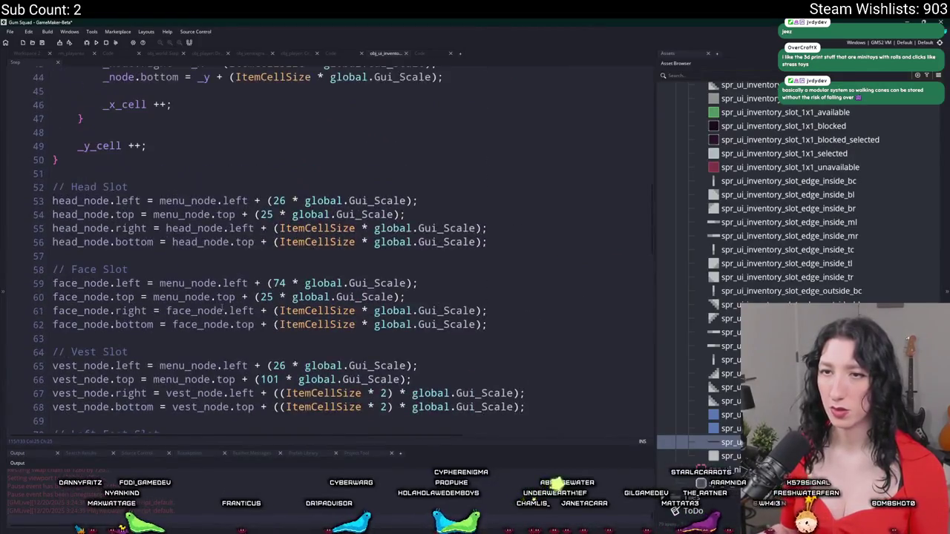
scroll(272, 243, down, 20)
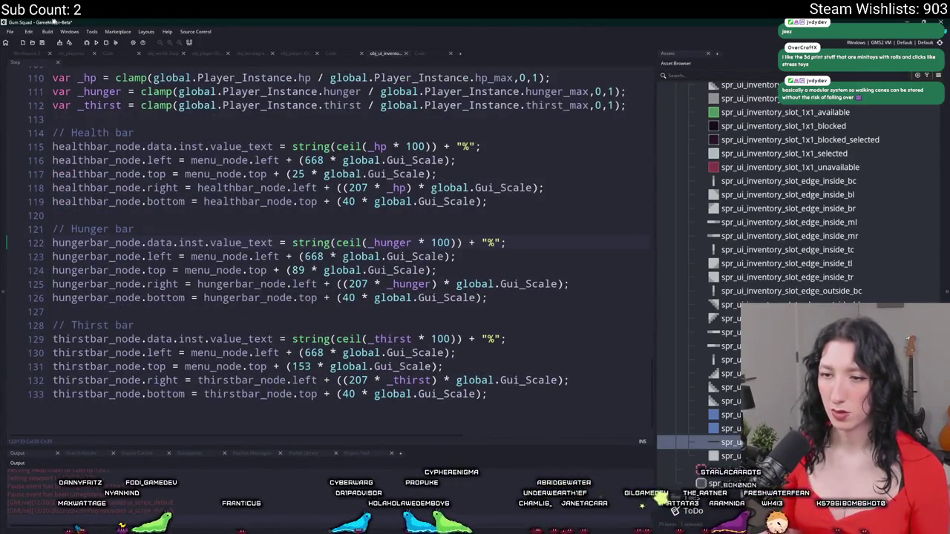
scroll(377, 235, up, 2)
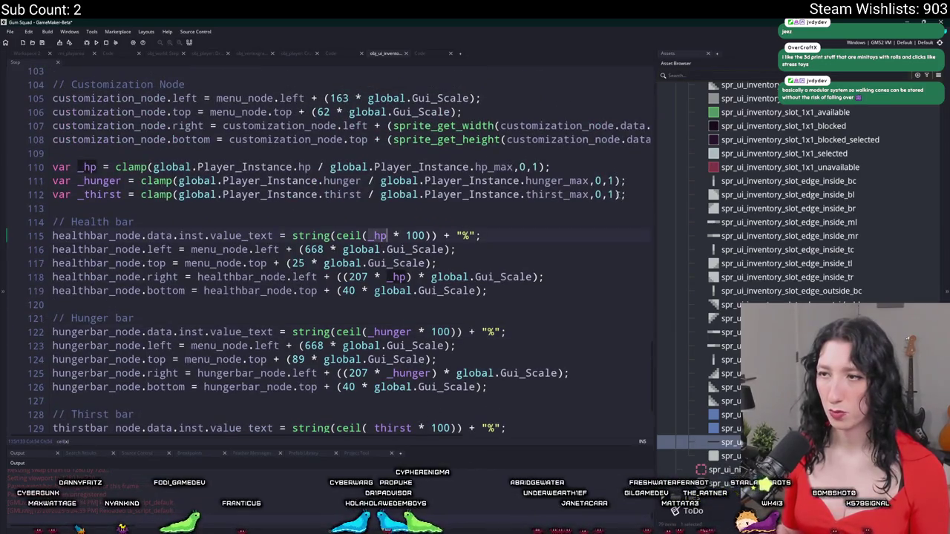
mouse_move(52, 181)
mouse_down()
mouse_move(649, 197)
mouse_move(61, 181)
mouse_move(52, 167)
mouse_up()
key(ctrl+c)
click(35, 54)
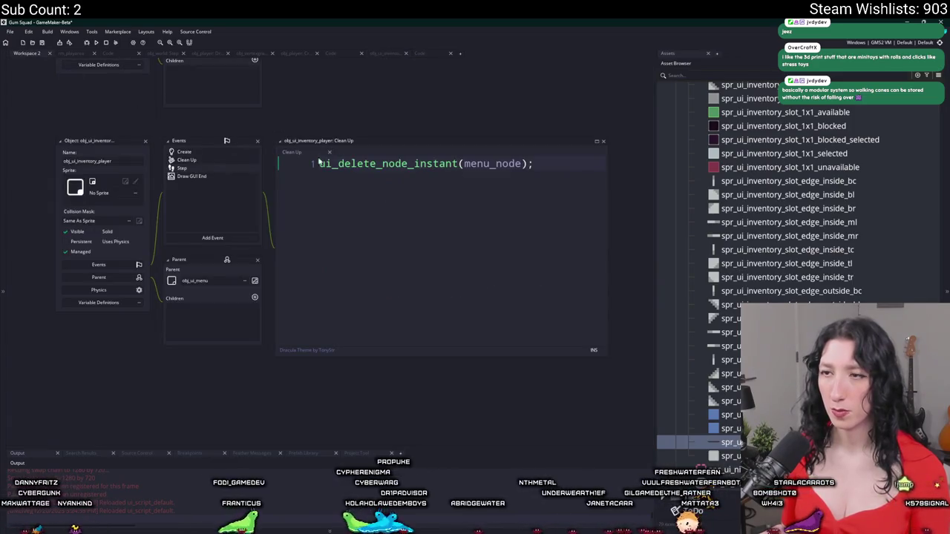
click(416, 54)
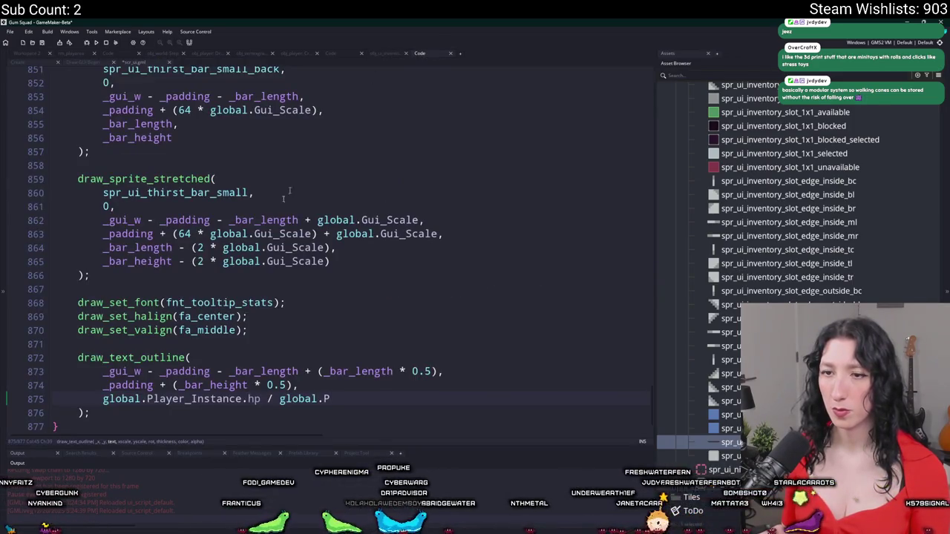
Paste the clamped _hp, _hunger and _thirst ratio variables below the bars and fix their indentation.
click(345, 283)
key(Return)
key(Return)
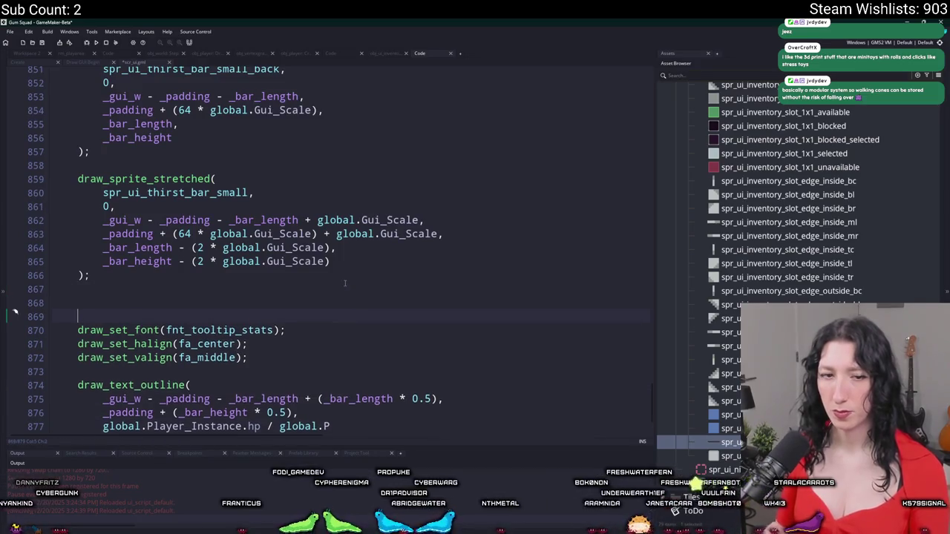
key(ctrl+v)
scroll(344, 283, down, 1)
drag(49, 276, 626, 285)
key(Tab)
click(112, 257)
scroll(357, 372, down, 1)
Replace the text argument with string(ceil(_hp)) + "%" and fix the y argument's trailing comma.
click(356, 371)
drag(357, 371, 105, 371)
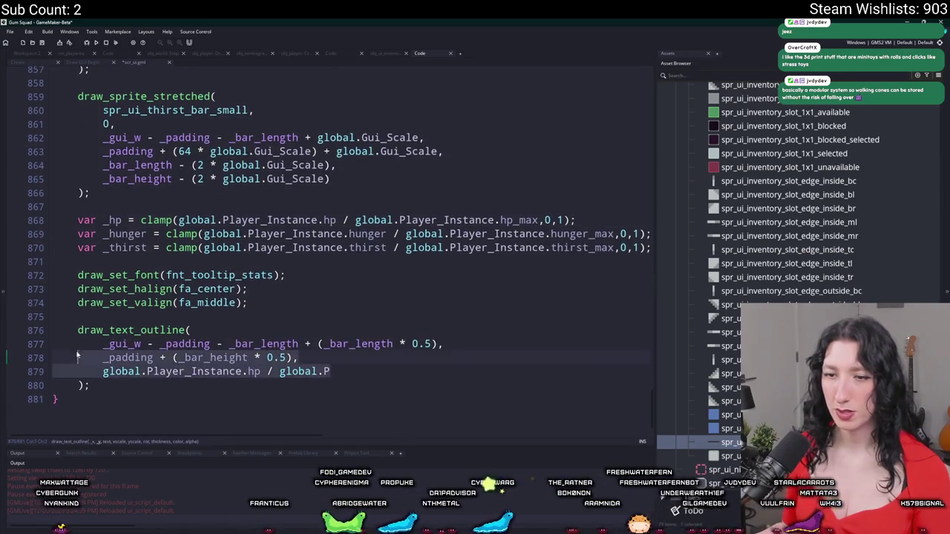
text(string(ceil(_hp)) +)
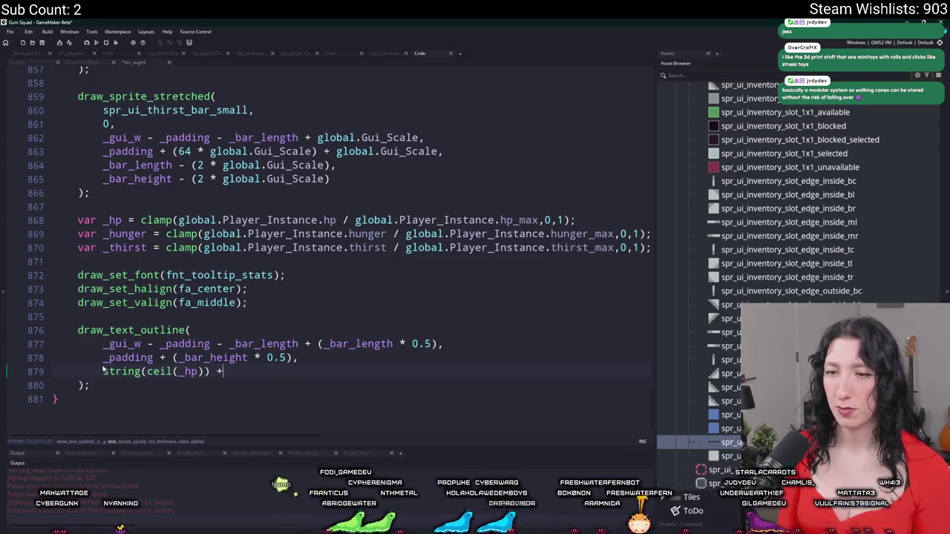
text("%")
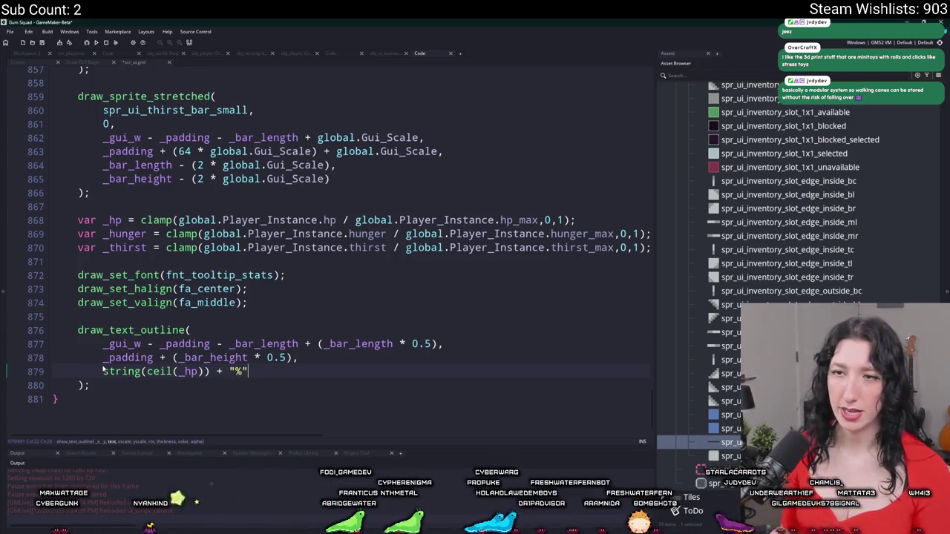
key(Down)
click(297, 357)
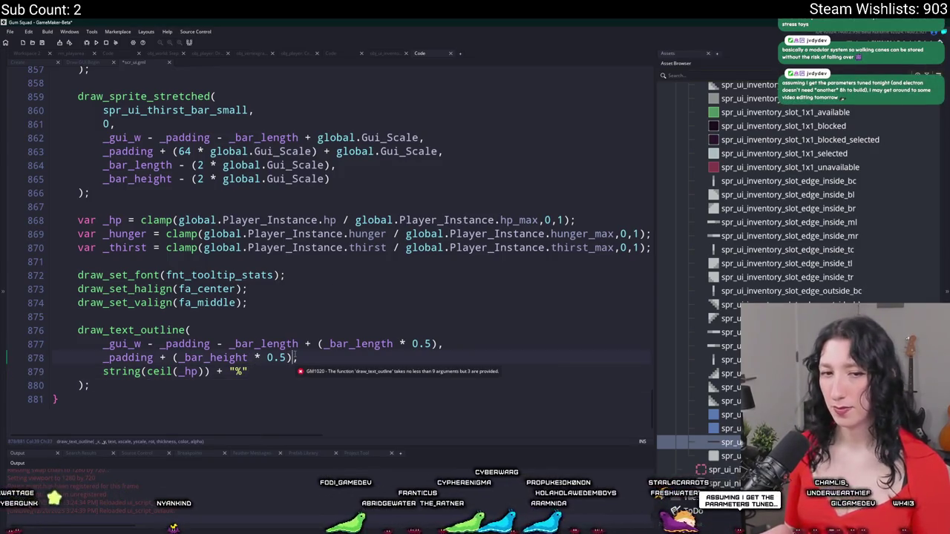
key(BackSpace)
text(,)
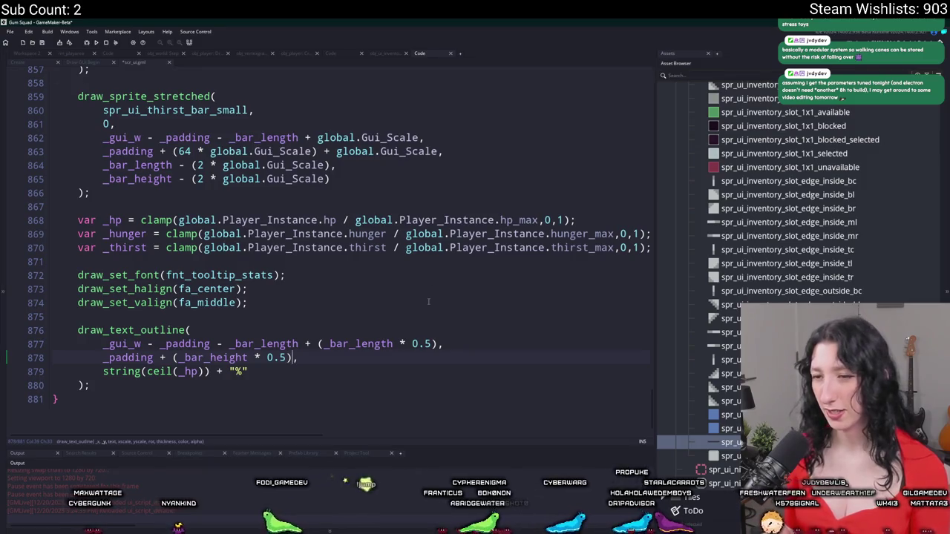
click(374, 344)
click(310, 371)
text(,)
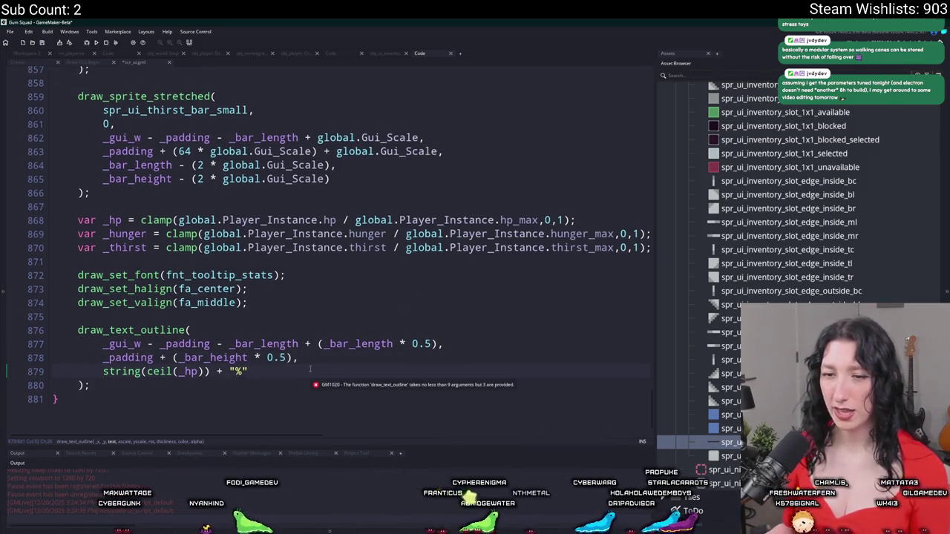
key(Return)
Add the remaining arguments: Gui_Scale, Gui_Scale, 0, Gui_Scale, OutlineColor and alpha 1.
text(global.)
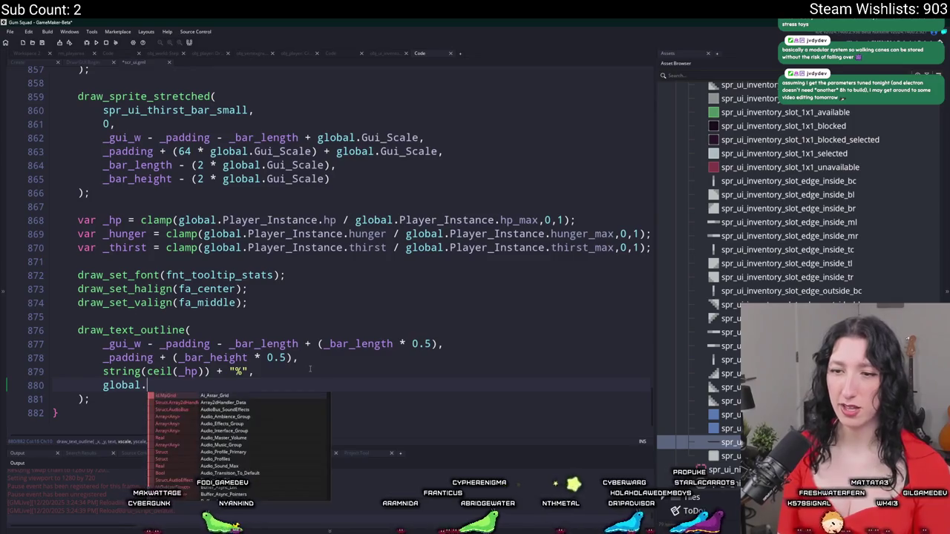
text(Gui_Scale,)
key(Return)
text(global.Gui_Sc)
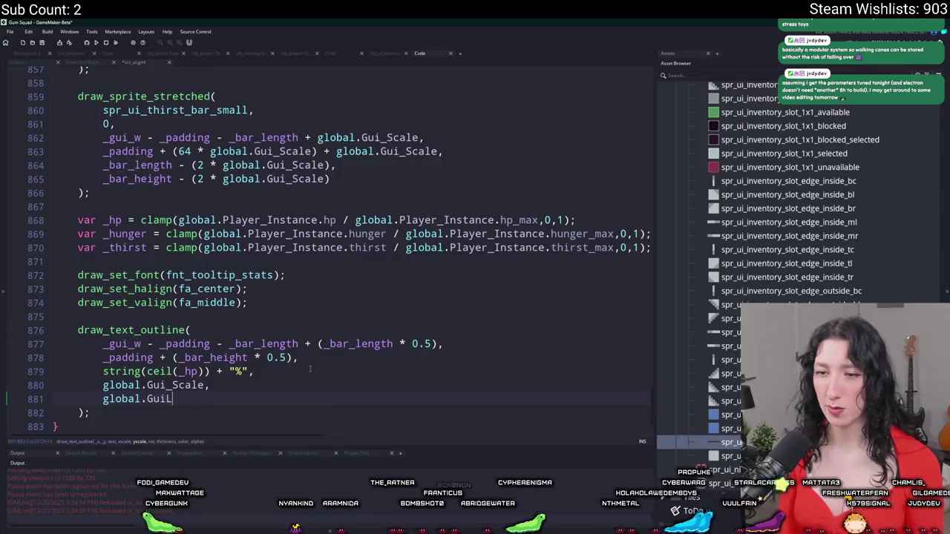
text(alei)
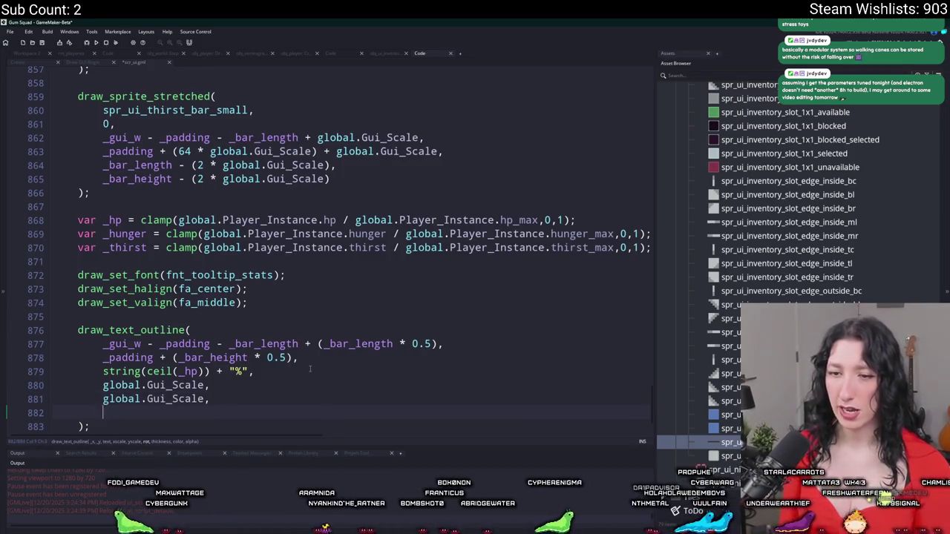
text(global)
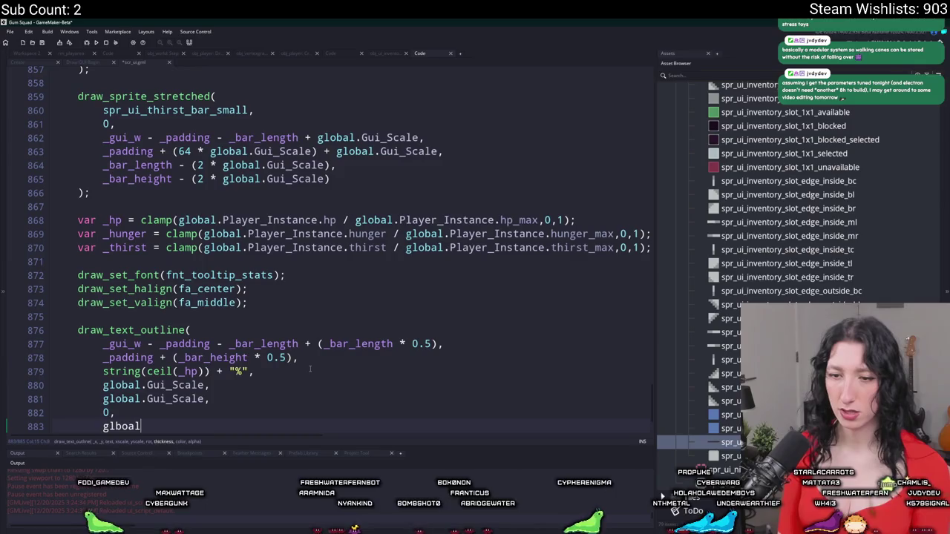
key(BackSpace)
key(BackSpace)
key(BackSpace)
text(_hp)
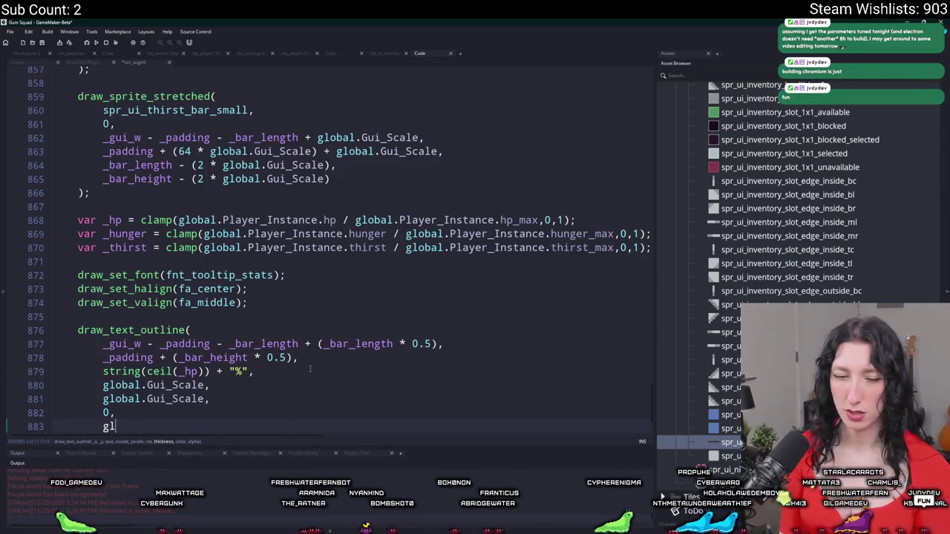
text(.Gui_Base_Height)
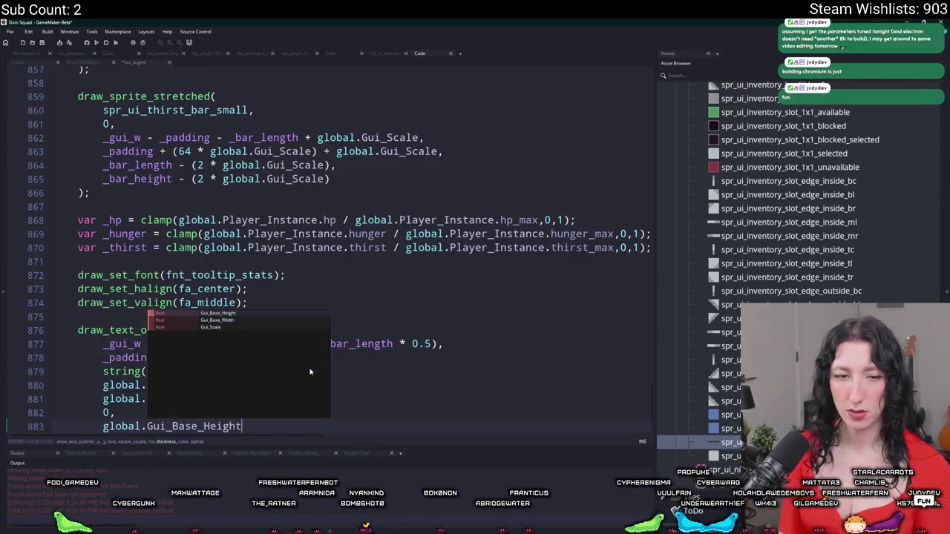
key(Return)
text(,)
key(Return)
key(BackSpace)
key(BackSpace)
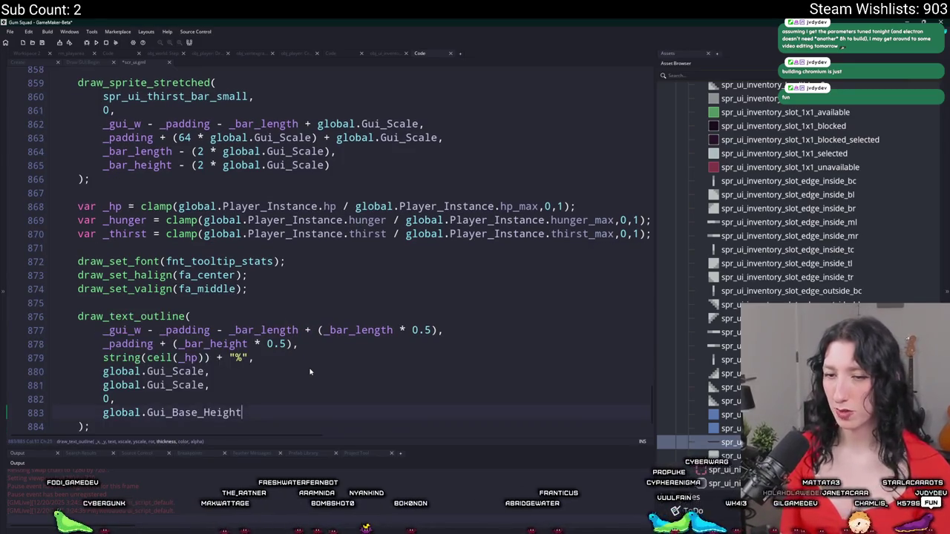
key(BackSpace)
key(BackSpace)
key(BackSpace)
text(Scale, )
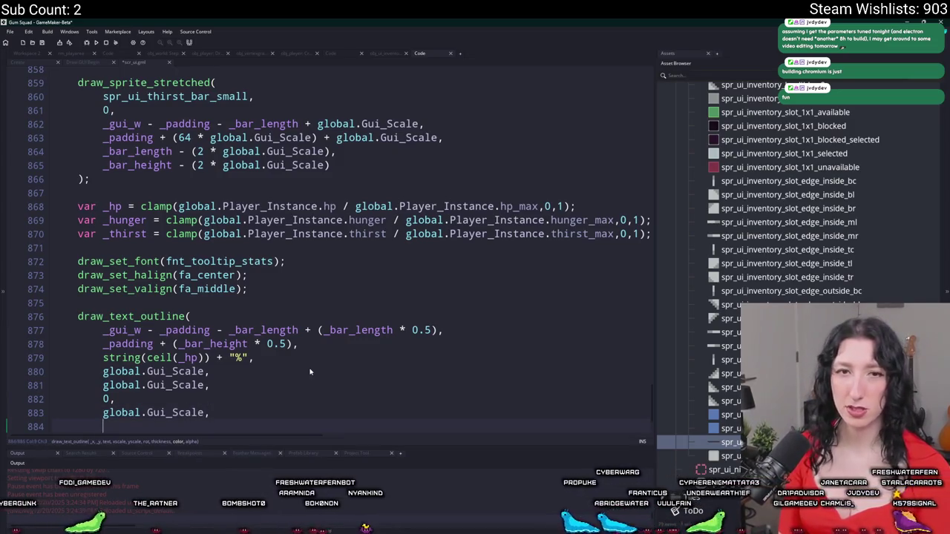
text(OutlineColor,)
key(Return)
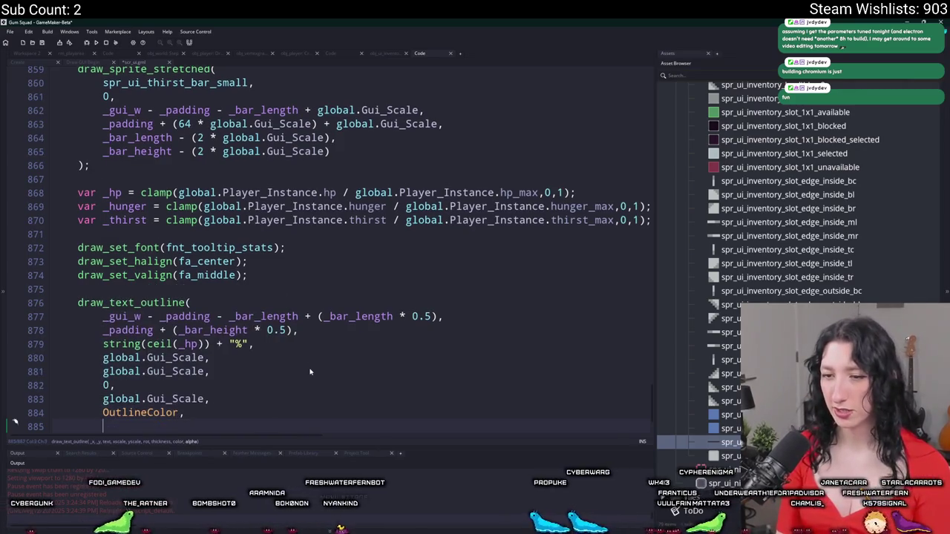
scroll(312, 371, down, 2)
text(1)
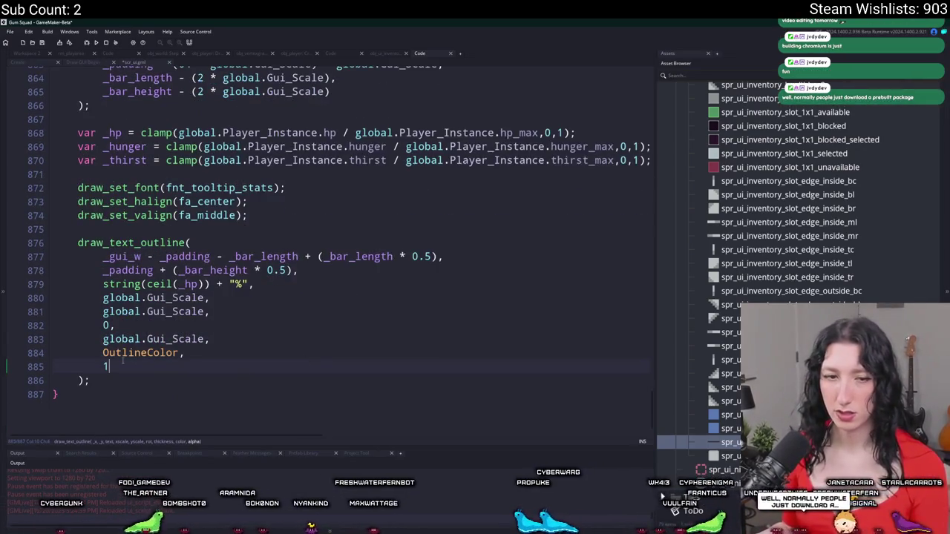
click(158, 301)
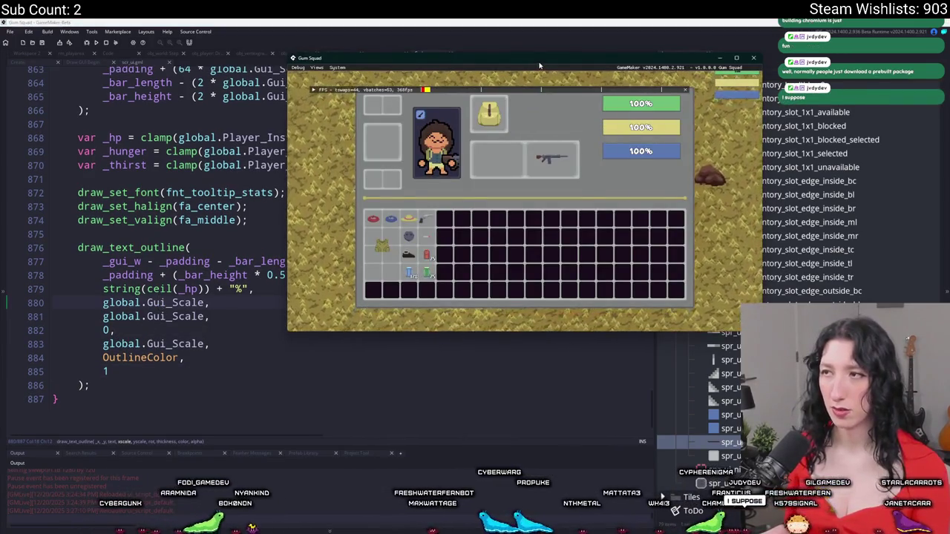
double_click(539, 66)
key(Tab)
key(a)
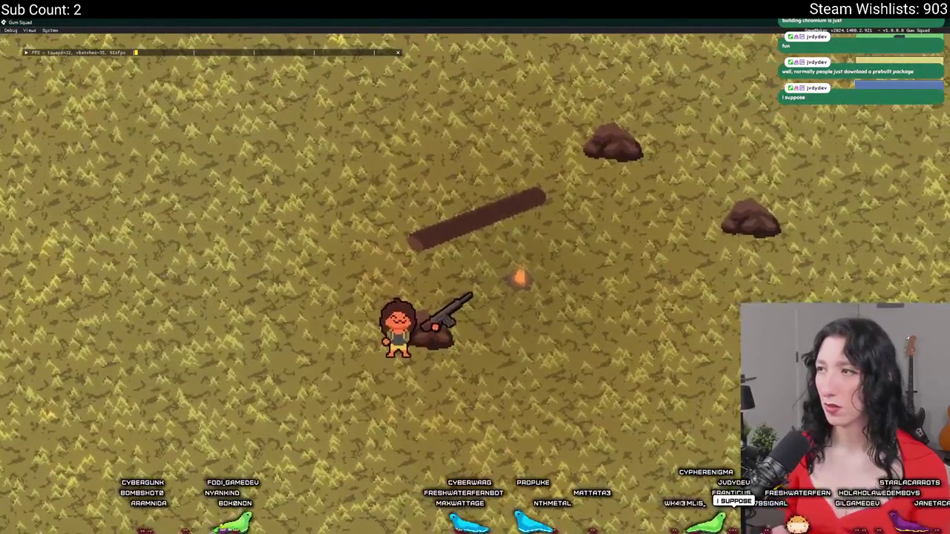
key(Escape)
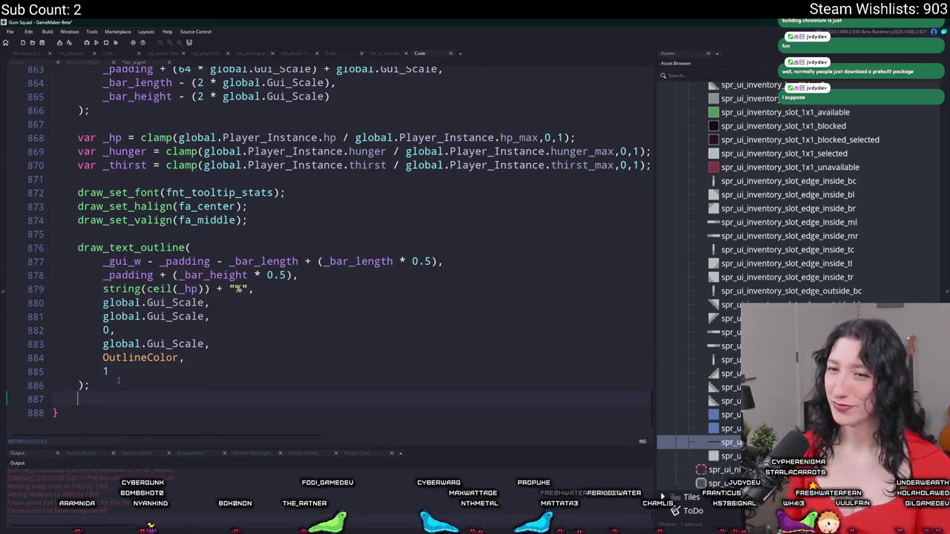
Add a draw_text_transformed(); call reusing the outline call's x and y position arguments.
text(draw_text_transformed()
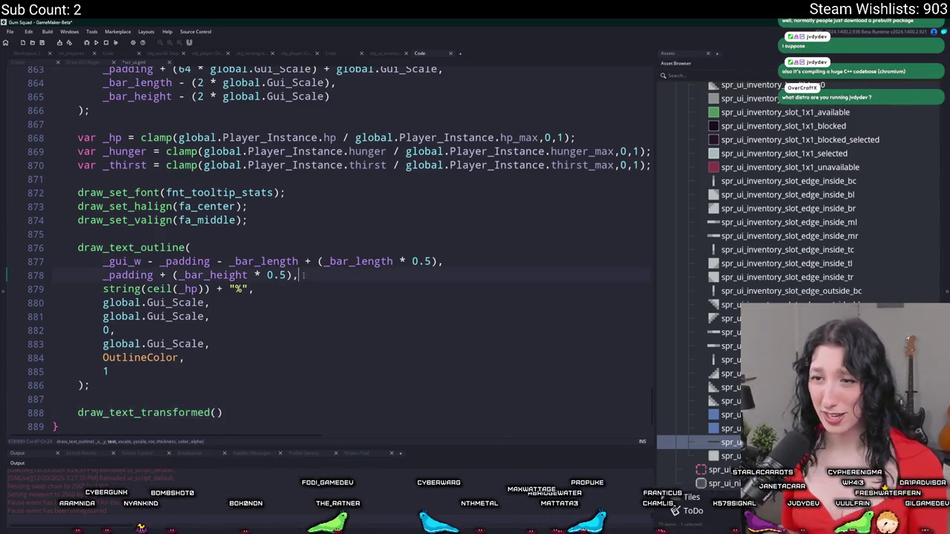
drag(298, 274, 101, 261)
key(ctrl+c)
click(216, 412)
key(Return)
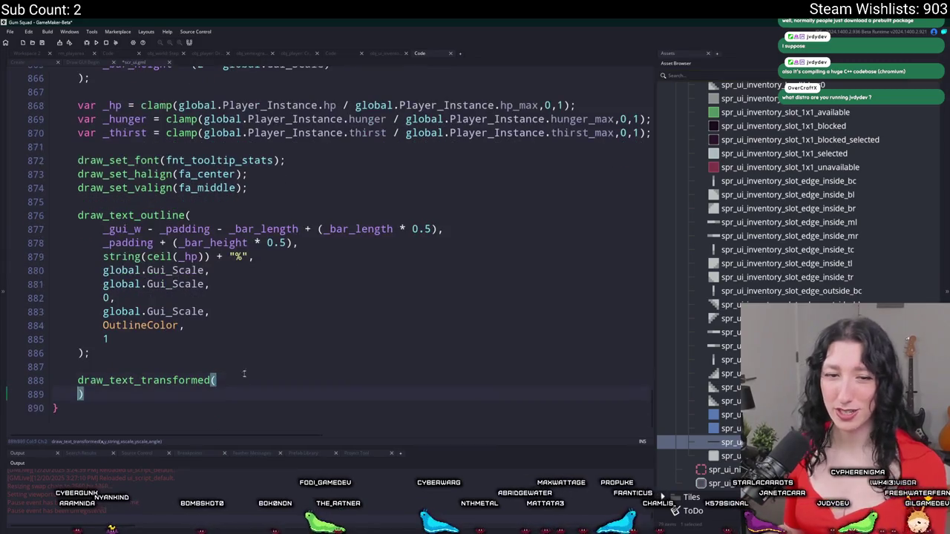
key(Return)
key(ctrl+v)
click(110, 385)
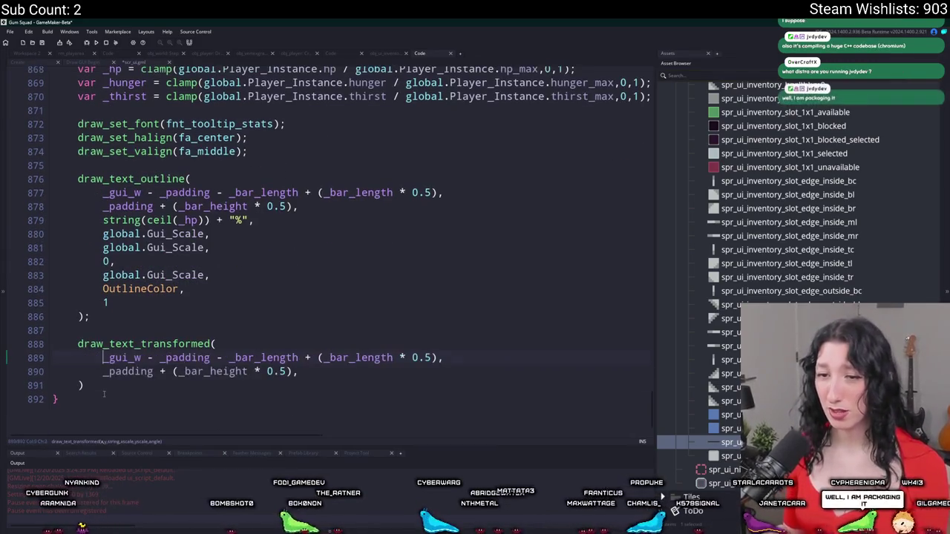
text(;)
Copy the percentage text and the two Gui_Scale scale arguments into draw_text_transformed.
click(353, 373)
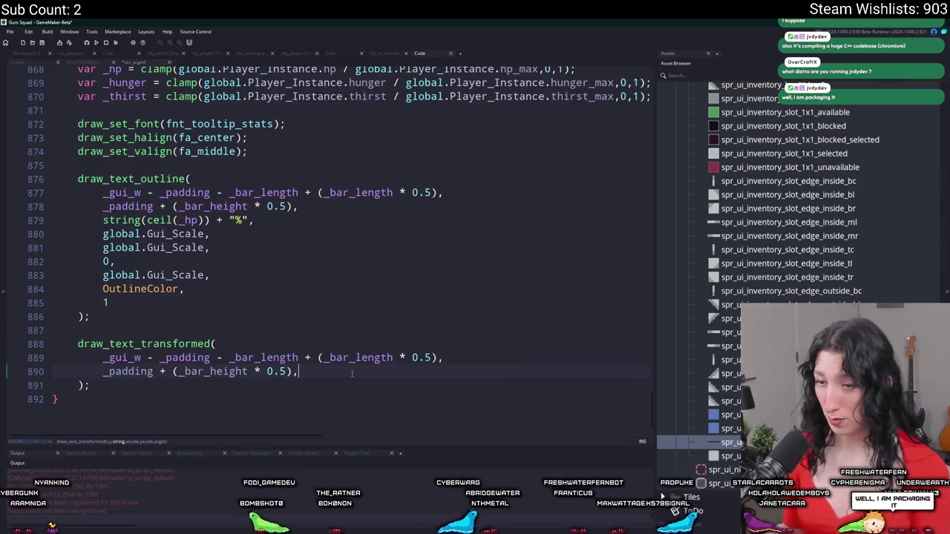
key(Tab)
text(,)
key(Return)
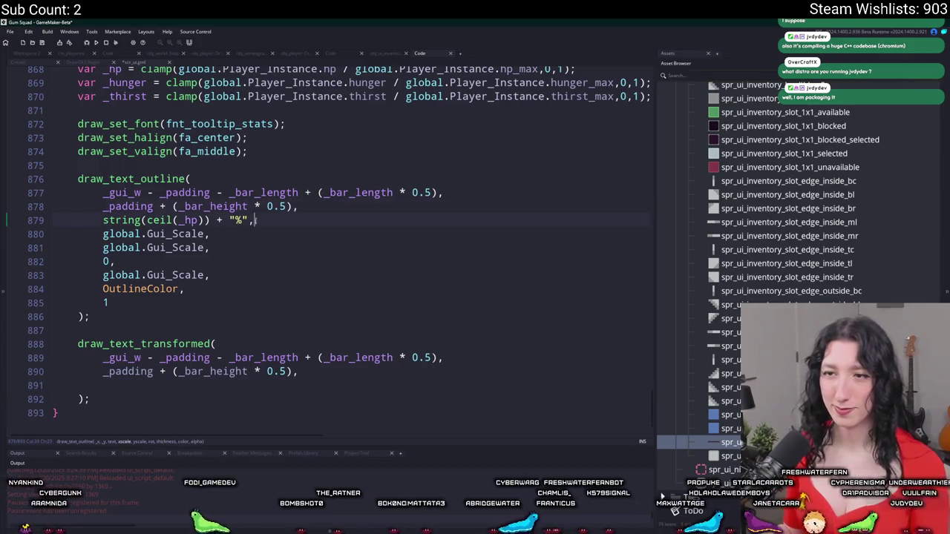
click(108, 220)
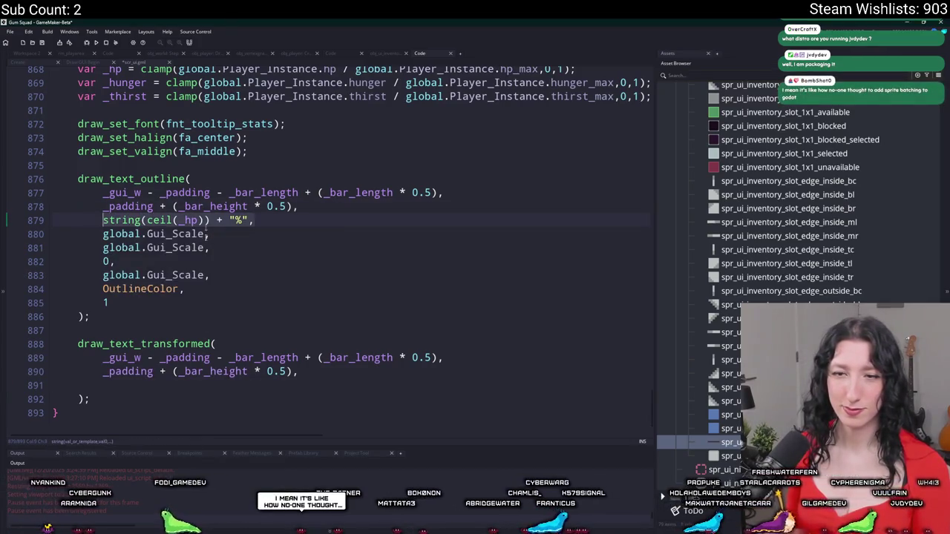
key(ctrl+c)
click(160, 385)
key(ctrl+v)
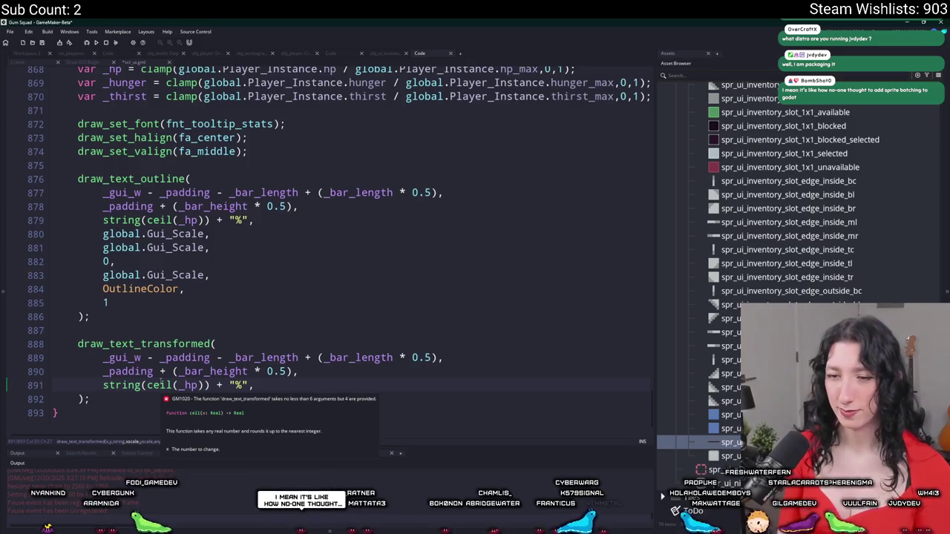
key(Return)
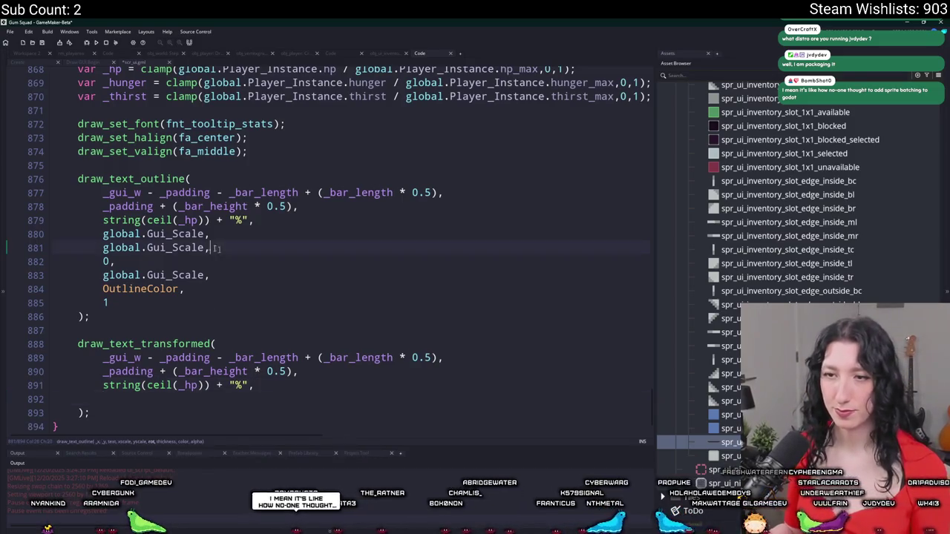
drag(218, 247, 102, 234)
key(ctrl+c)
click(104, 400)
key(ctrl+v)
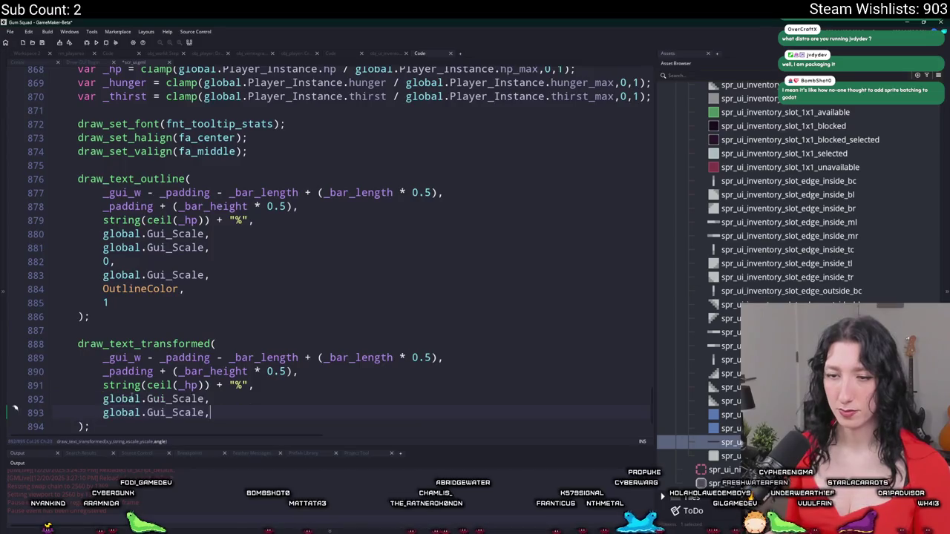
Close the running game, set the final angle argument to 0, and select the HP label code.
scroll(142, 390, down, 1)
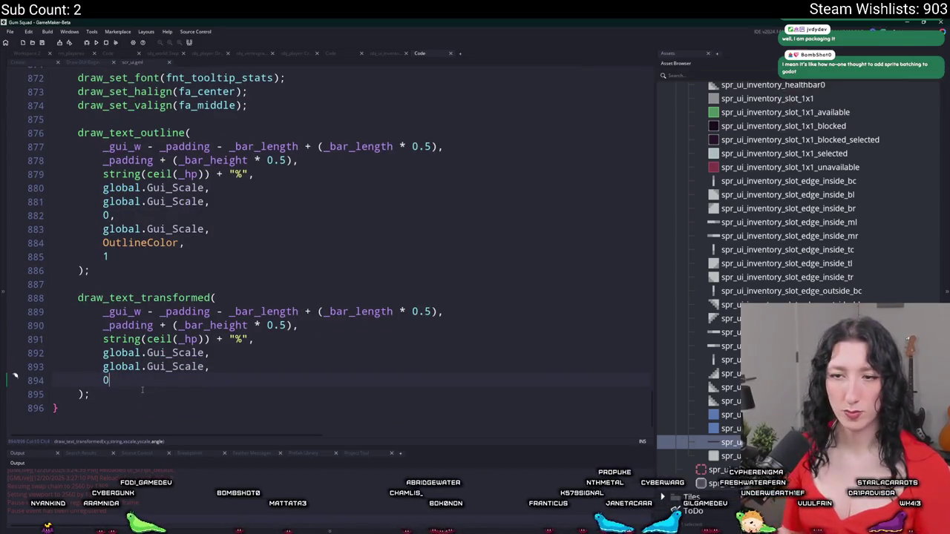
key(alt+F4)
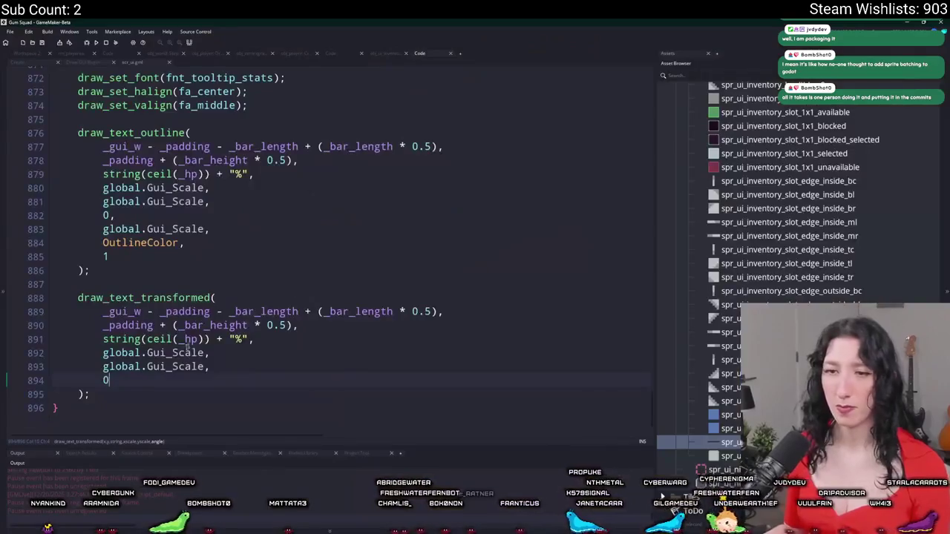
text(0)
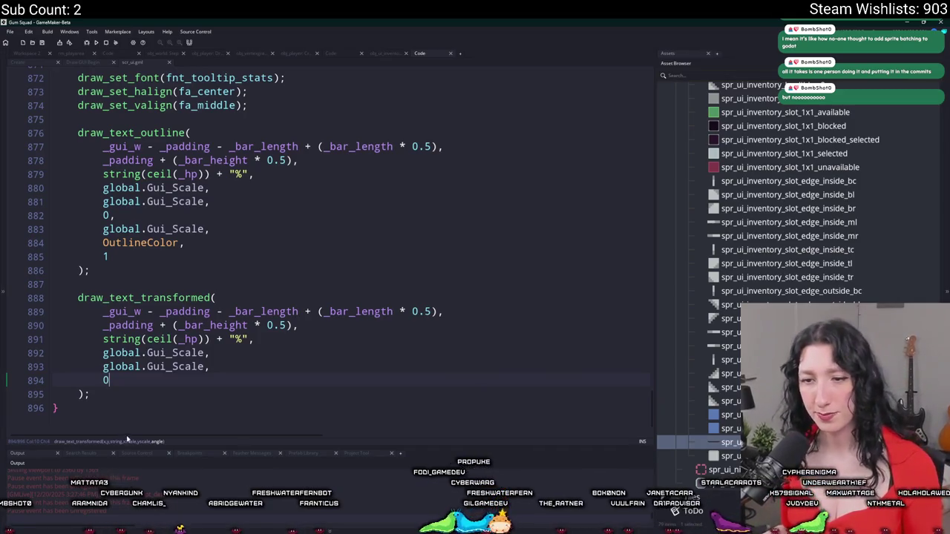
drag(115, 395, 110, 228)
Paste a duplicate of the HP outline-and-text label pair below it and copy the offset expression.
key(ctrl+v)
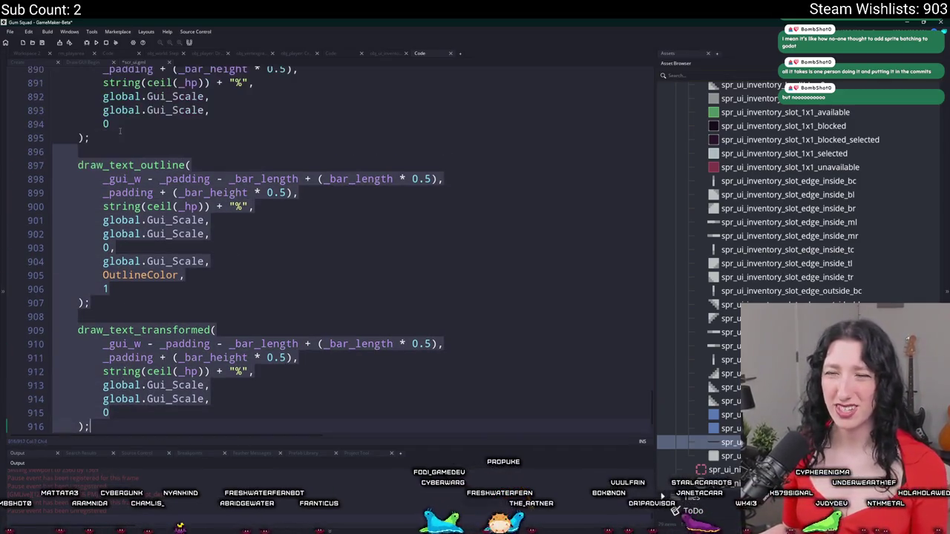
scroll(199, 75, up, 2)
scroll(255, 296, up, 4)
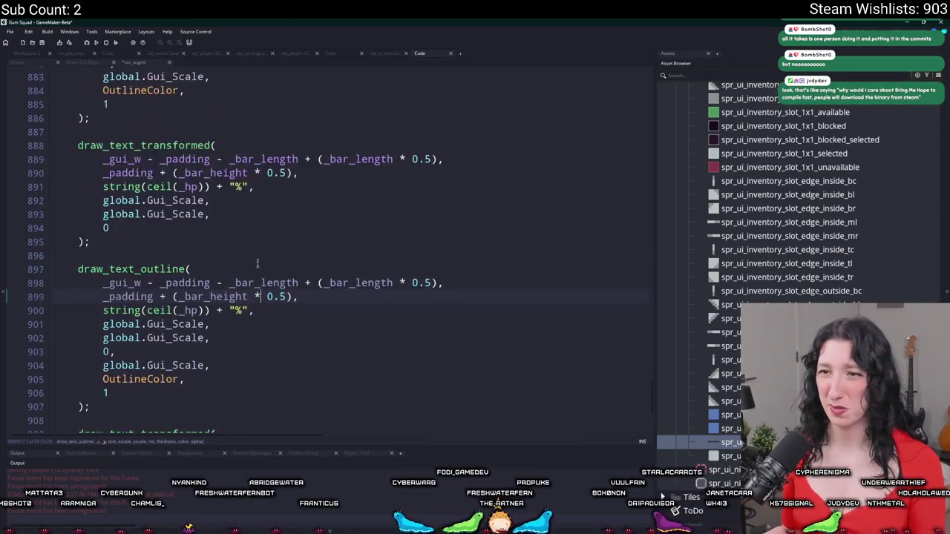
scroll(256, 299, up, 12)
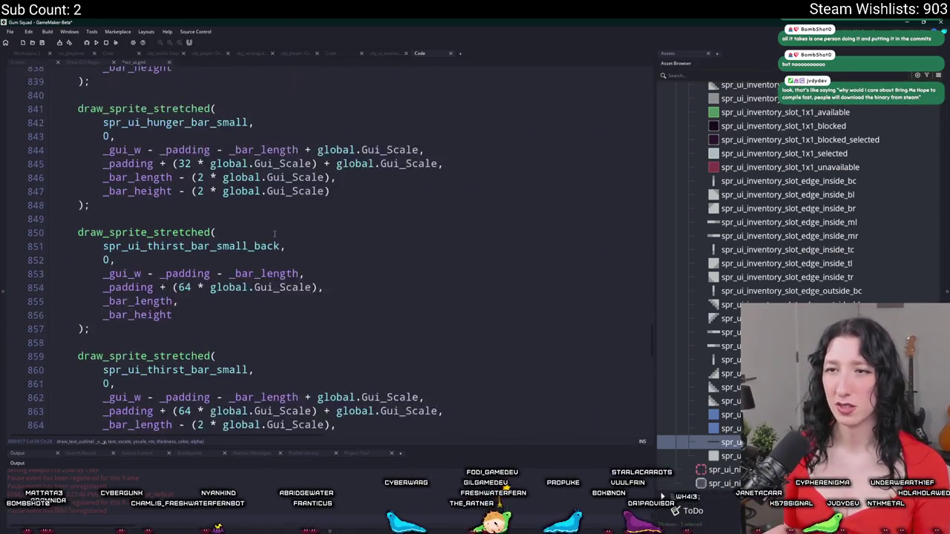
scroll(391, 213, up, 1)
drag(317, 223, 172, 222)
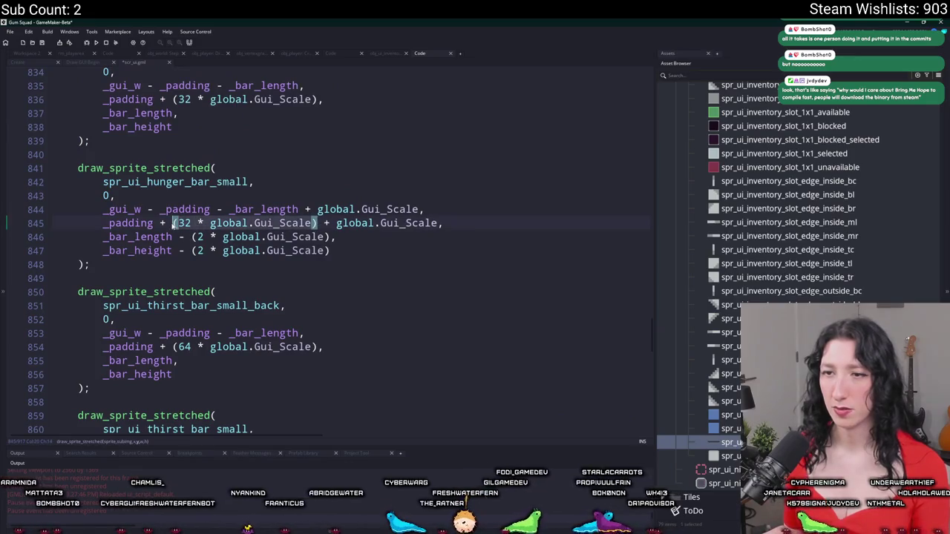
scroll(165, 275, down, 15)
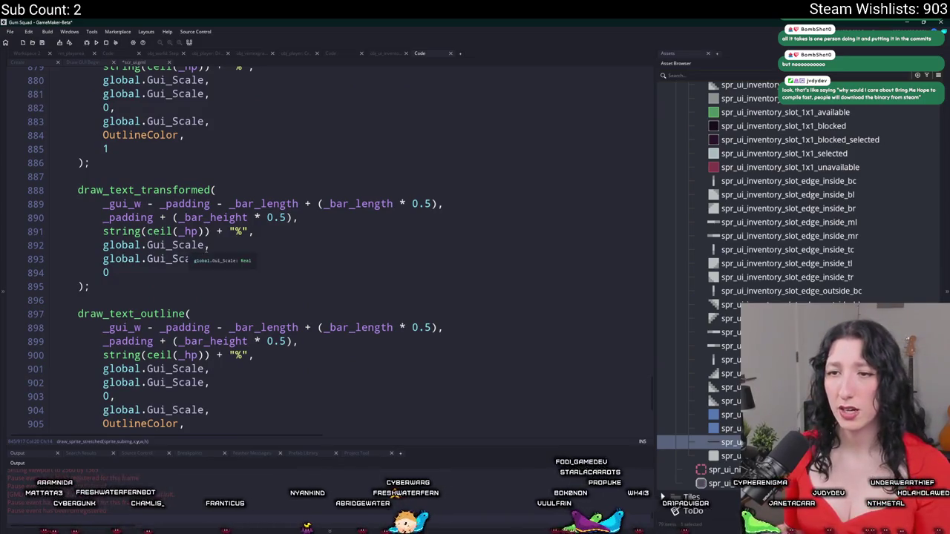
Add + (32 * global.Gui_Scale) to the y lines of both copied label calls.
click(292, 217)
key(ctrl+v)
key(ctrl+z)
text(+)
key(ctrl+v)
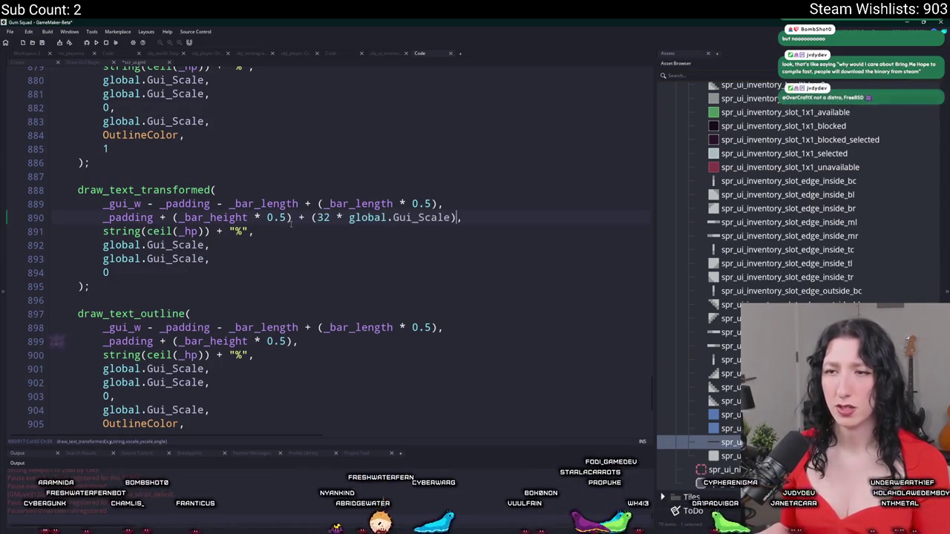
scroll(274, 238, down, 4)
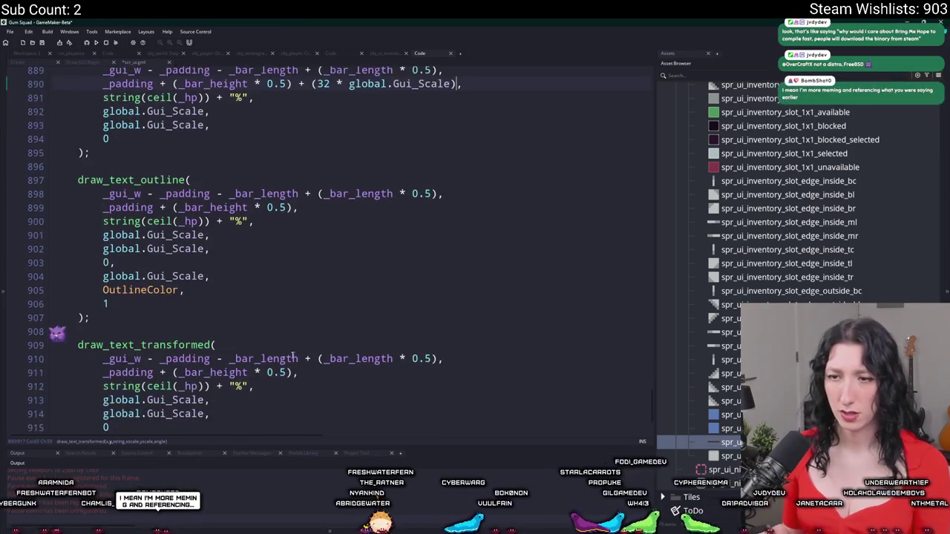
scroll(272, 215, up, 9)
key(ctrl+z)
key(ctrl+z)
scroll(268, 249, down, 2)
scroll(268, 249, down, 8)
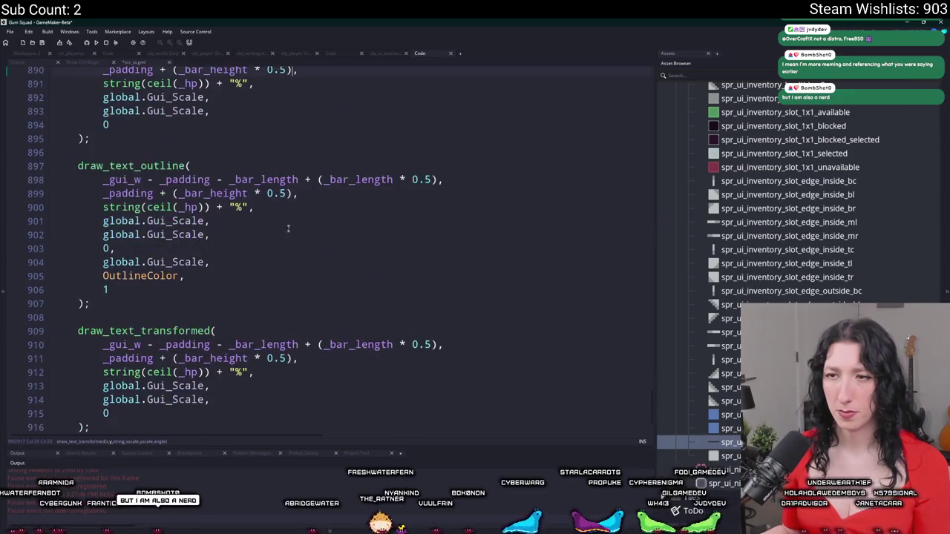
key(ctrl+v)
click(298, 358)
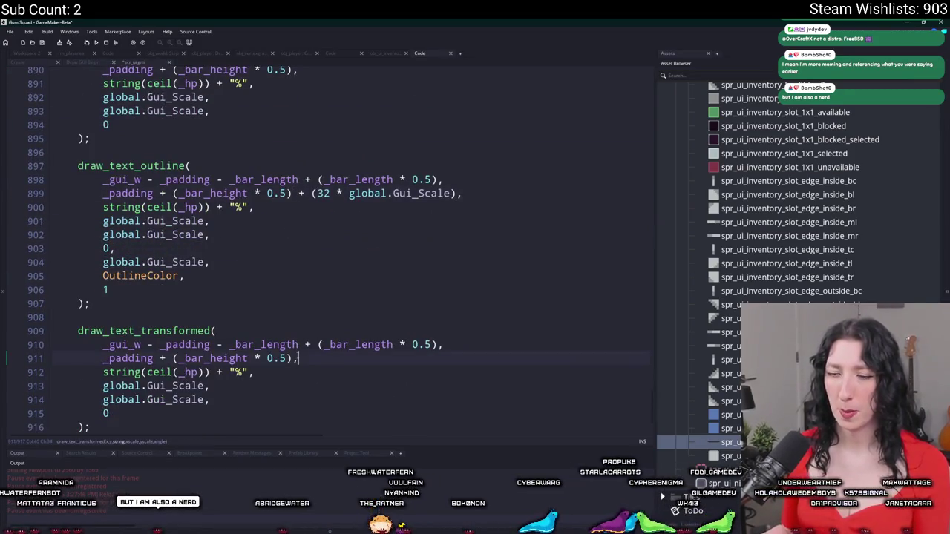
key(ctrl+v)
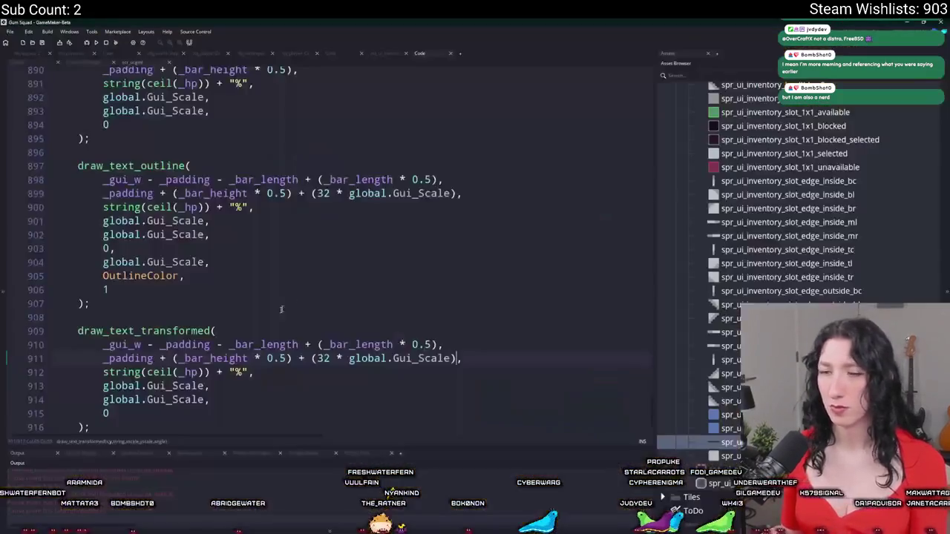
Change _hp to _hunger in the copied text call and check the result in the running game.
click(200, 371)
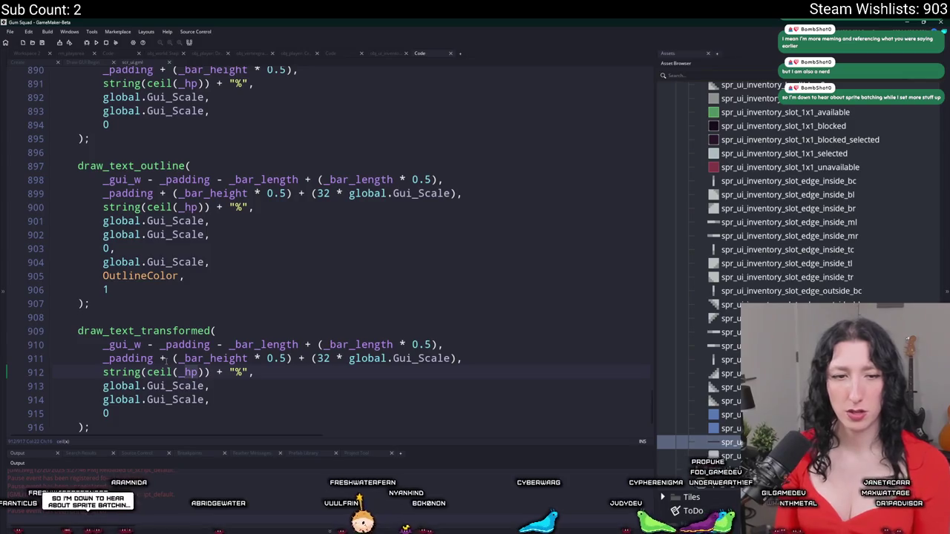
text(unger)
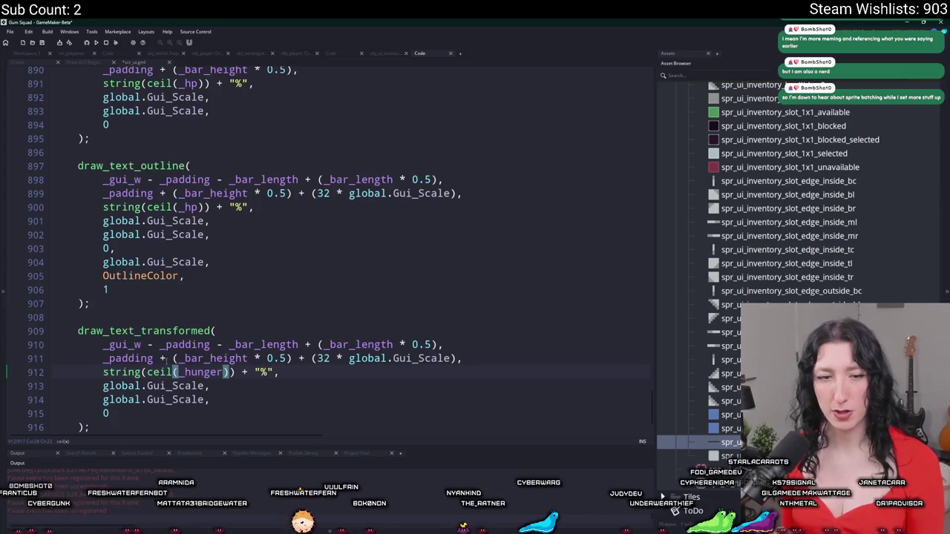
scroll(271, 351, up, 2)
click(278, 311)
scroll(278, 310, down, 2)
key(alt+Tab)
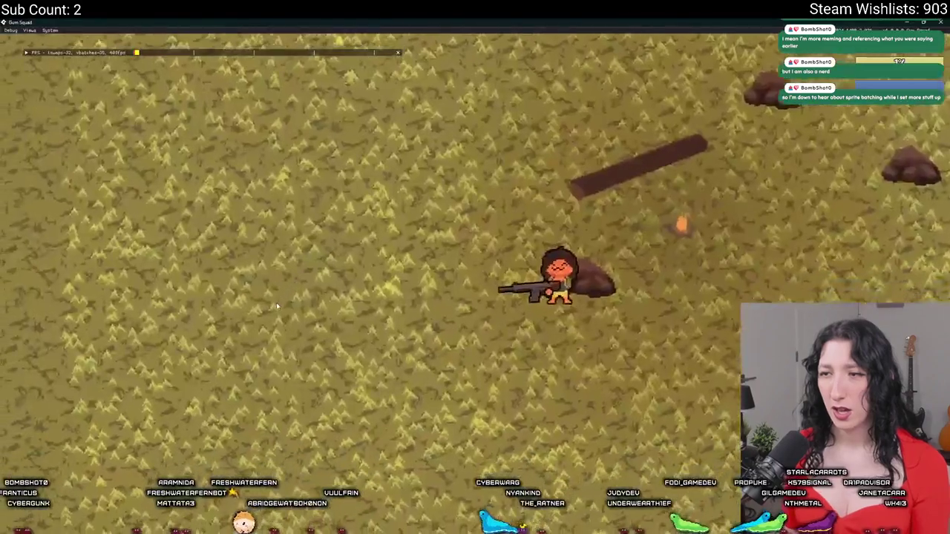
key(alt+Tab)
scroll(385, 293, up, 3)
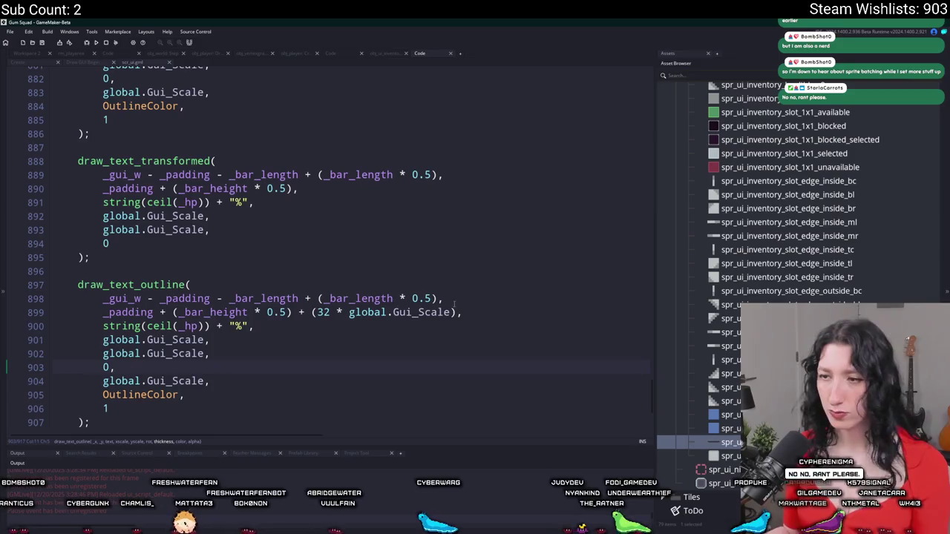
Append + (2 * global.Gui_Scale) to lines 899 and 911 and run the game.
click(355, 312)
click(455, 313)
text(+ (2 * global.Gui_Scale))
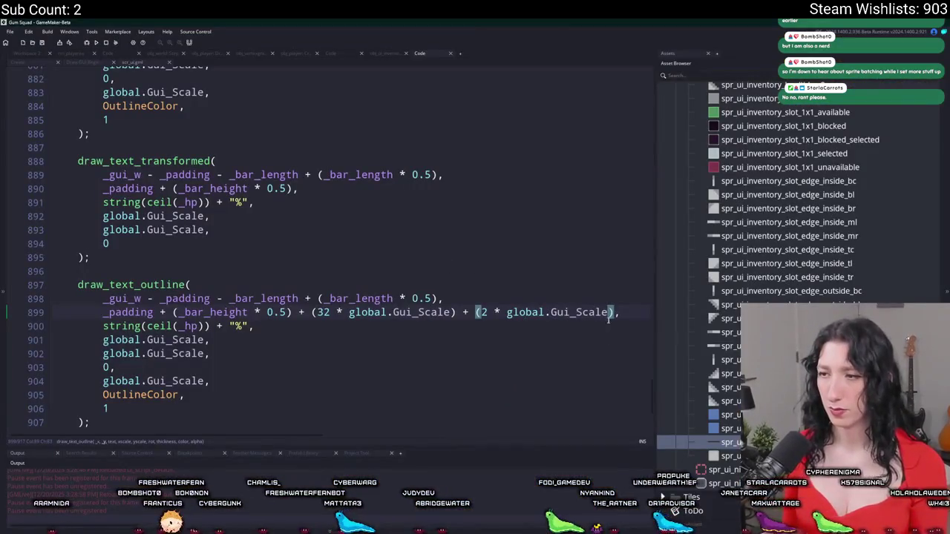
shift+click(456, 312)
scroll(438, 317, down, 3)
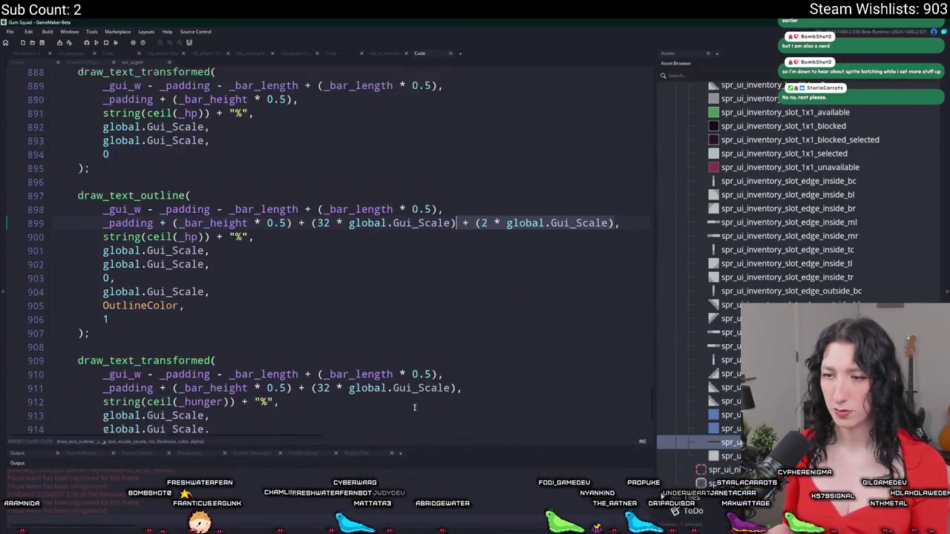
click(455, 373)
key(ctrl+v)
key(F5)
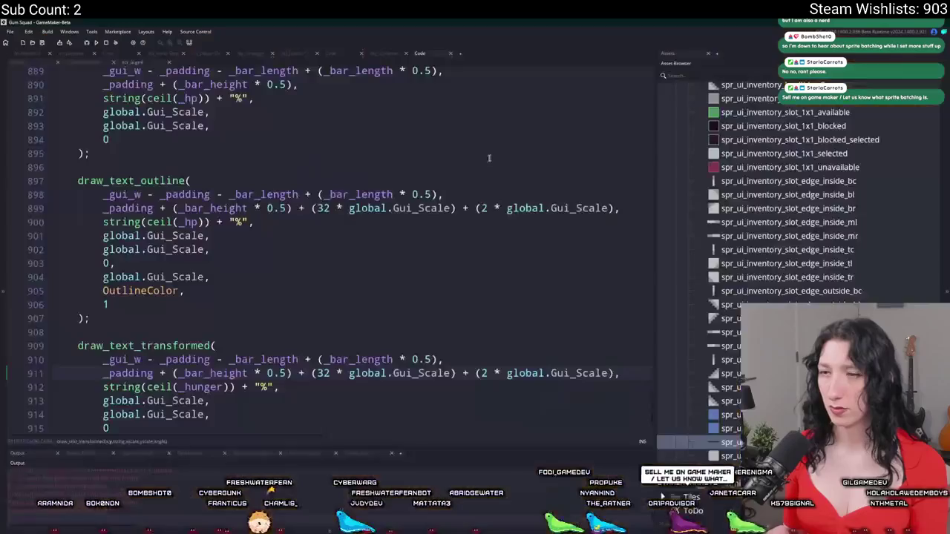
Multiply each percentage value by 100 inside its ceil() call.
click(224, 386)
text(* 100)
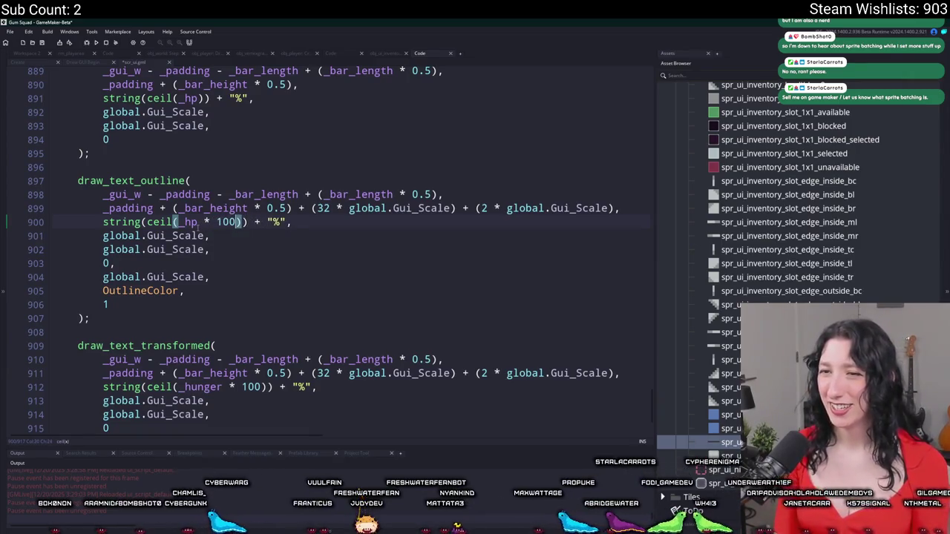
scroll(324, 313, down, 2)
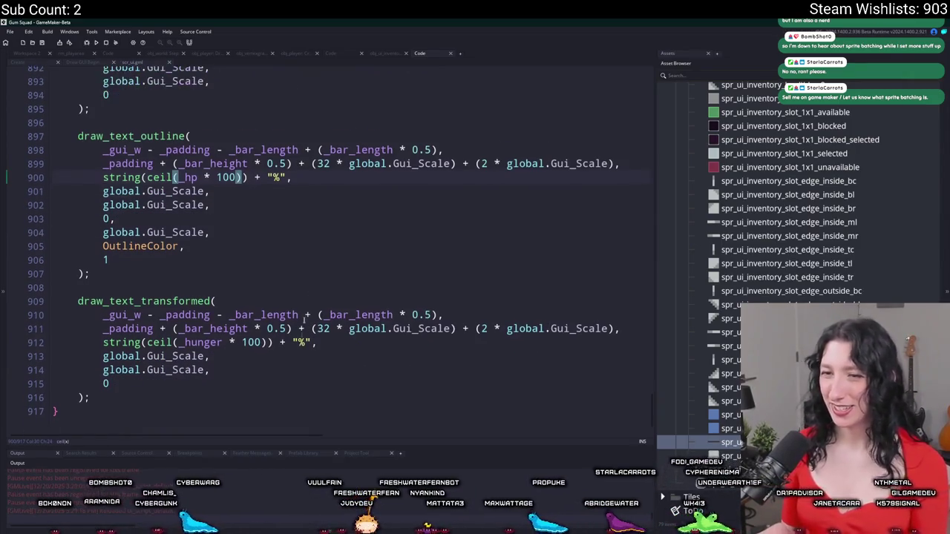
scroll(232, 340, up, 3)
scroll(233, 340, down, 2)
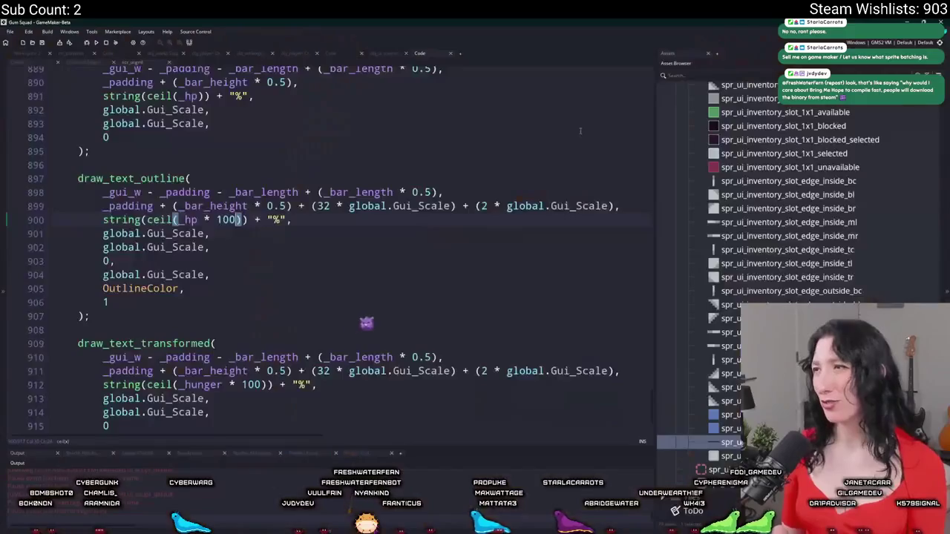
scroll(240, 257, up, 4)
scroll(240, 257, up, 2)
click(198, 244)
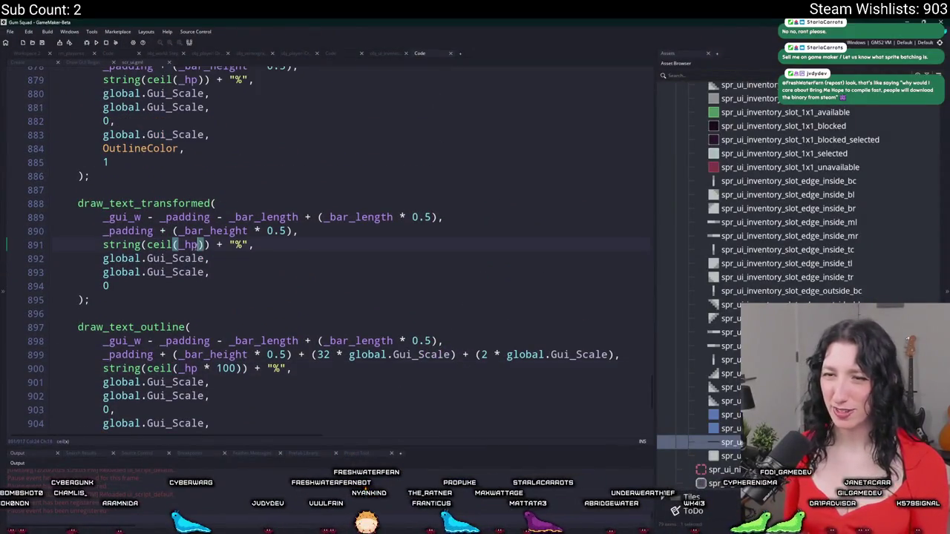
text(* 100)
scroll(205, 244, up, 3)
click(198, 153)
text(* 100)
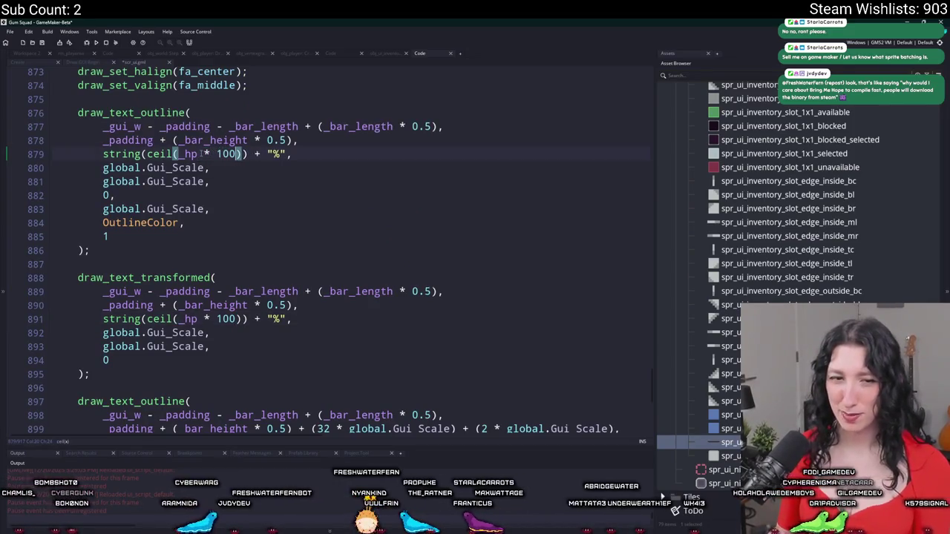
text())
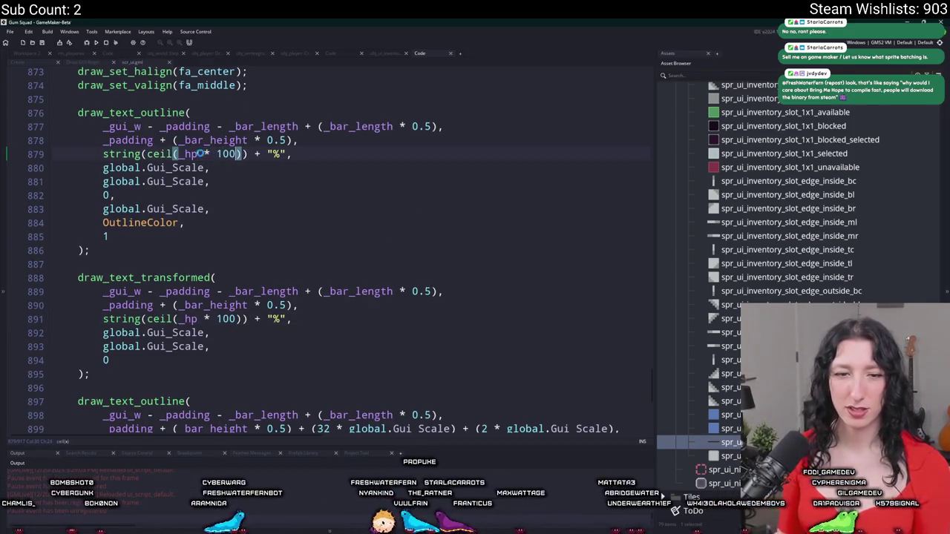
scroll(310, 184, down, 6)
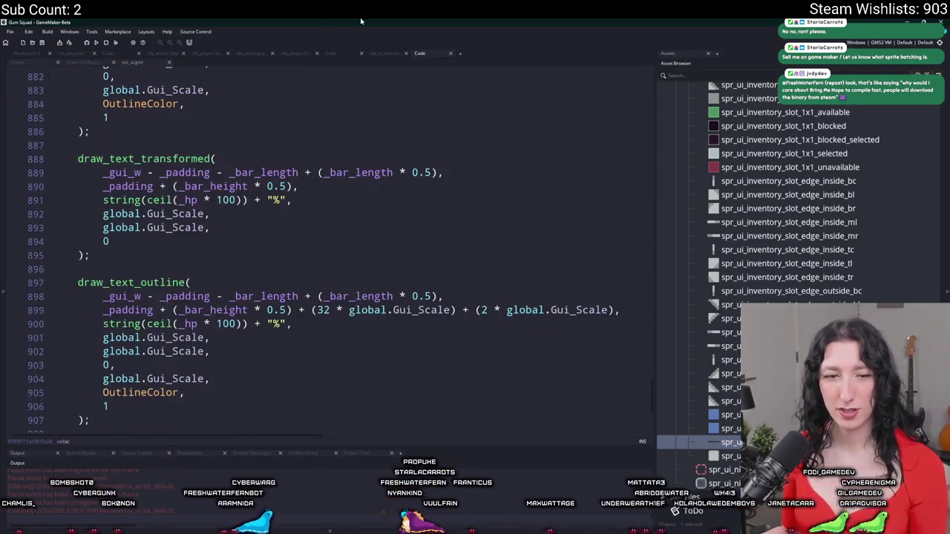
scroll(316, 215, down, 1)
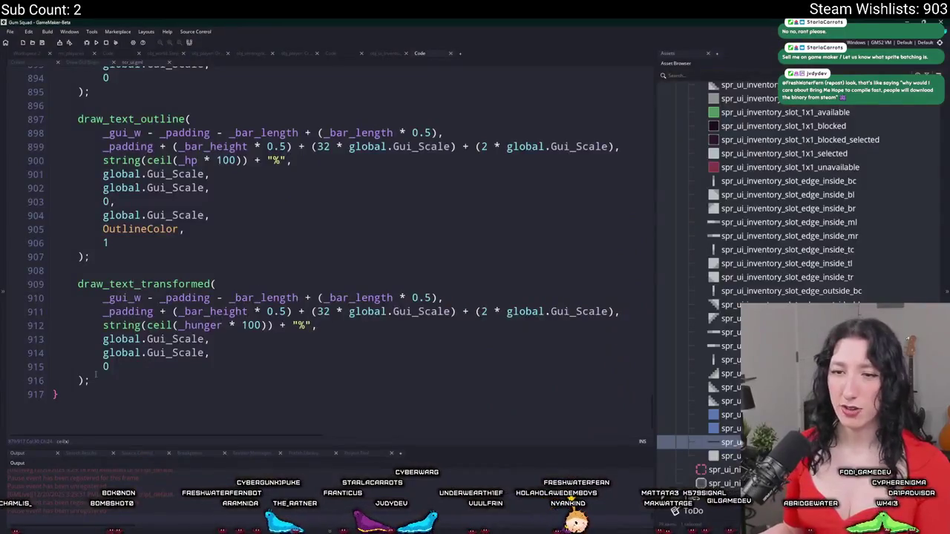
mouse_move(95, 374)
mouse_down()
mouse_move(74, 119)
mouse_move(89, 93)
mouse_up()
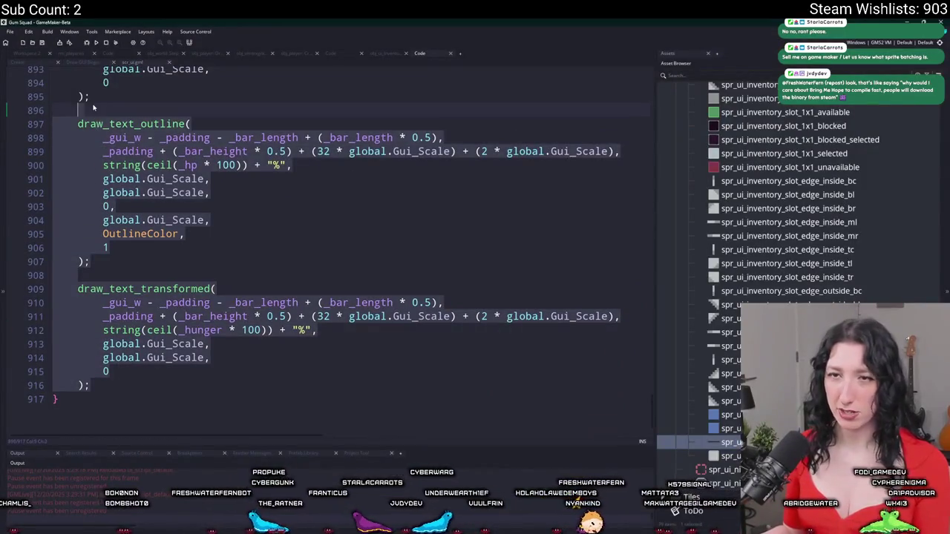
Duplicate the hunger label code and change _hp to _thirst on line 921 for the thirst label.
key(ctrl+d)
scroll(326, 260, down, 2)
click(346, 220)
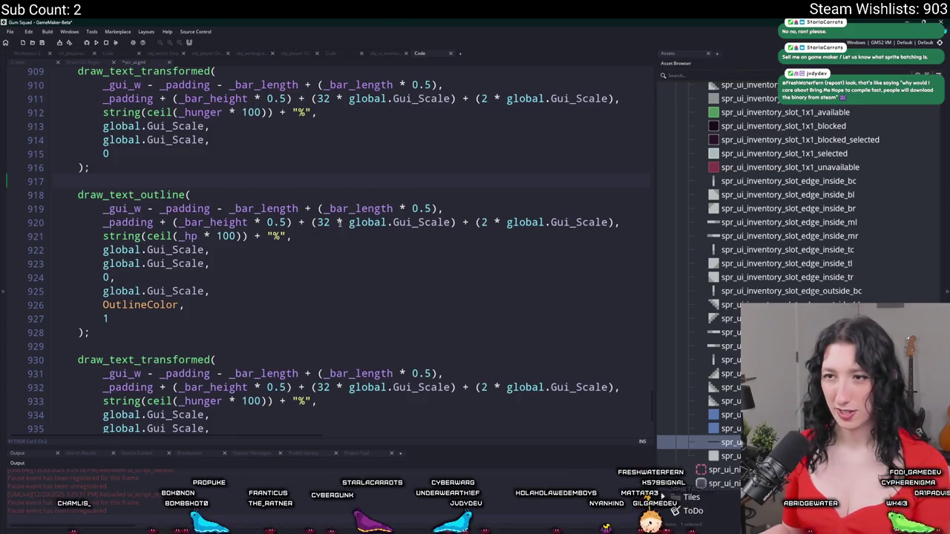
click(331, 222)
scroll(334, 297, down, 1)
text(64)
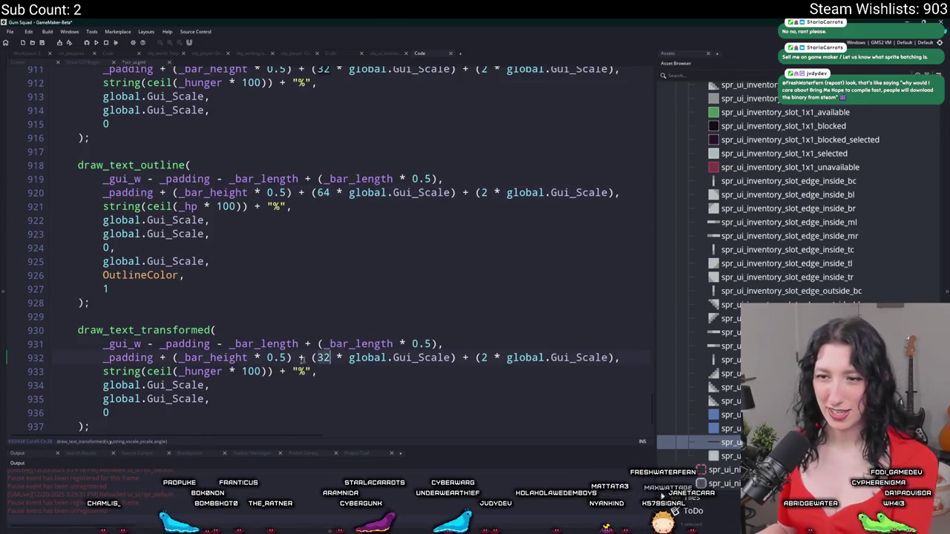
double_click(189, 207)
text(_thirst)
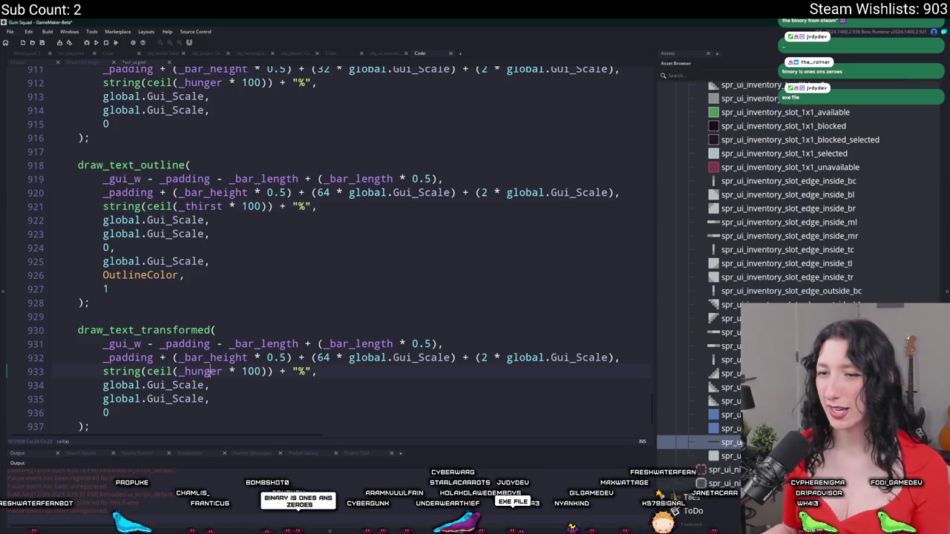
scroll(217, 371, up, 5)
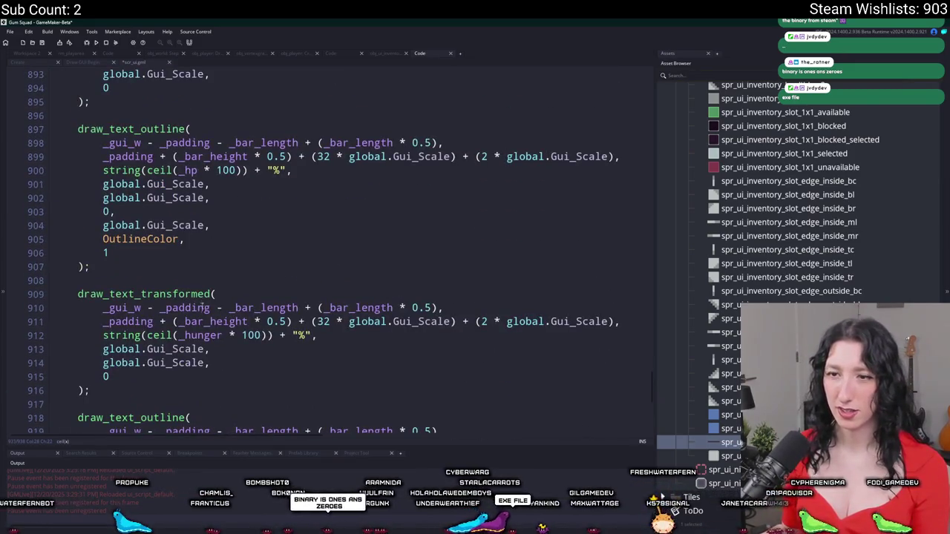
Replace _hp with _hunger in line 900's outlined hunger label.
double_click(186, 170)
text(_hunger)
scroll(267, 224, up, 4)
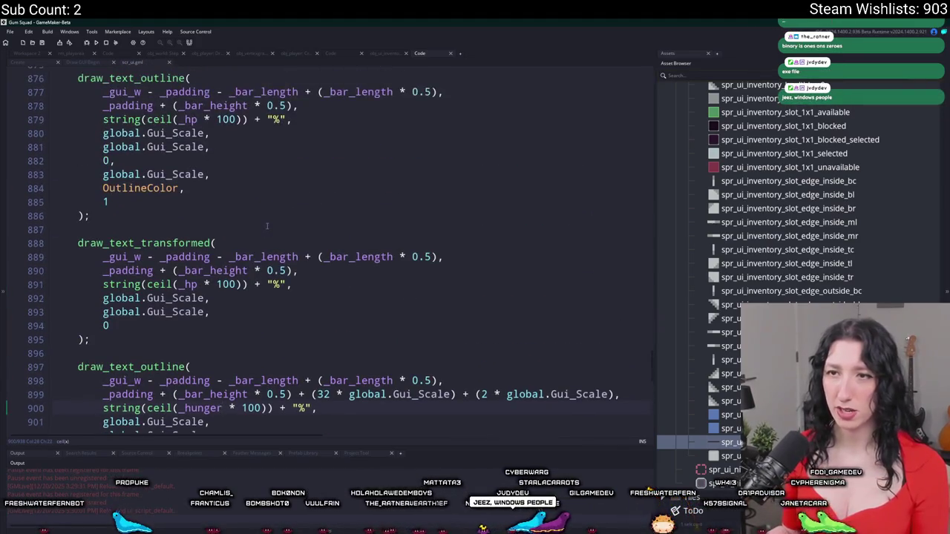
scroll(272, 219, down, 5)
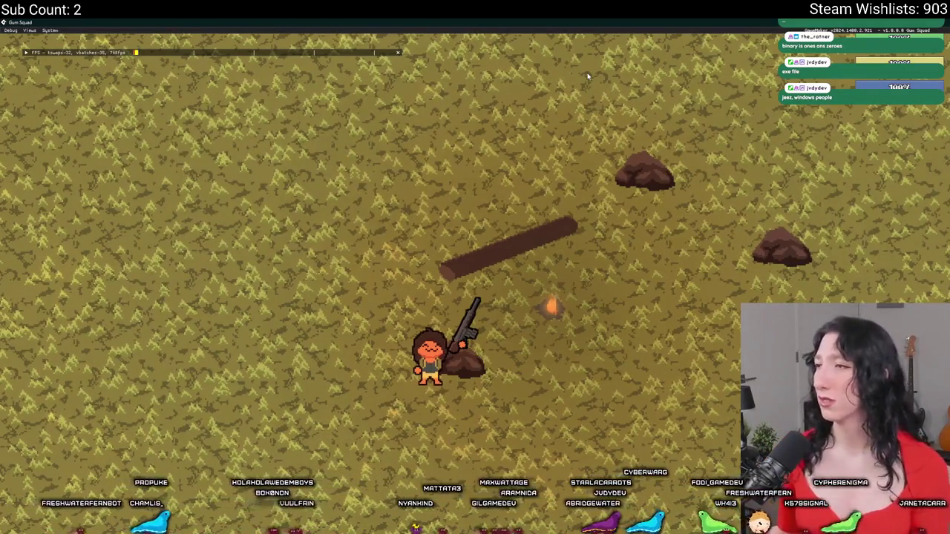
Play-test the game by walking the character around, then return to Aseprite.
key(s)
key(a)
key(w)
key(d)
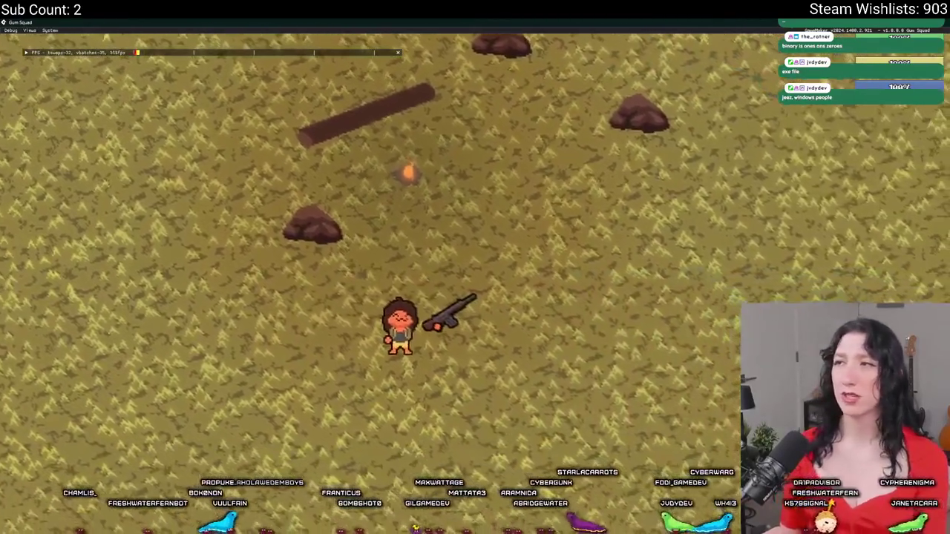
double_click(632, 21)
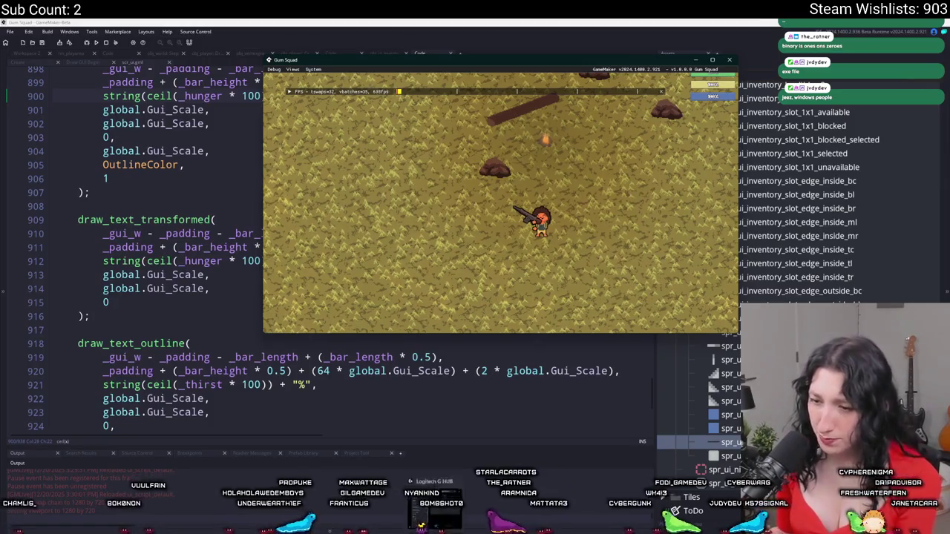
key(alt+Tab)
click(8, 31)
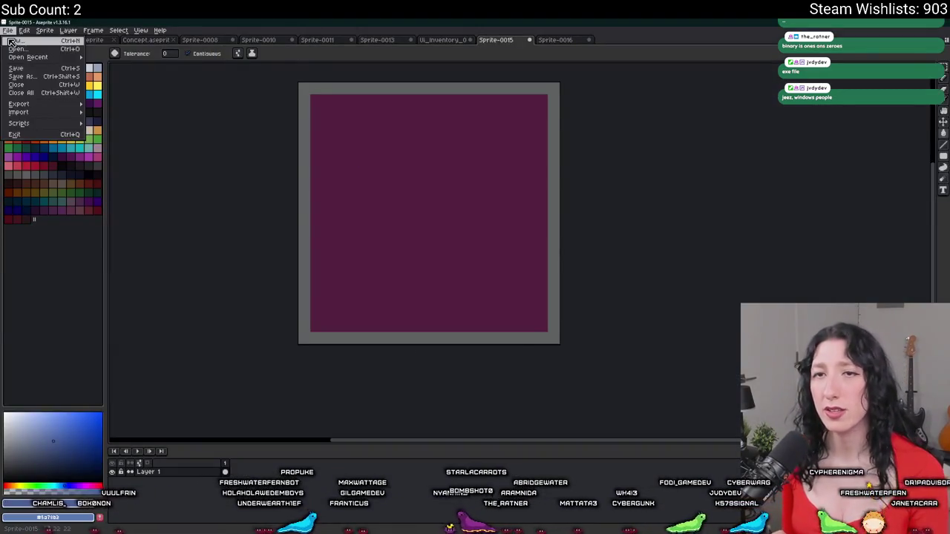
Create a new 1024×1024 sprite and fill its canvas with black.
click(11, 43)
key(Tab)
text(1024)
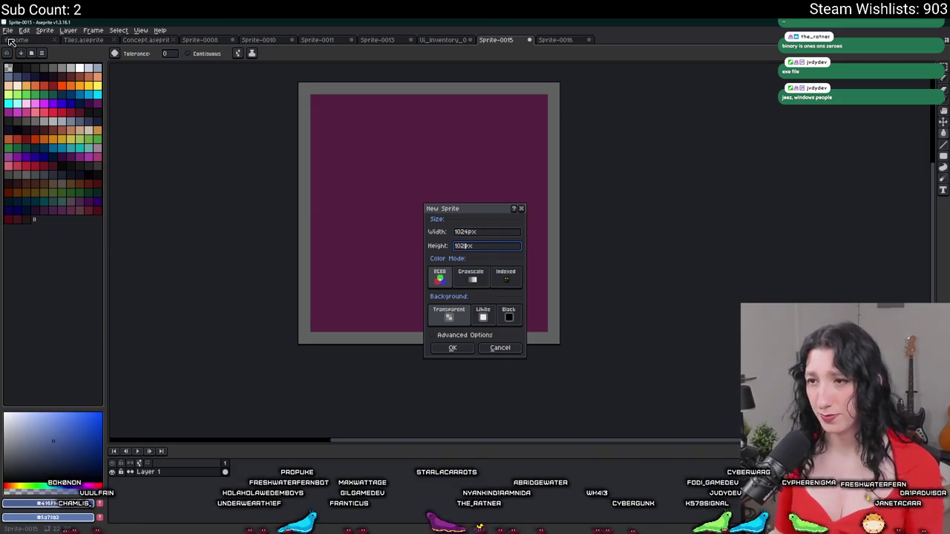
key(Return)
click(25, 80)
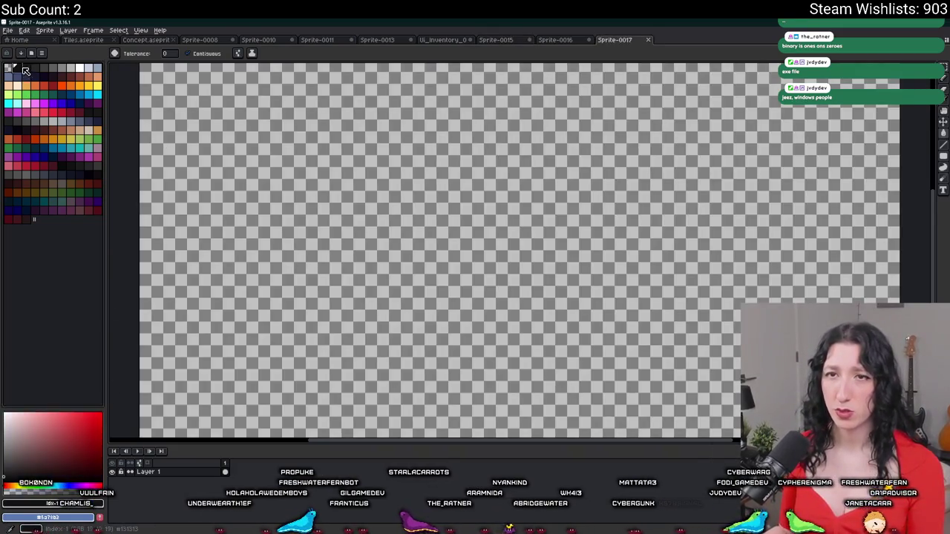
click(227, 156)
Remove the extra timeline frame and hide the timeline to free canvas space.
key(alt+space)
key(Escape)
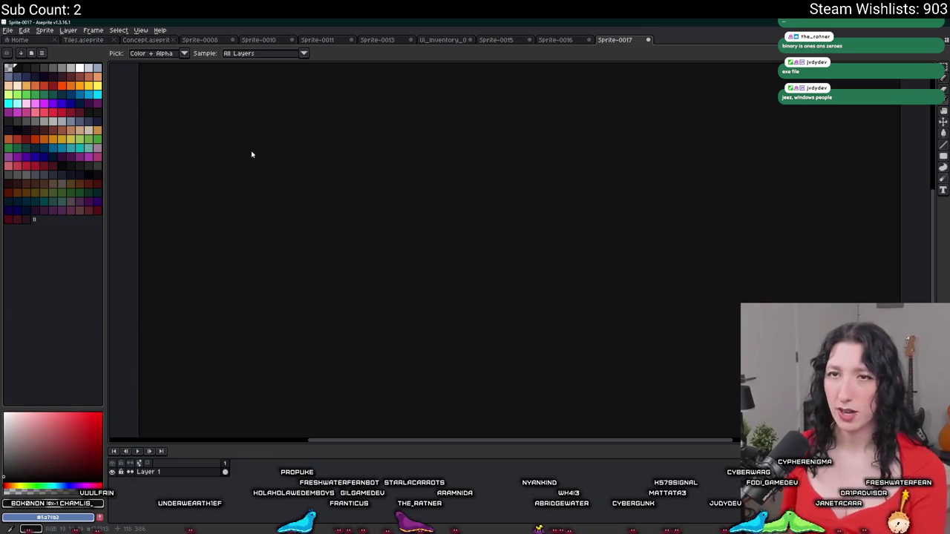
key(v)
key(alt+n)
key(alt+n)
key(g)
key(ctrl+z)
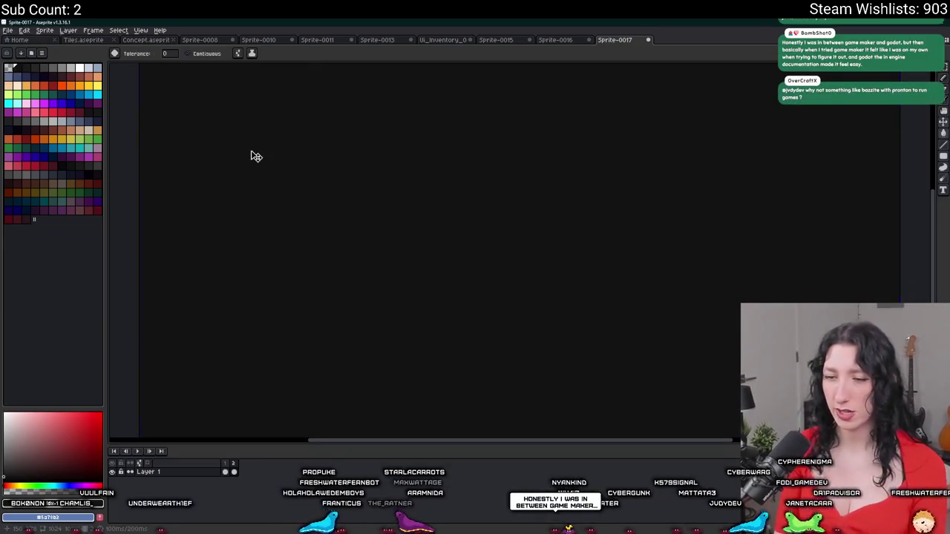
key(Tab)
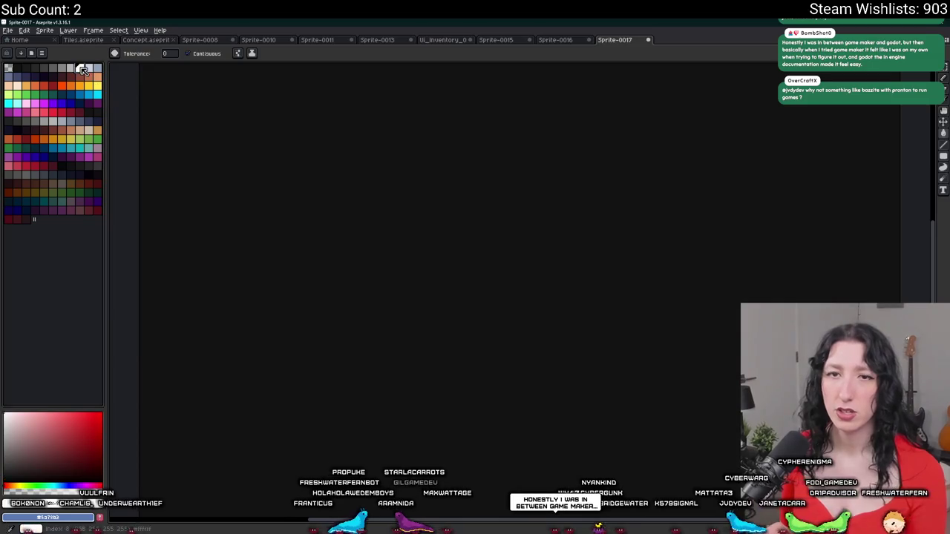
Pencil a white rectangular frame outline on the black canvas with a 4px brush.
key(b)
scroll(323, 180, down, 3)
scroll(322, 223, up, 1)
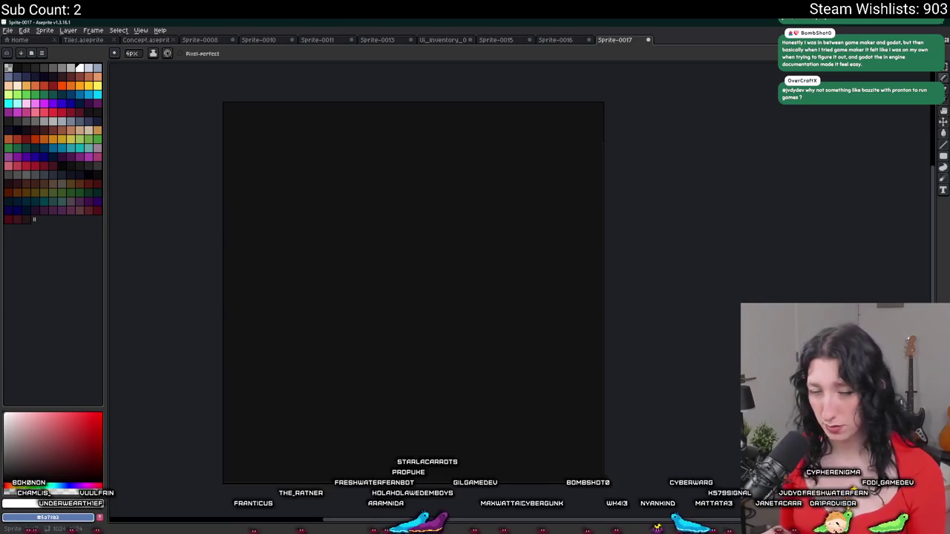
mouse_move(242, 290)
mouse_down()
mouse_move(265, 271)
mouse_move(300, 297)
mouse_up()
key(ctrl+z)
key(ctrl+z)
scroll(312, 275, up, 2)
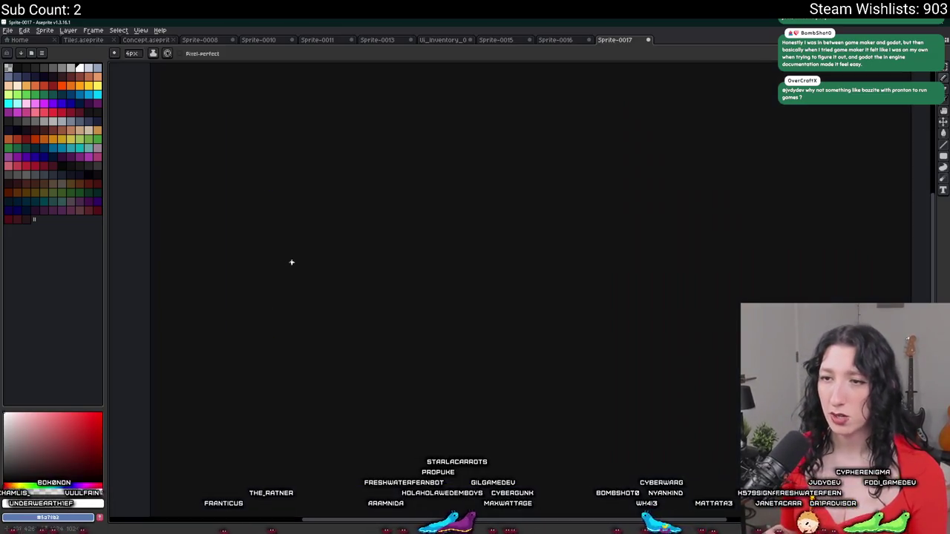
mouse_move(318, 346)
mouse_down()
mouse_move(308, 238)
mouse_move(434, 344)
mouse_move(354, 349)
mouse_move(223, 186)
mouse_move(424, 180)
mouse_move(418, 343)
mouse_up()
key(ctrl+z)
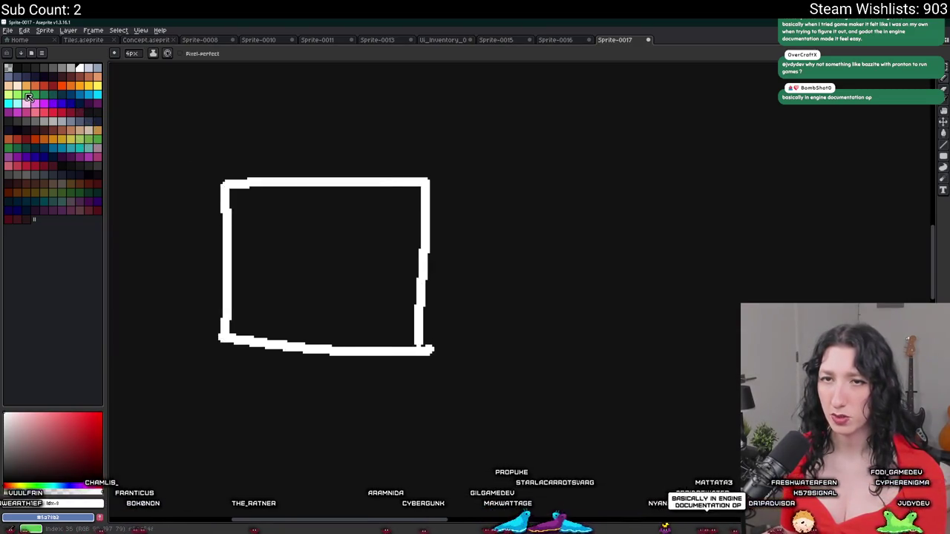
Draw a green triangle inside the frame and fill it with a second green shade using a 2px brush.
click(26, 94)
mouse_move(295, 332)
mouse_down()
mouse_move(312, 269)
mouse_move(339, 332)
mouse_move(298, 330)
mouse_up()
click(35, 94)
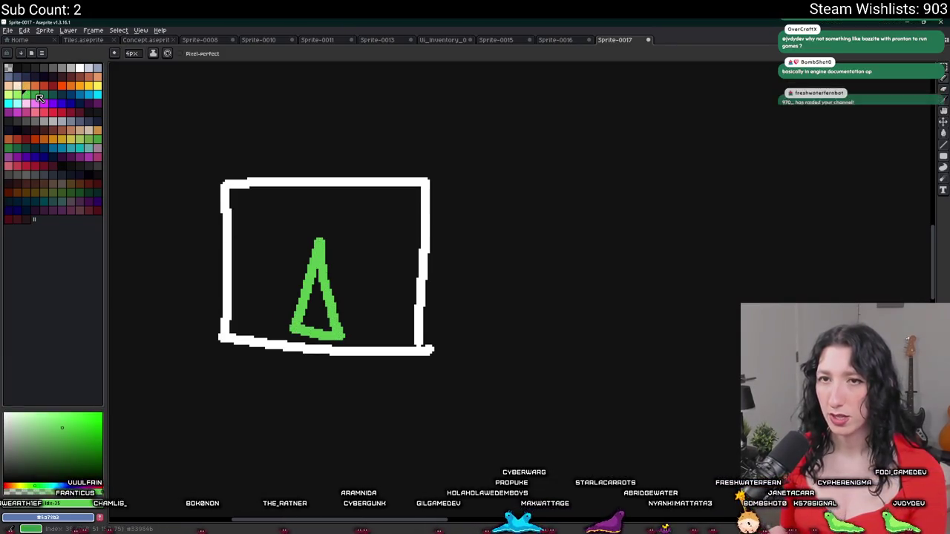
key(minus)
key(minus)
drag(307, 317, 327, 287)
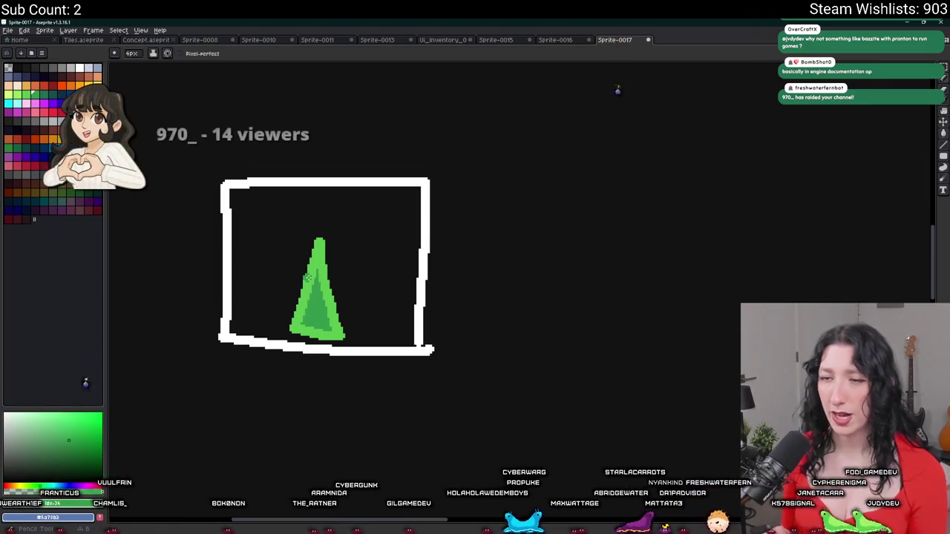
scroll(327, 287, up, 2)
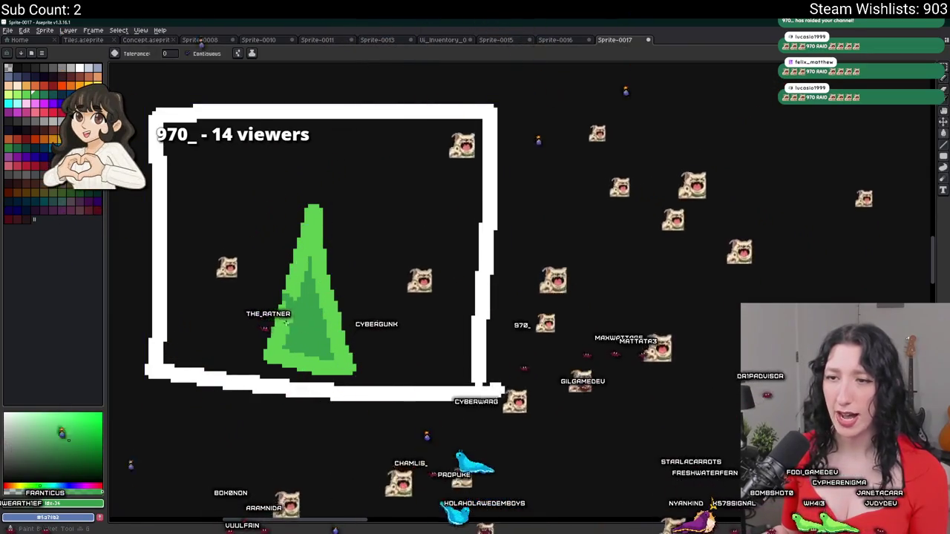
click(313, 318)
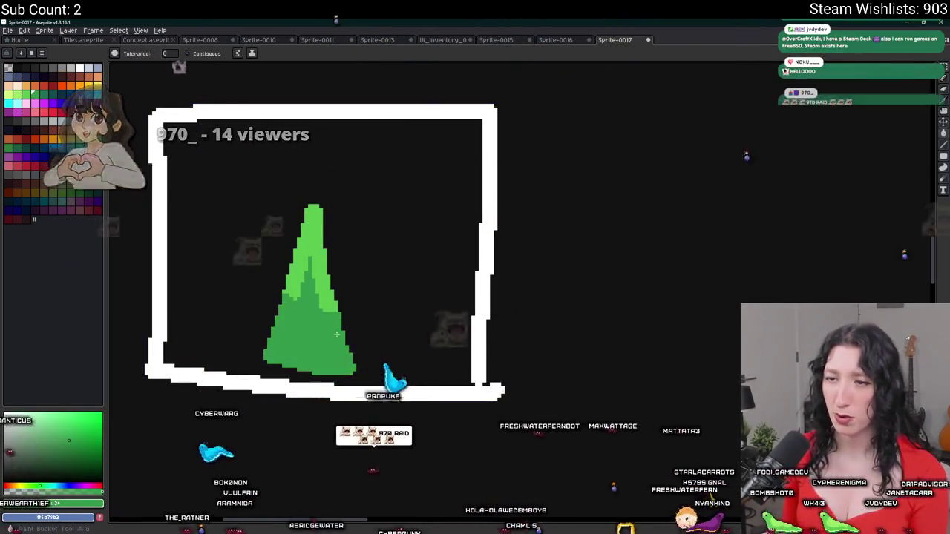
Sample the lighter green and extend it lower in the triangle for two-tone shading.
scroll(338, 317, down, 4)
scroll(327, 311, up, 5)
key(i)
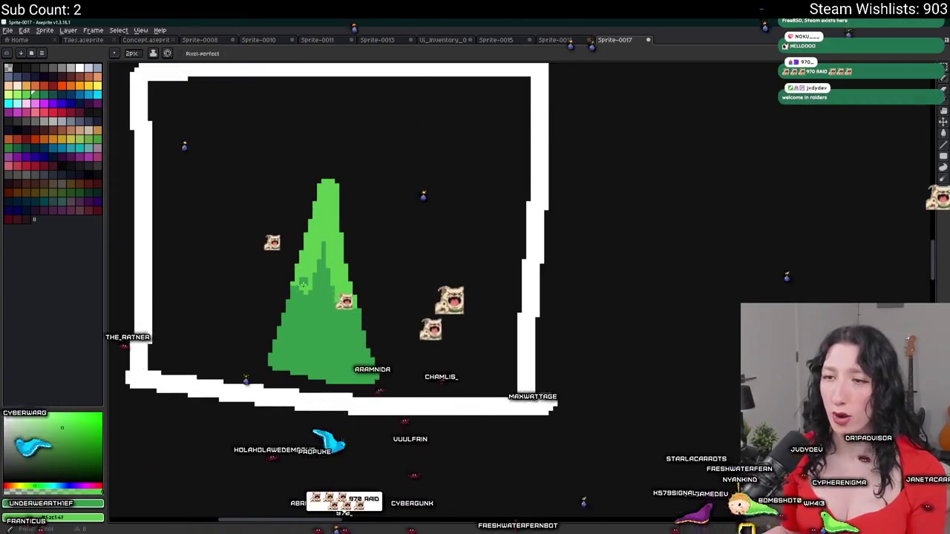
click(326, 254)
key(b)
mouse_move(325, 253)
mouse_down()
mouse_move(315, 315)
mouse_move(330, 323)
mouse_move(337, 307)
mouse_move(308, 340)
mouse_up()
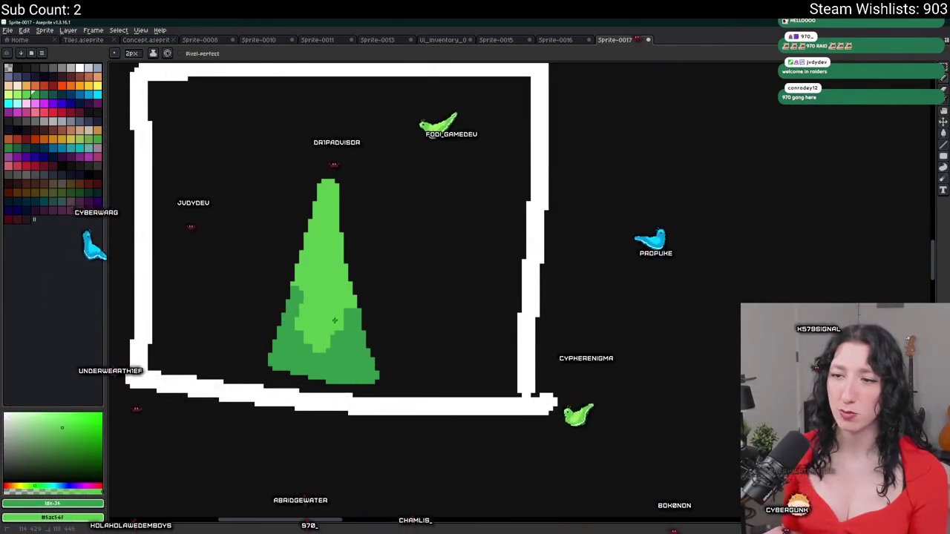
scroll(308, 341, down, 3)
scroll(343, 333, down, 3)
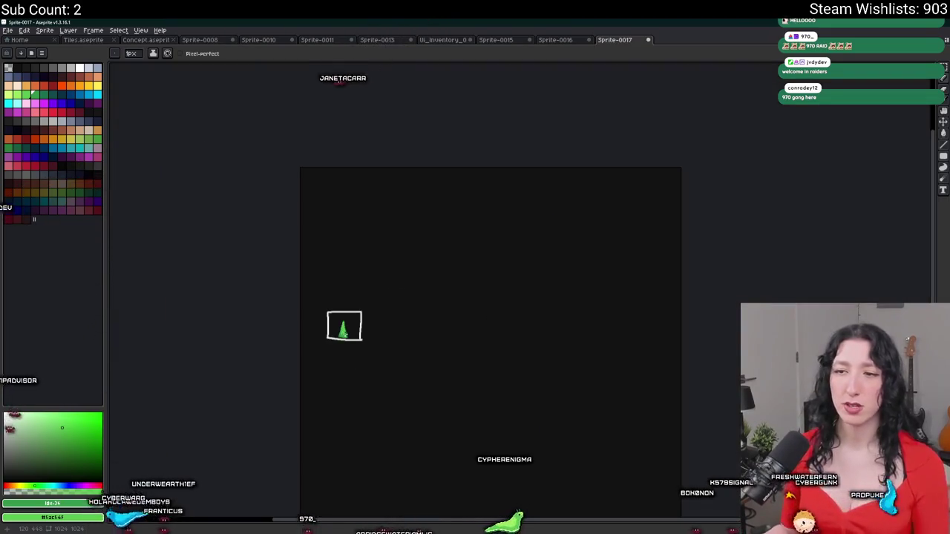
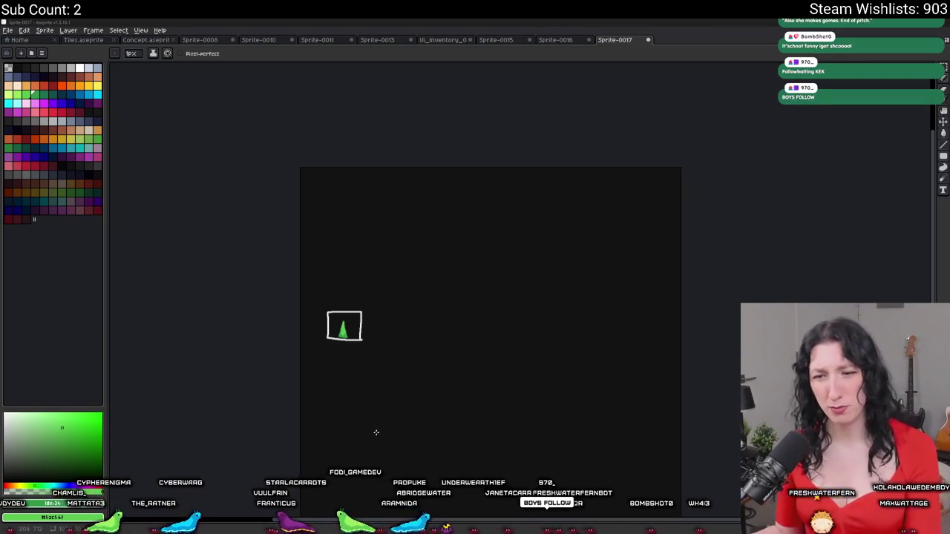
Launch Steam from the Start menu search.
key(super)
text(ste)
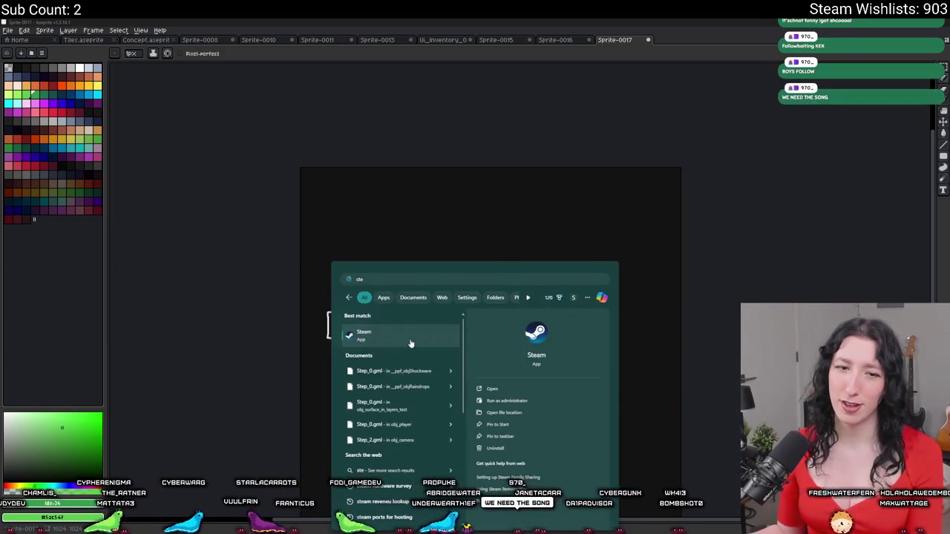
click(410, 343)
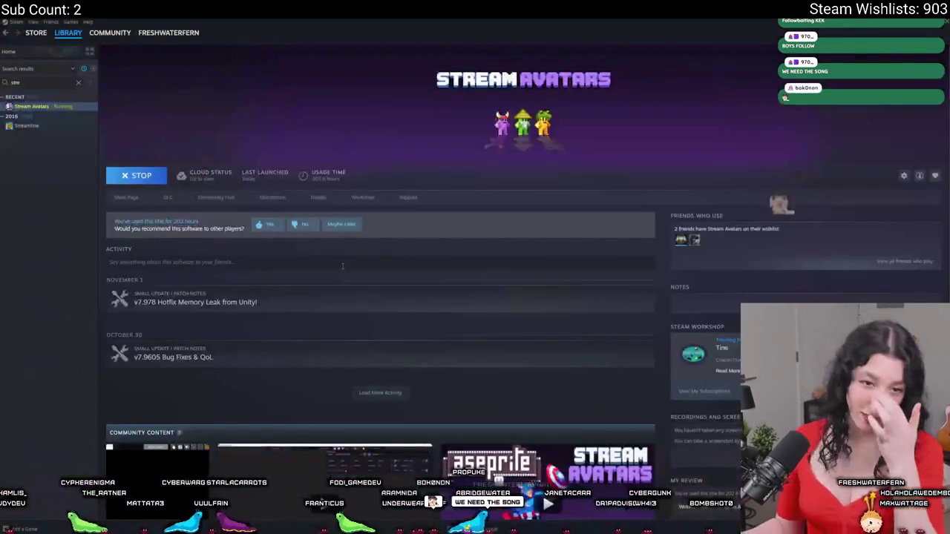
Find Bring Me Hope in the library, open its store page and play the gameplay trailer fullscreen.
click(78, 82)
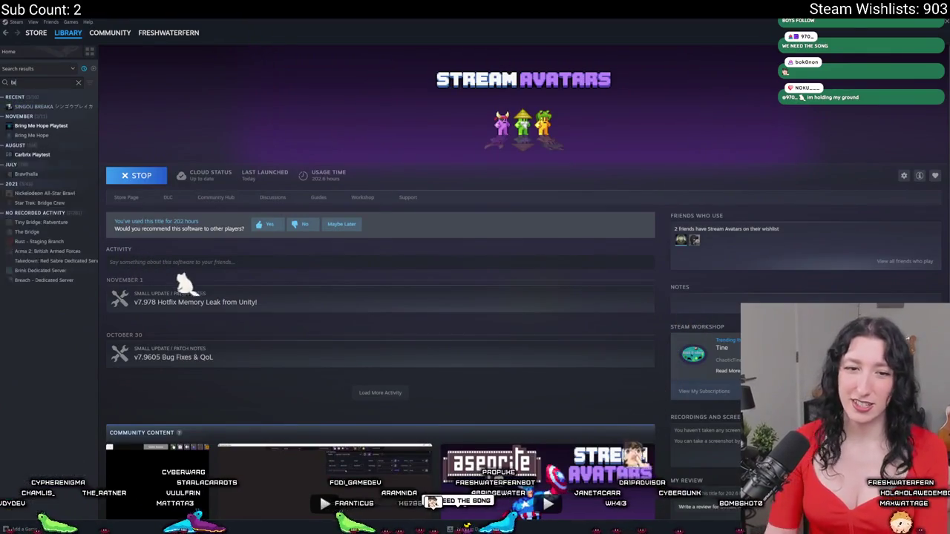
text(bring)
click(31, 116)
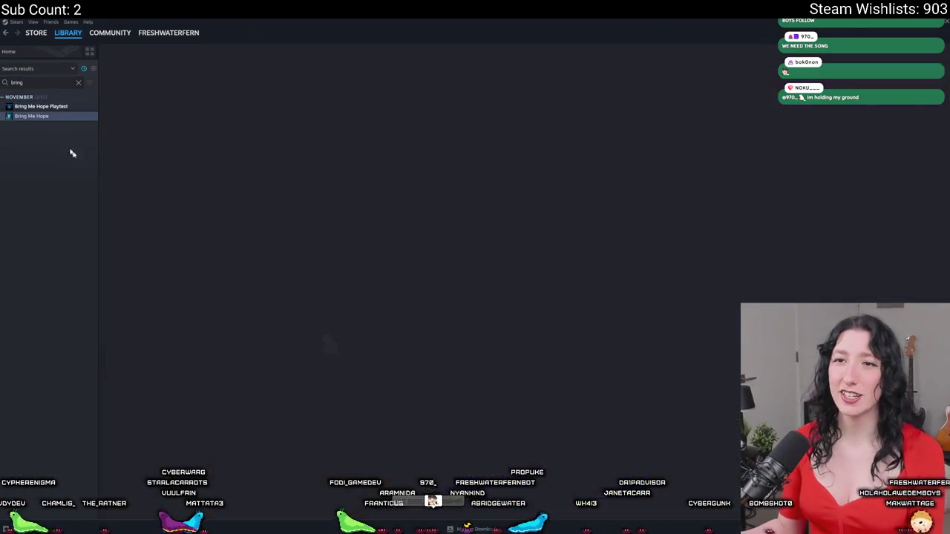
click(128, 197)
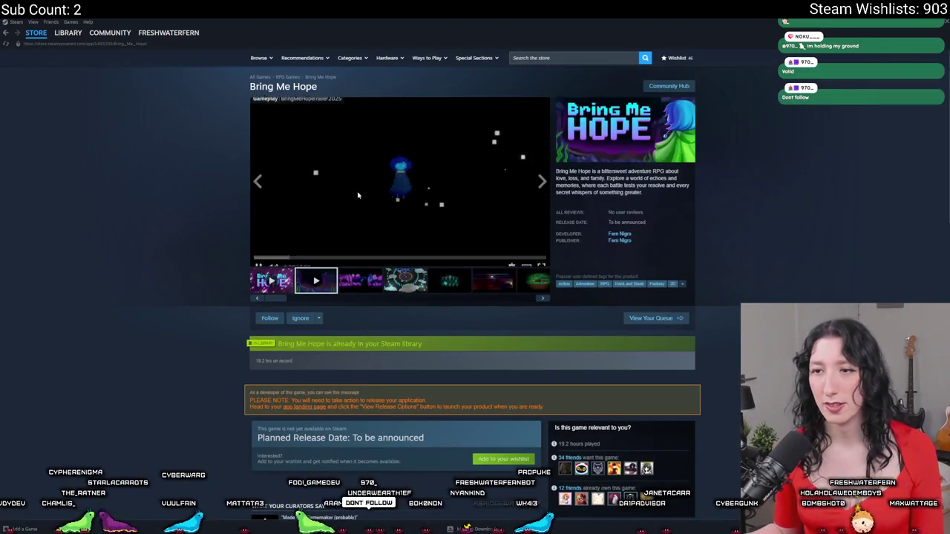
click(541, 259)
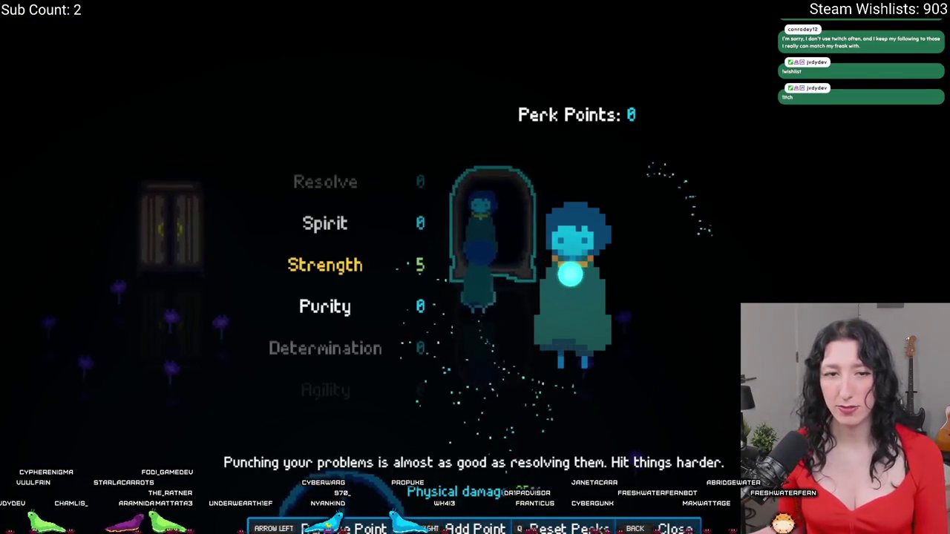
Exit the fullscreen trailer and return to Aseprite's Sprite-0017 with the framed green cone.
key(Escape)
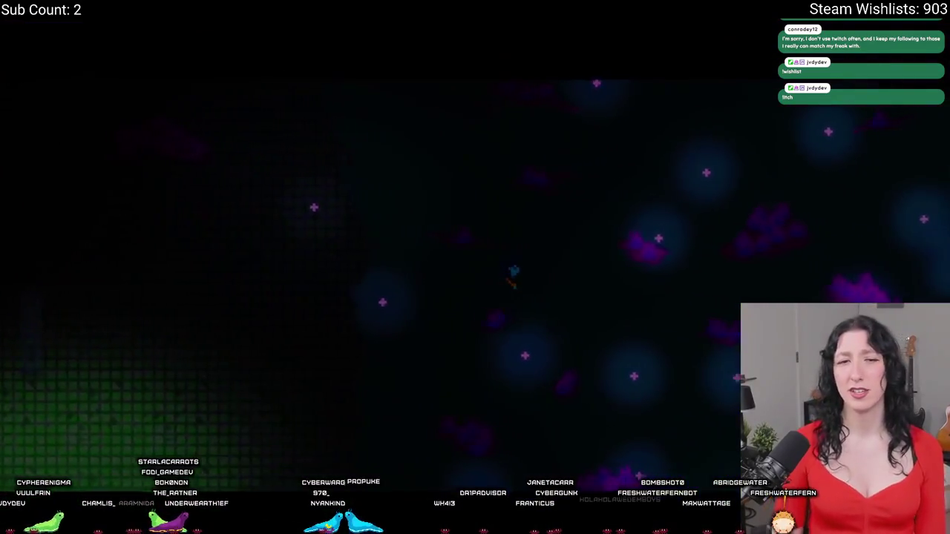
key(d)
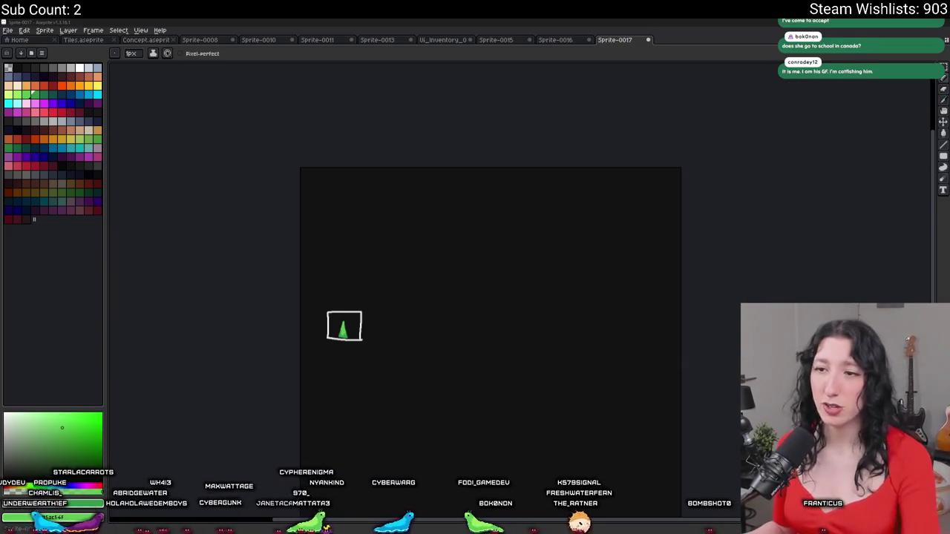
Zoom and pan the canvas to bring the framed green cone drawing into view.
scroll(394, 409, up, 3)
mouse_move(273, 259)
mouse_down()
mouse_move(383, 385)
mouse_move(407, 444)
mouse_up()
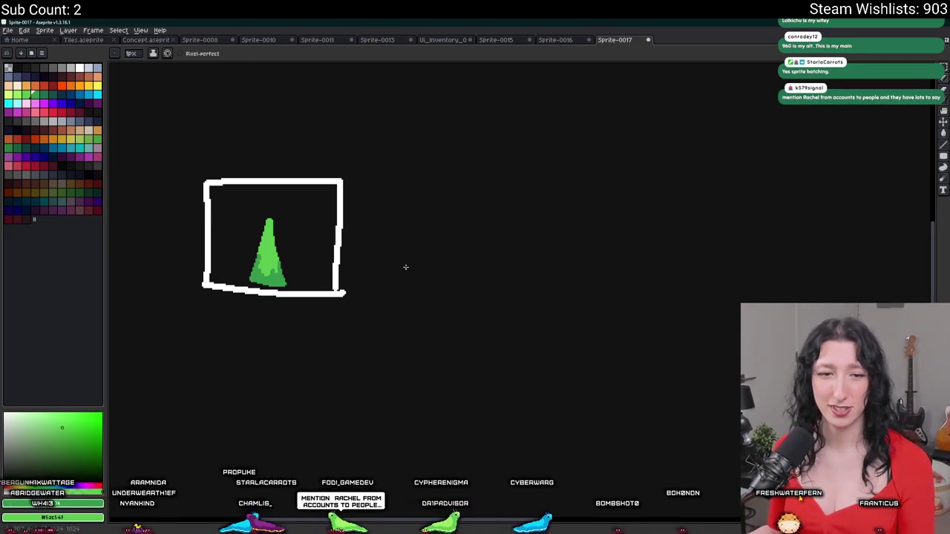
scroll(349, 194, up, 1)
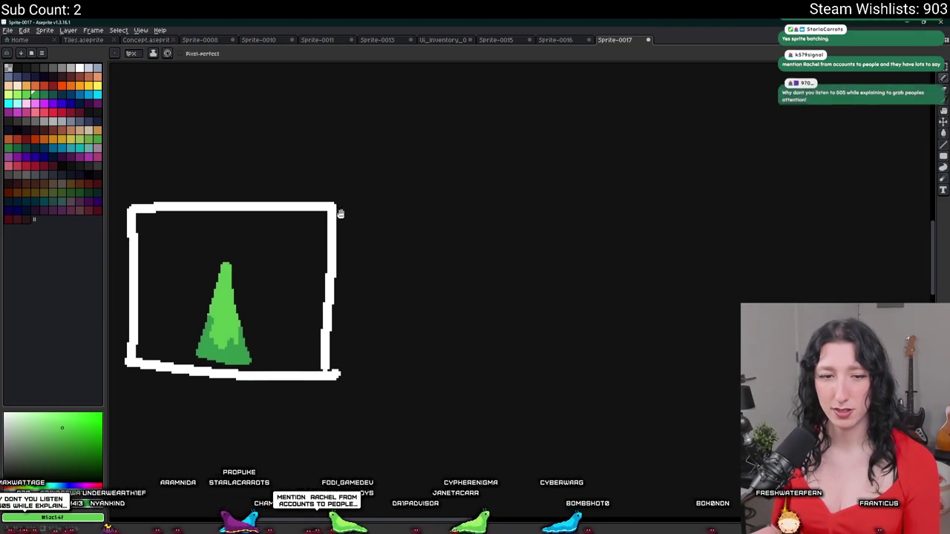
scroll(339, 213, down, 1)
scroll(329, 214, down, 2)
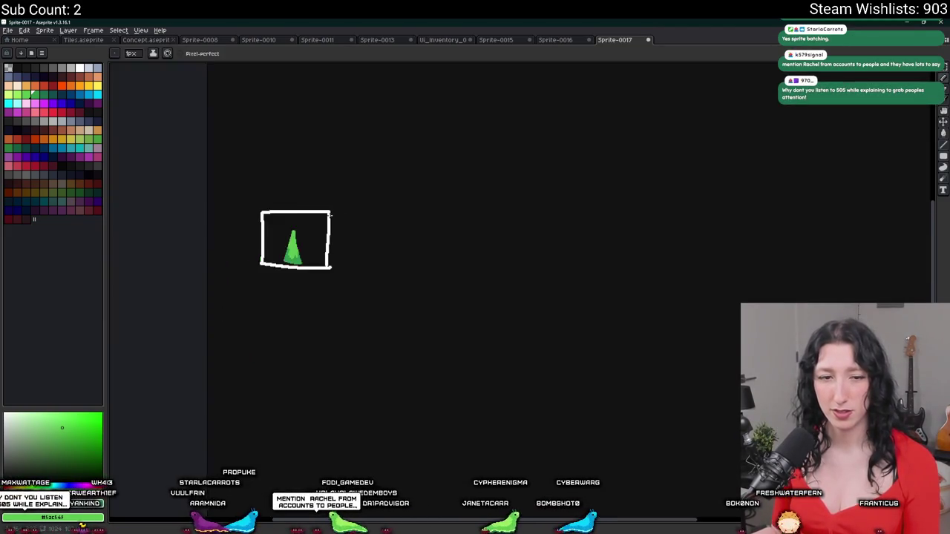
key(i)
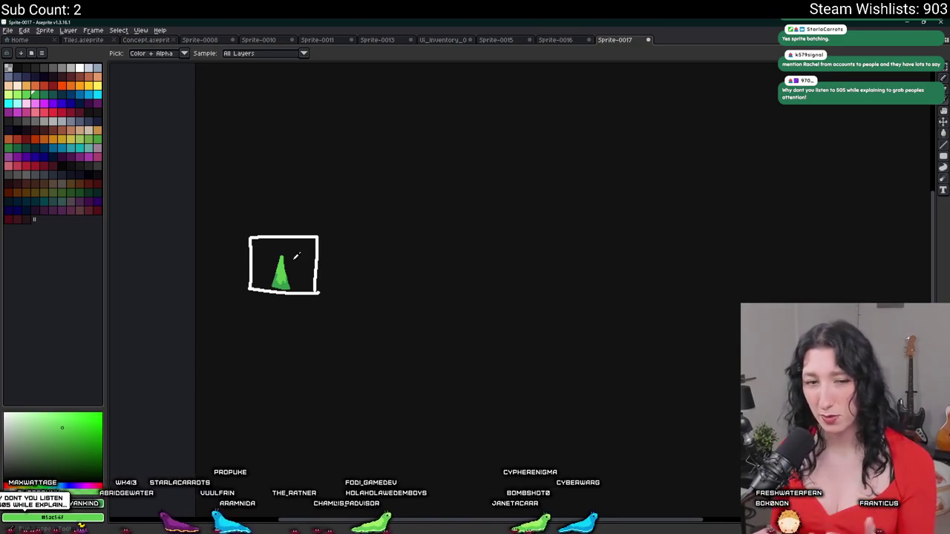
scroll(314, 229, up, 1)
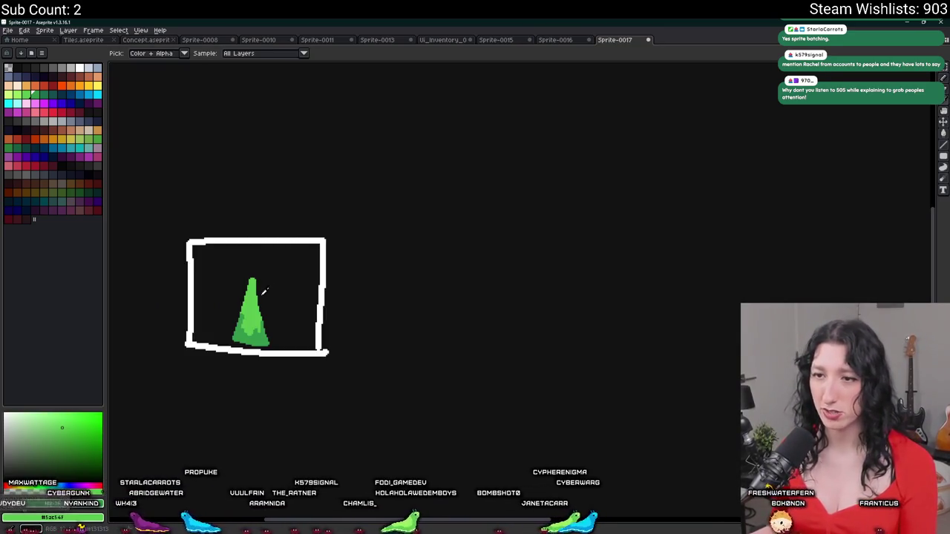
scroll(251, 315, up, 1)
scroll(267, 338, down, 2)
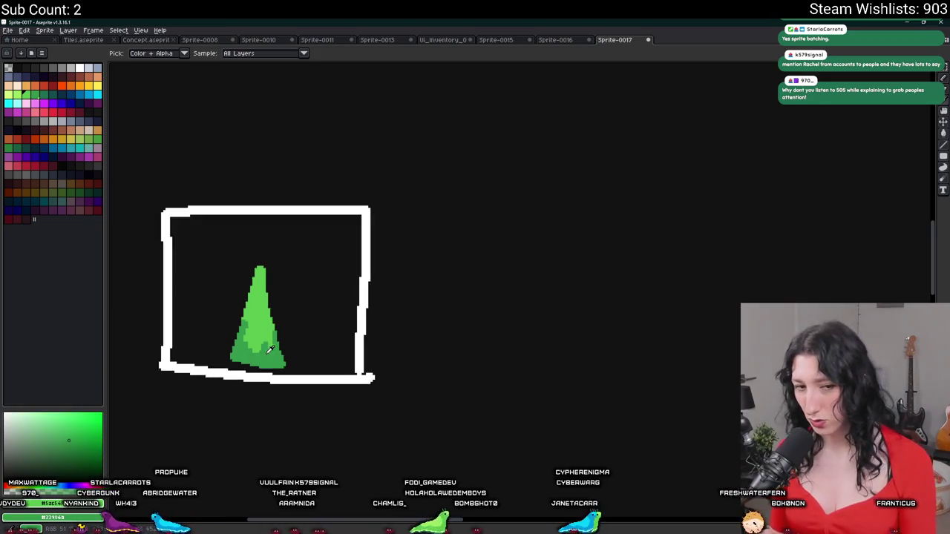
drag(343, 258, 331, 227)
key(b)
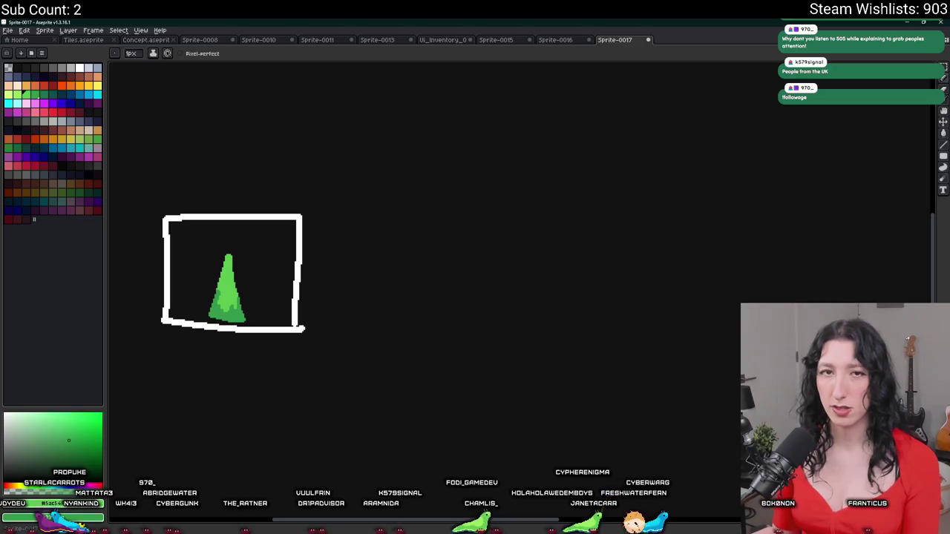
Drag a rectangular selection around the framed cone and show the timeline.
key(m)
drag(382, 205, 376, 189)
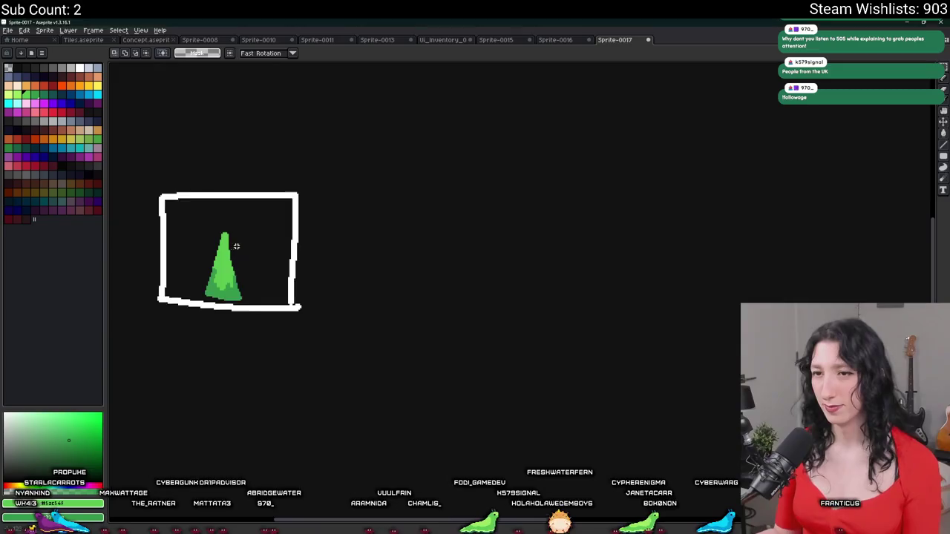
scroll(236, 246, down, 2)
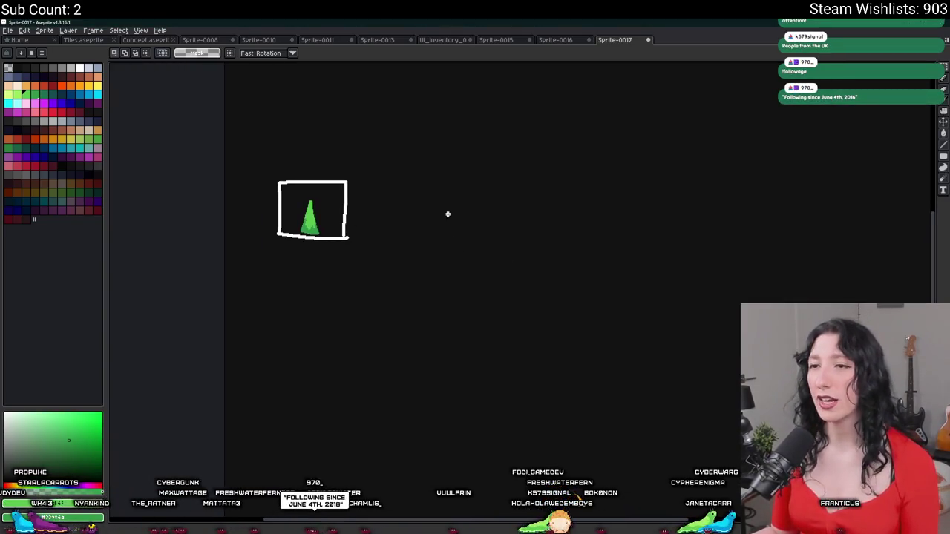
scroll(445, 193, up, 3)
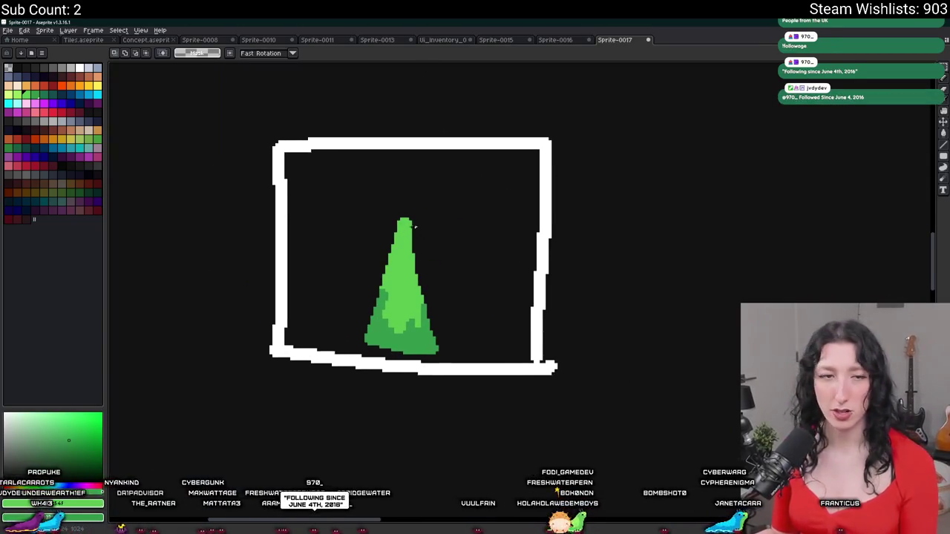
mouse_move(256, 125)
mouse_down()
mouse_move(535, 423)
mouse_move(574, 387)
mouse_up()
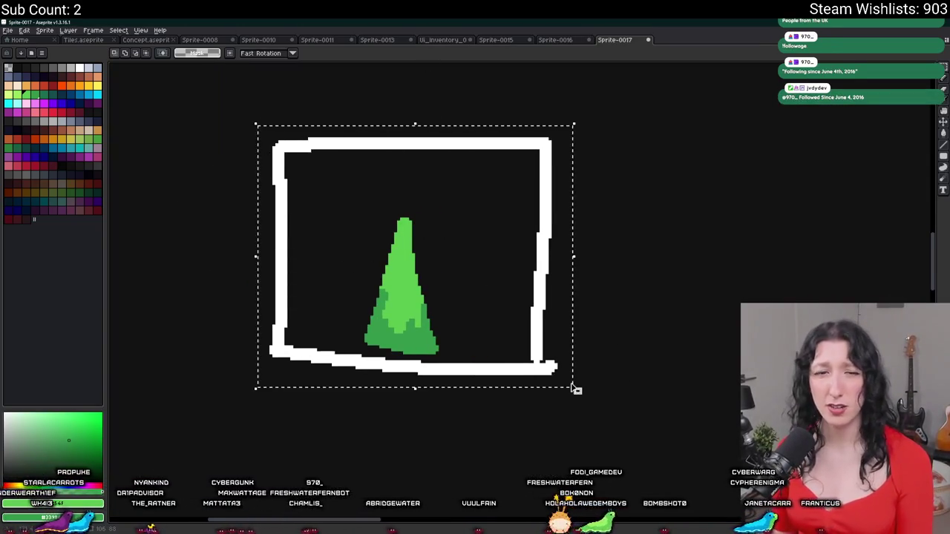
drag(642, 270, 513, 313)
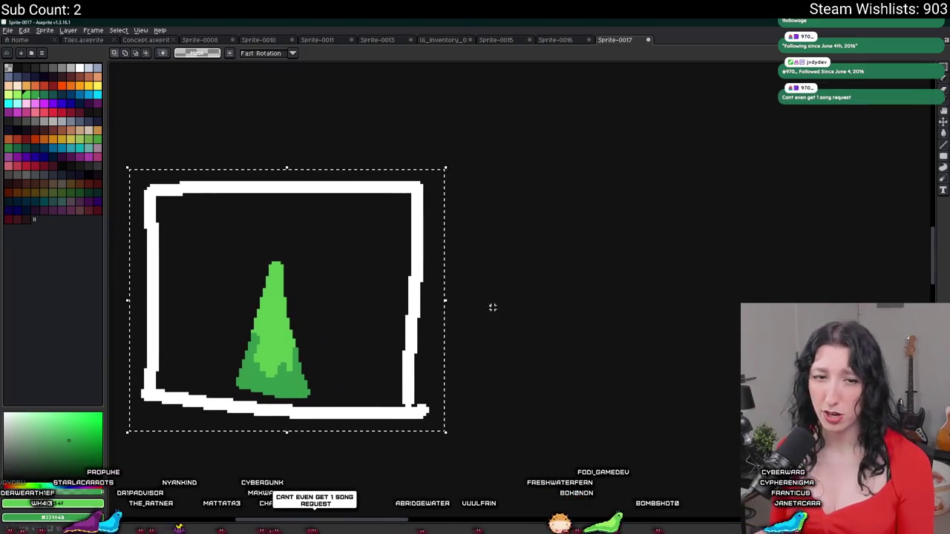
scroll(445, 293, down, 1)
scroll(280, 284, up, 1)
scroll(277, 279, up, 1)
key(Tab)
Draw a dark grey inner rectangle and a corner-to-corner diagonal inside the cone's white frame.
click(42, 69)
key(b)
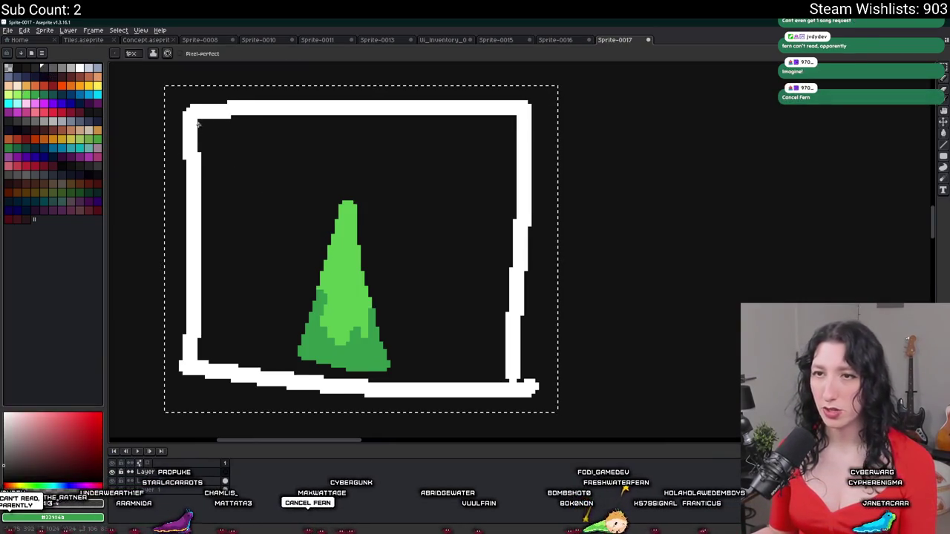
shift+click(510, 379)
shift+click(201, 360)
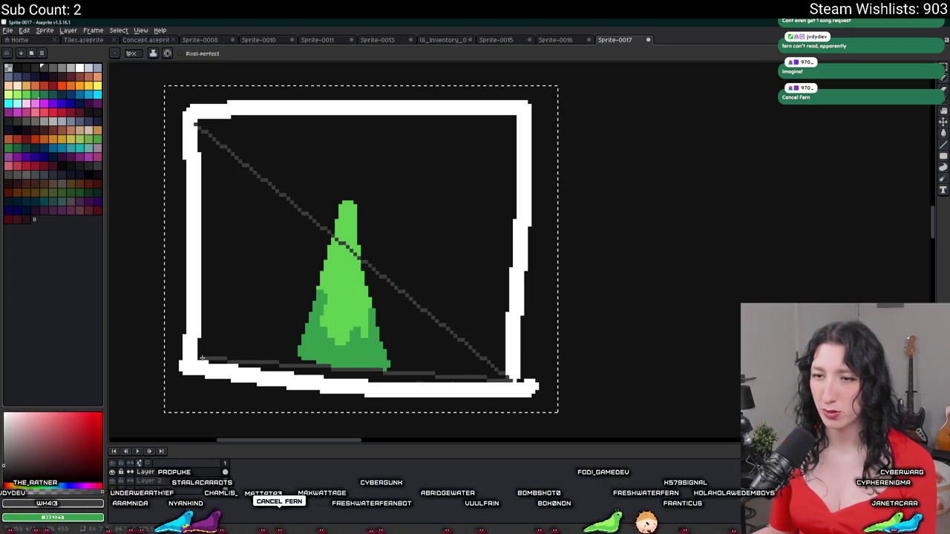
shift+click(195, 122)
shift+click(515, 119)
shift+click(511, 375)
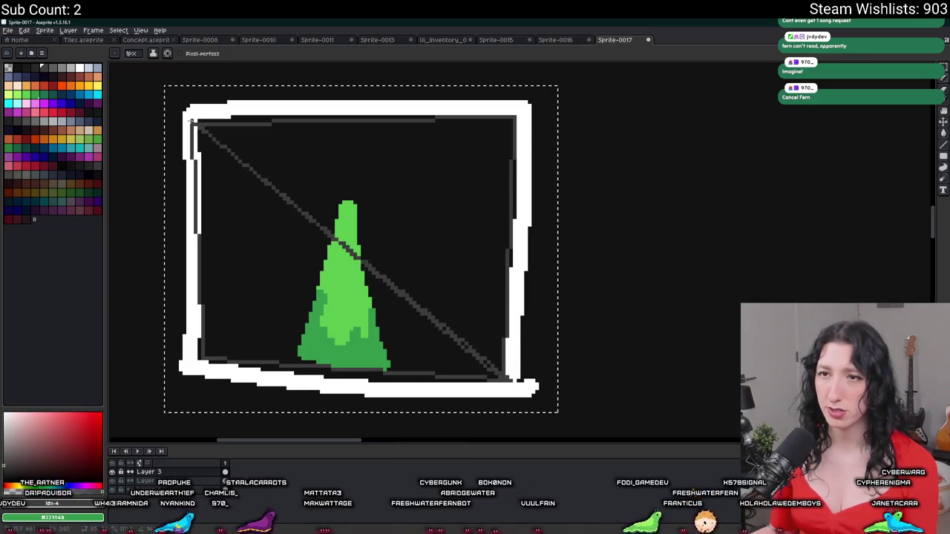
scroll(192, 125, down, 4)
scroll(257, 215, up, 2)
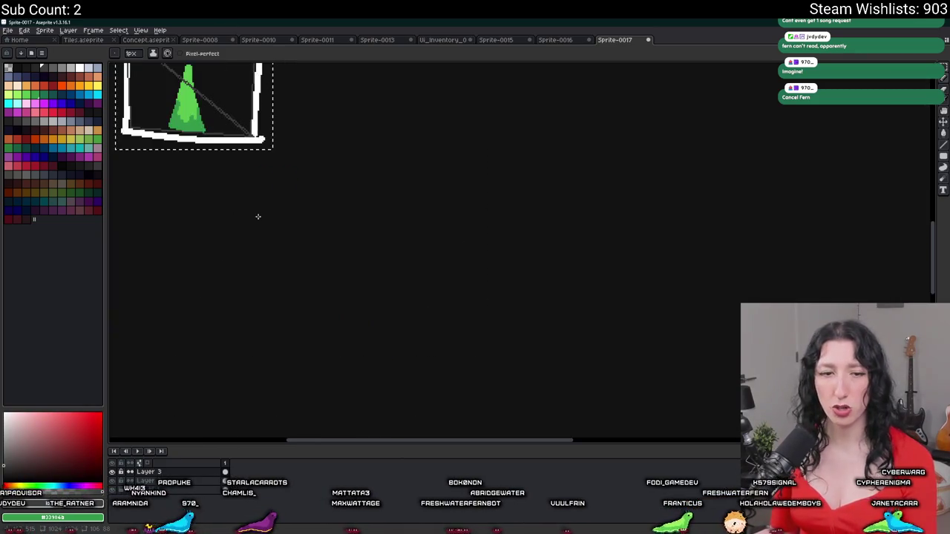
drag(257, 215, 310, 348)
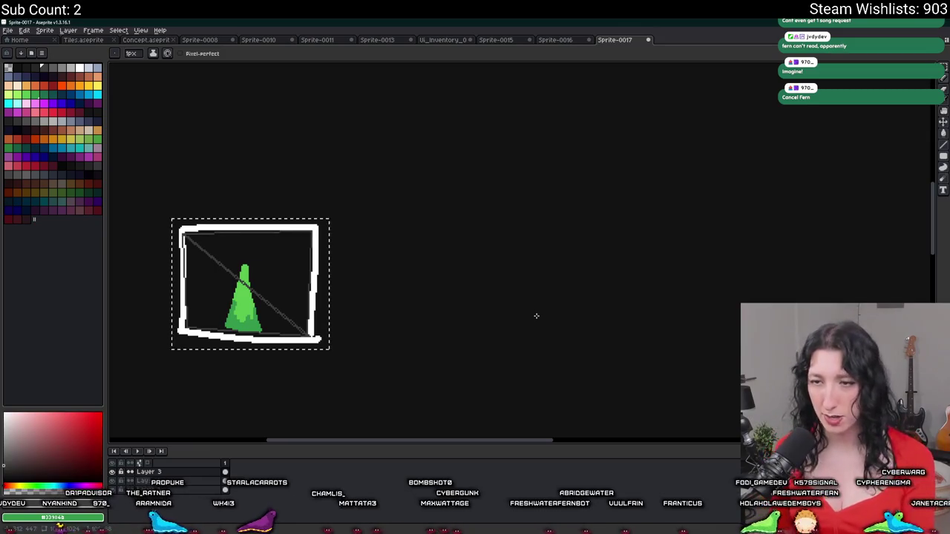
scroll(346, 296, up, 2)
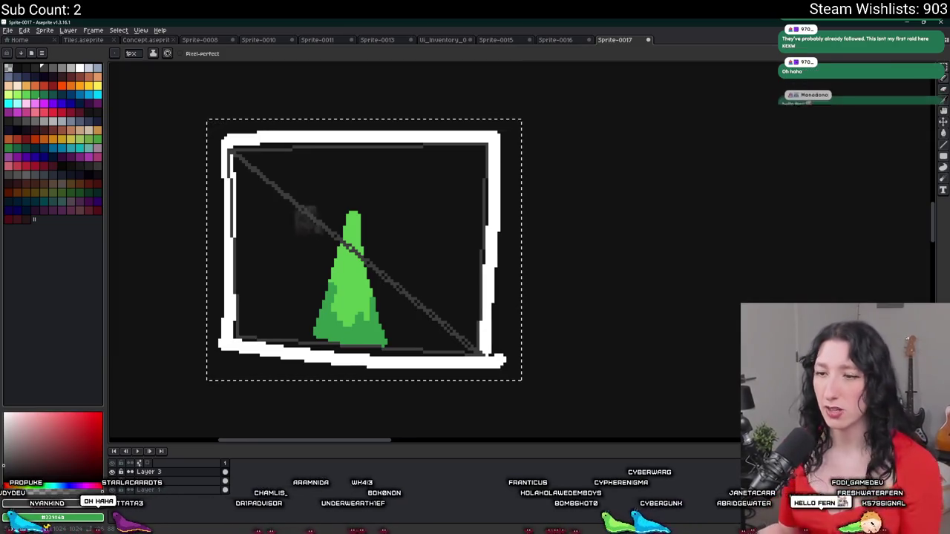
drag(388, 276, 318, 307)
Pick white, clear the selection and draw a large white rectangle outline below the framed cone.
key(i)
scroll(313, 167, down, 3)
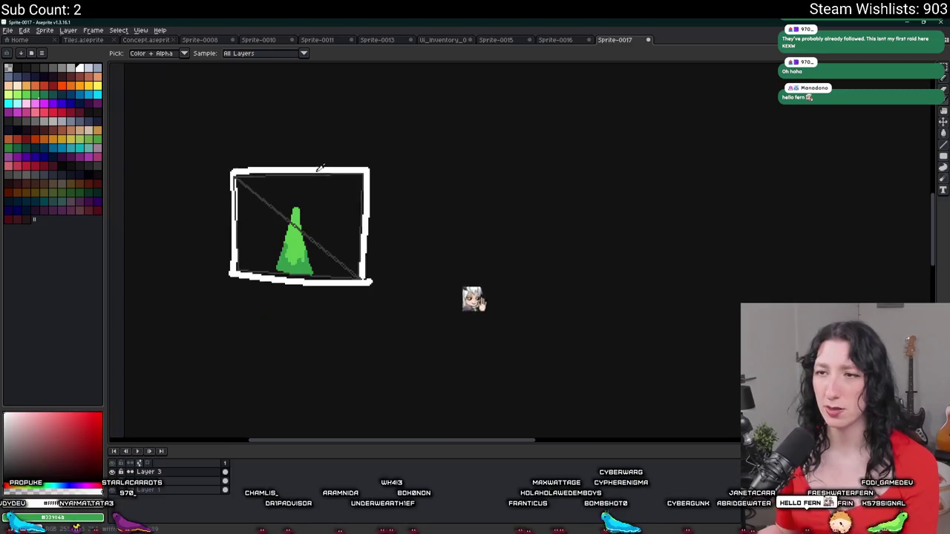
drag(311, 172, 215, 193)
key(ctrl+d)
key(b)
drag(332, 292, 284, 155)
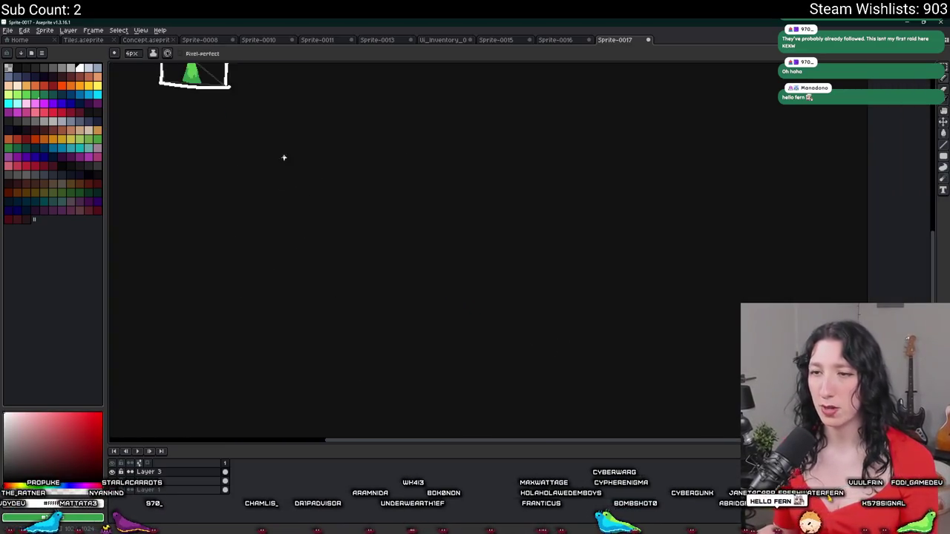
scroll(284, 155, down, 2)
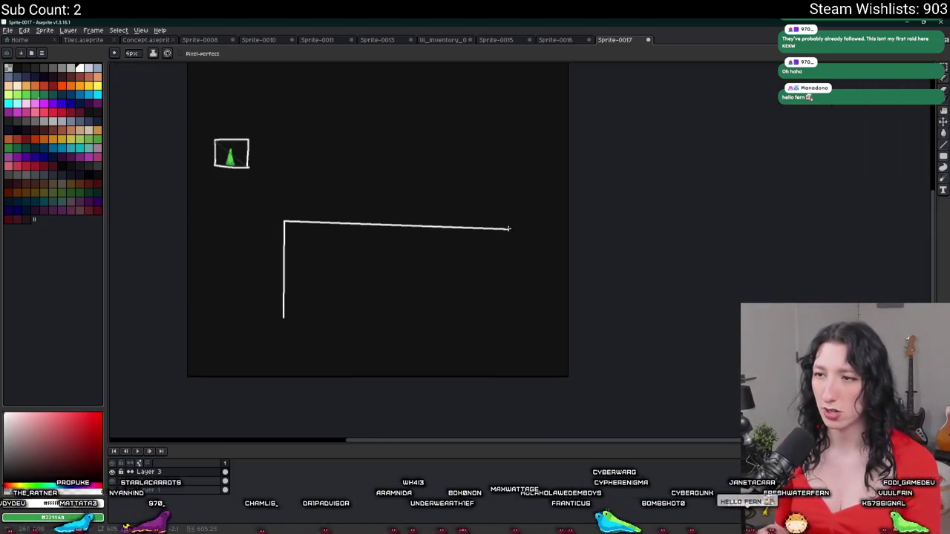
drag(308, 362, 282, 346)
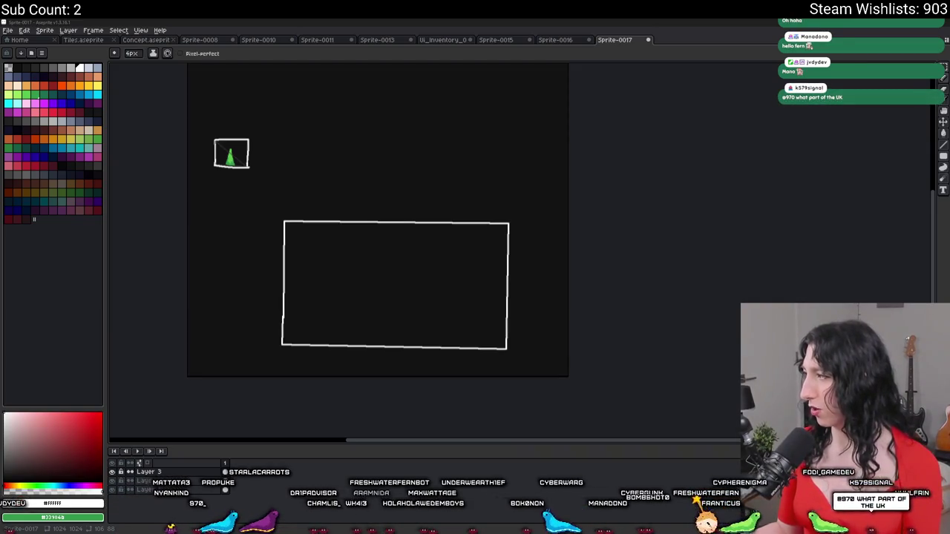
Paste the Minecraft screenshot and scale it to fill the large white rectangle.
key(ctrl+v)
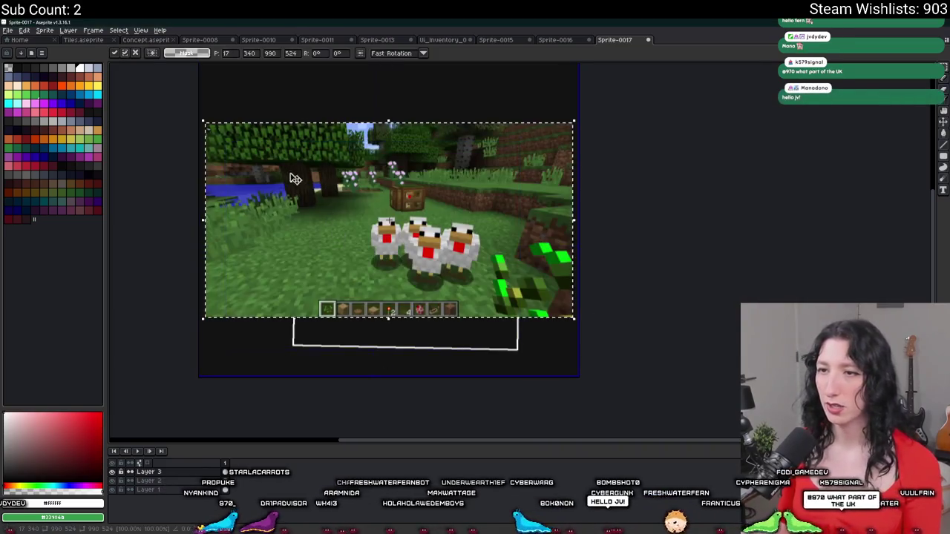
mouse_move(206, 121)
mouse_down()
mouse_move(359, 187)
mouse_move(405, 213)
mouse_move(397, 223)
mouse_up()
drag(483, 268, 381, 268)
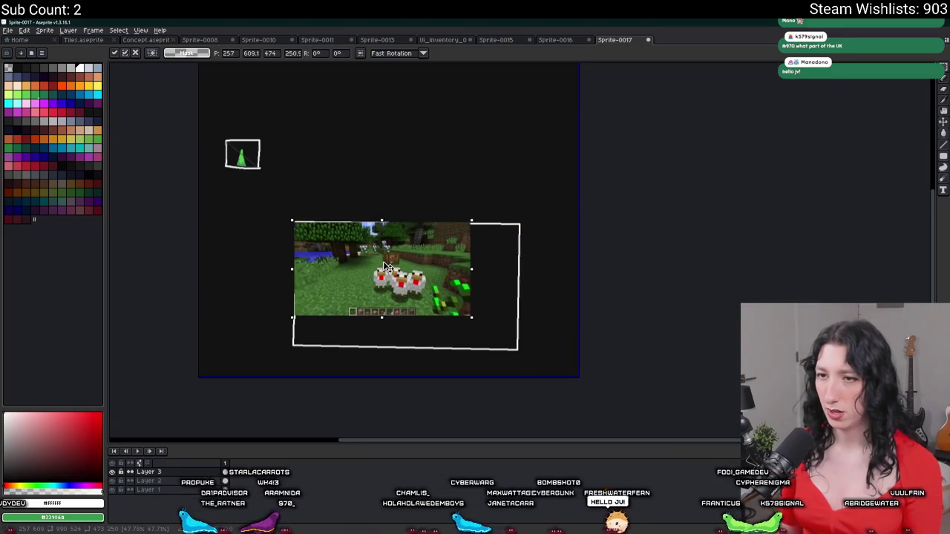
mouse_move(472, 319)
mouse_down()
mouse_move(527, 371)
mouse_move(538, 355)
mouse_up()
key(Return)
Draw a white border along the screenshot's top and right edges.
scroll(232, 189, up, 1)
key(b)
scroll(259, 187, up, 1)
scroll(259, 188, down, 2)
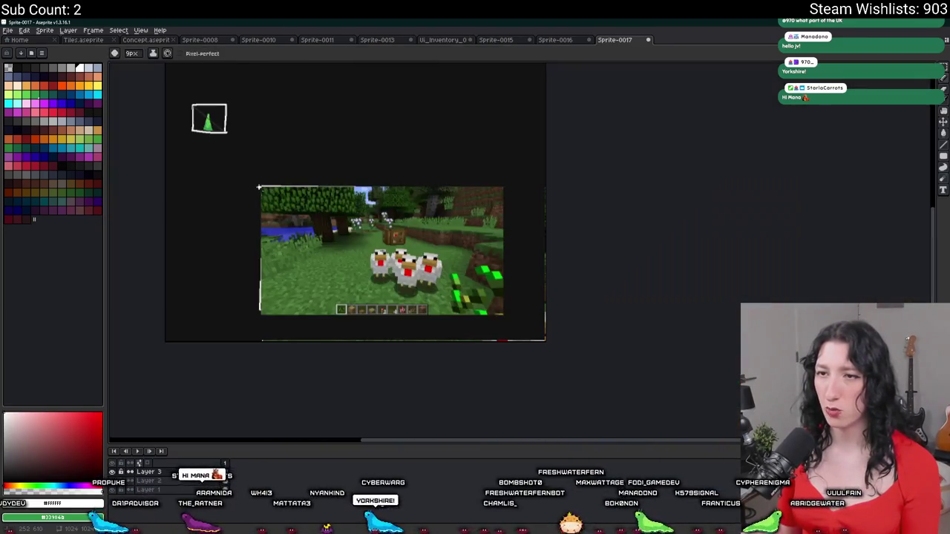
mouse_move(259, 186)
mouse_down()
mouse_move(503, 187)
mouse_move(505, 315)
mouse_move(259, 317)
mouse_move(260, 187)
mouse_up()
scroll(259, 185, up, 2)
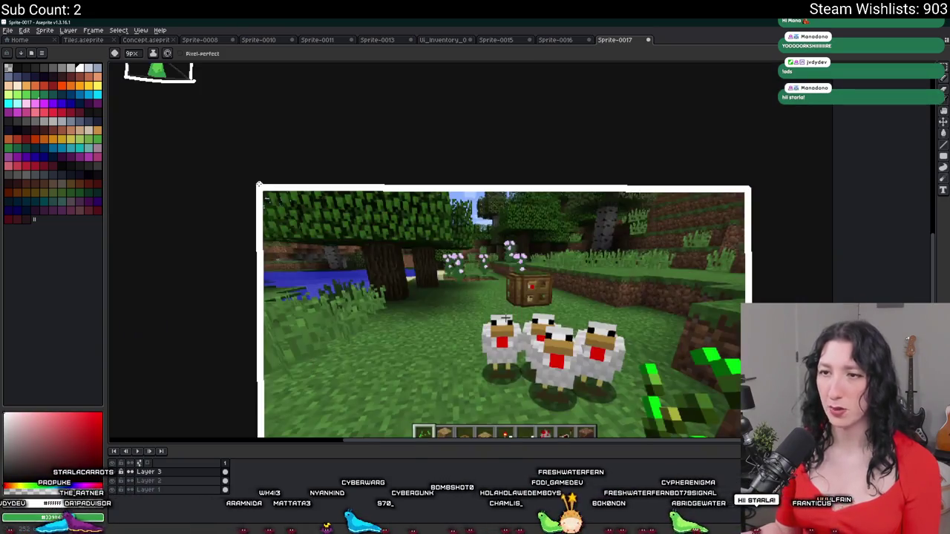
scroll(252, 119, up, 3)
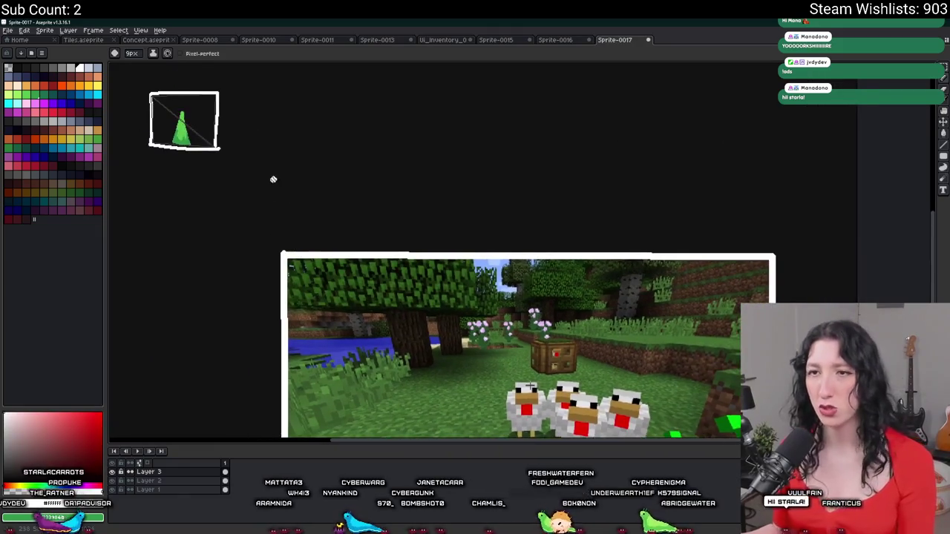
Select the whole boxed cone sprite with Ctrl+A.
key(m)
scroll(185, 125, up, 4)
scroll(185, 125, down, 3)
scroll(320, 209, down, 3)
scroll(323, 223, up, 2)
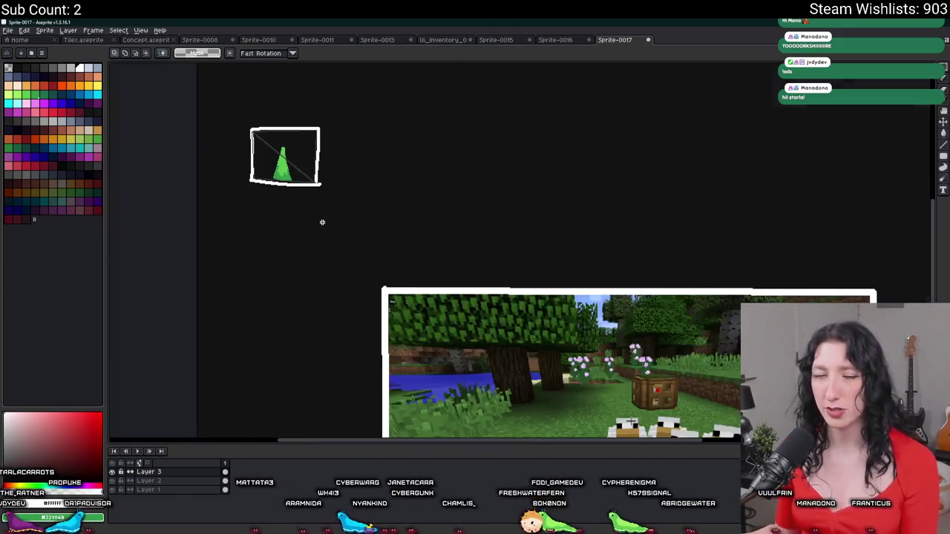
mouse_move(430, 197)
mouse_down()
mouse_move(282, 142)
mouse_move(105, 416)
mouse_up()
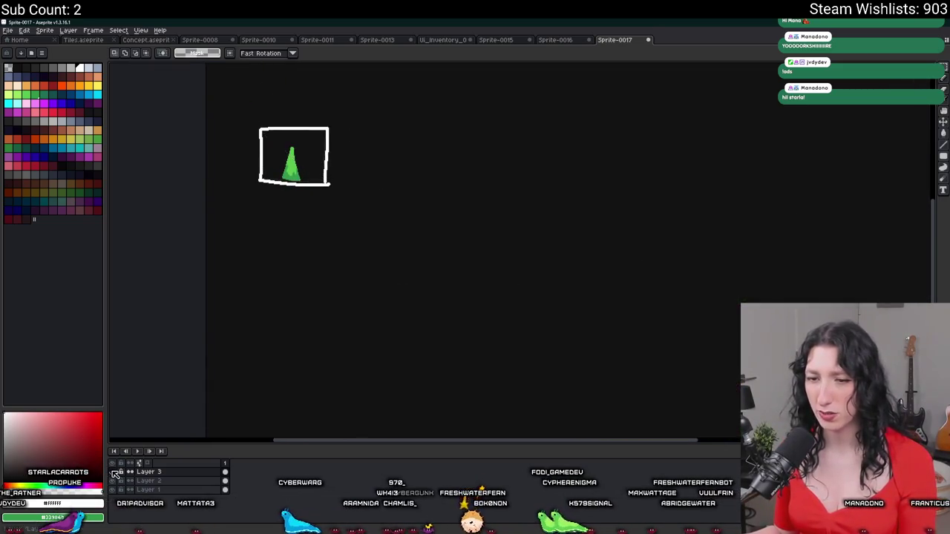
key(ctrl+a)
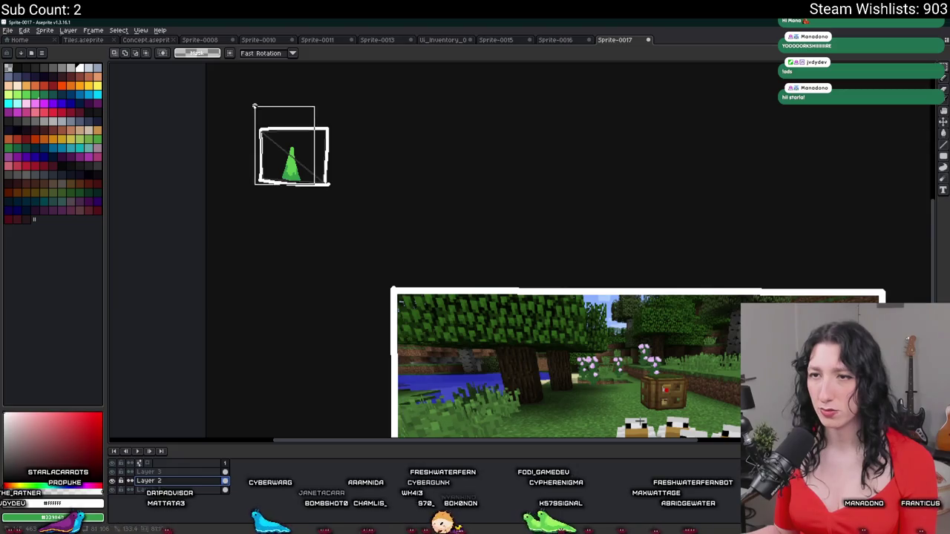
Add a new layer and move the boxed cone onto the grass beside the chickens.
key(ctrl+d)
key(shift+n)
key(shift+b)
mouse_move(229, 144)
mouse_down()
mouse_move(524, 416)
mouse_move(329, 191)
mouse_move(339, 245)
mouse_up()
scroll(524, 416, up, 2)
key(Return)
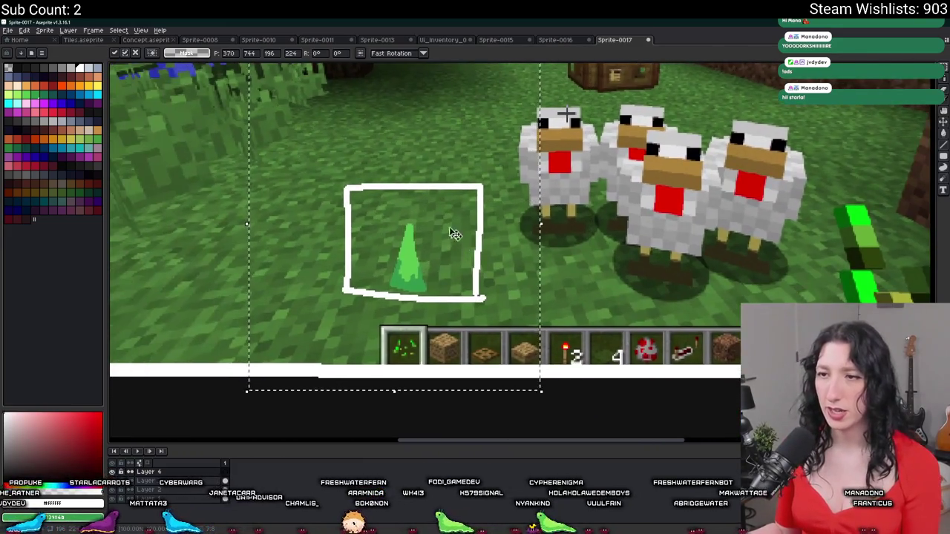
Delete the cone's white box outline with the Magic Wand, keeping only the cone.
key(w)
scroll(418, 183, up, 2)
click(420, 185)
key(Delete)
mouse_move(299, 216)
mouse_down()
mouse_move(366, 242)
mouse_move(487, 351)
mouse_up()
Alt-drag copies of the cone to form a group of five cones on the grass.
scroll(367, 242, down, 3)
drag(438, 309, 424, 297)
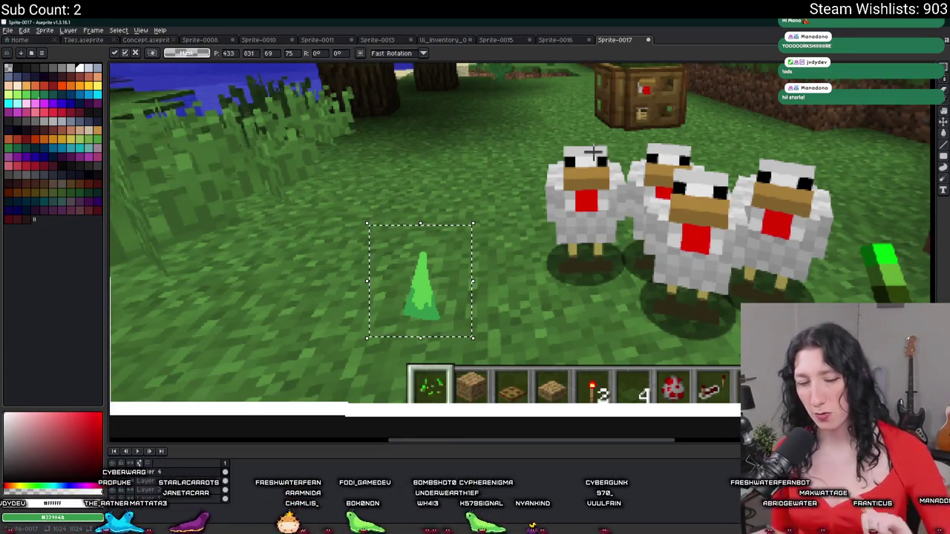
mouse_move(409, 308)
ctrl+mouse_down()
mouse_move(451, 314)
mouse_move(413, 302)
mouse_move(418, 330)
ctrl+mouse_up()
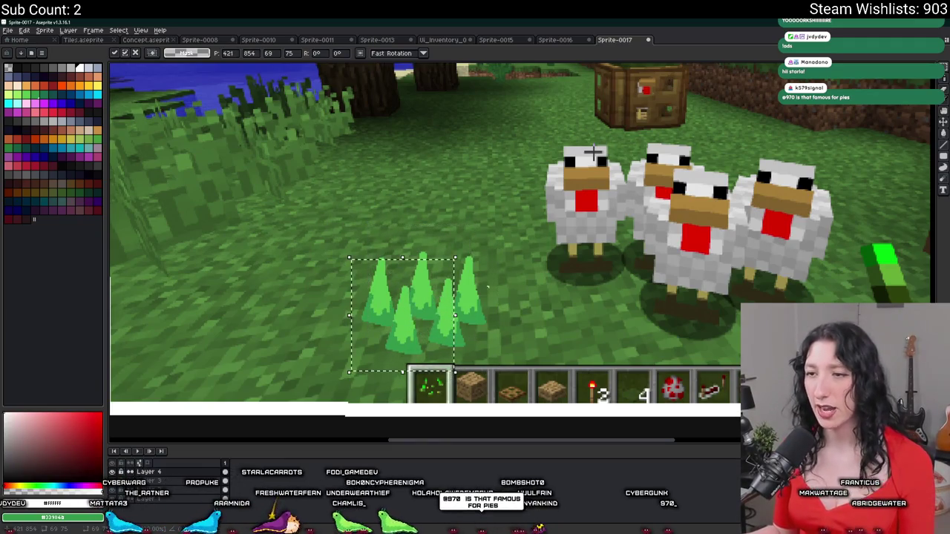
click(491, 279)
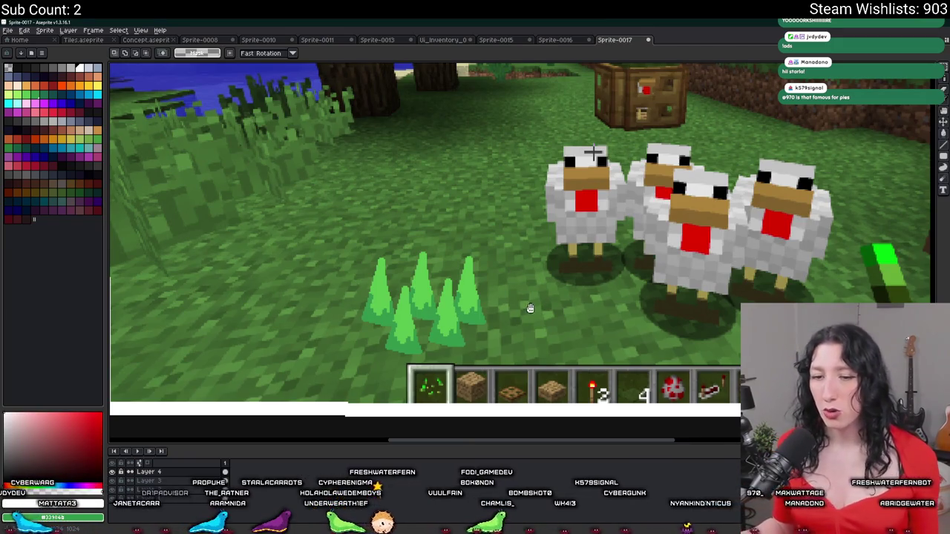
scroll(530, 309, down, 2)
scroll(507, 264, up, 2)
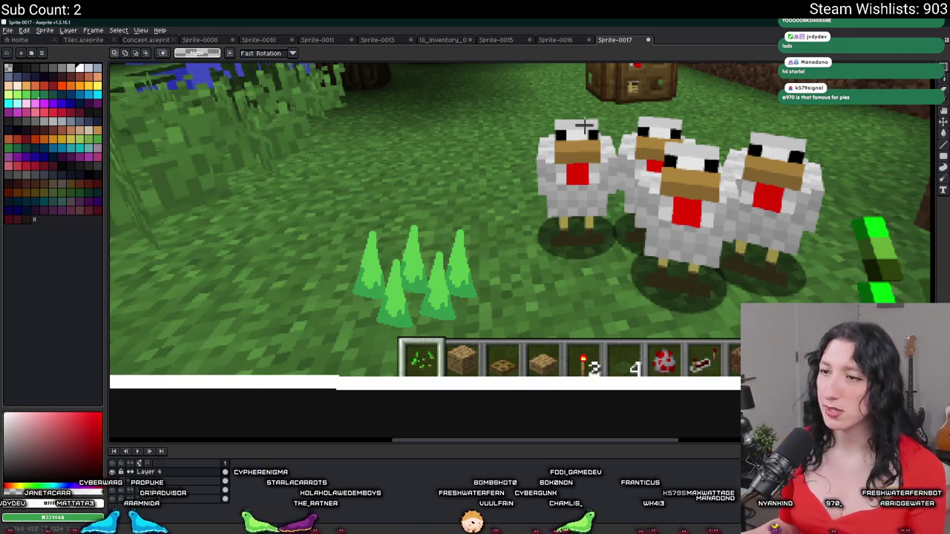
scroll(341, 319, up, 1)
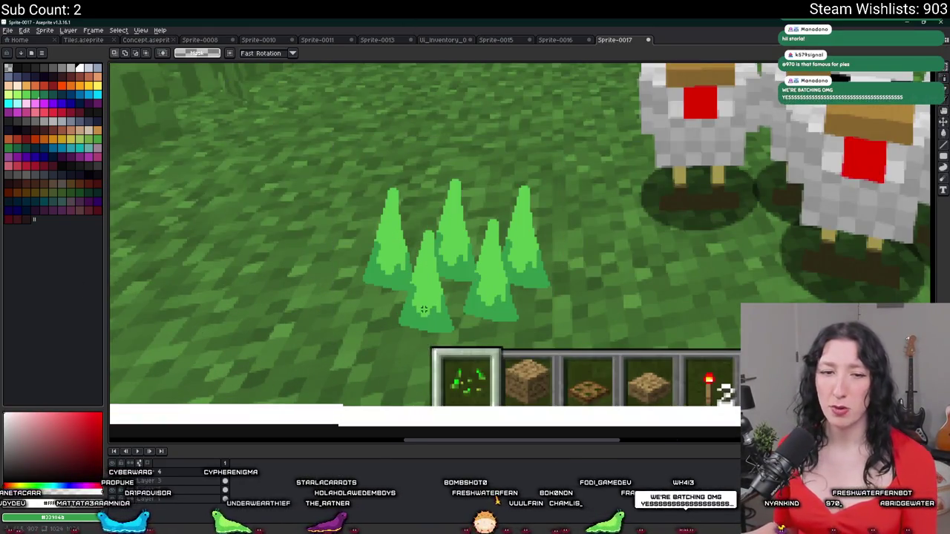
scroll(423, 310, down, 1)
scroll(609, 233, up, 3)
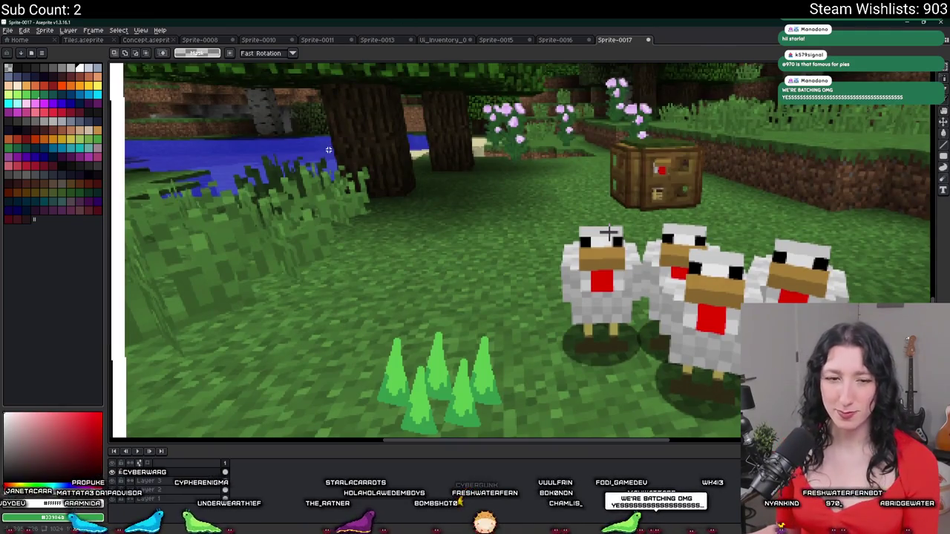
drag(608, 232, 621, 210)
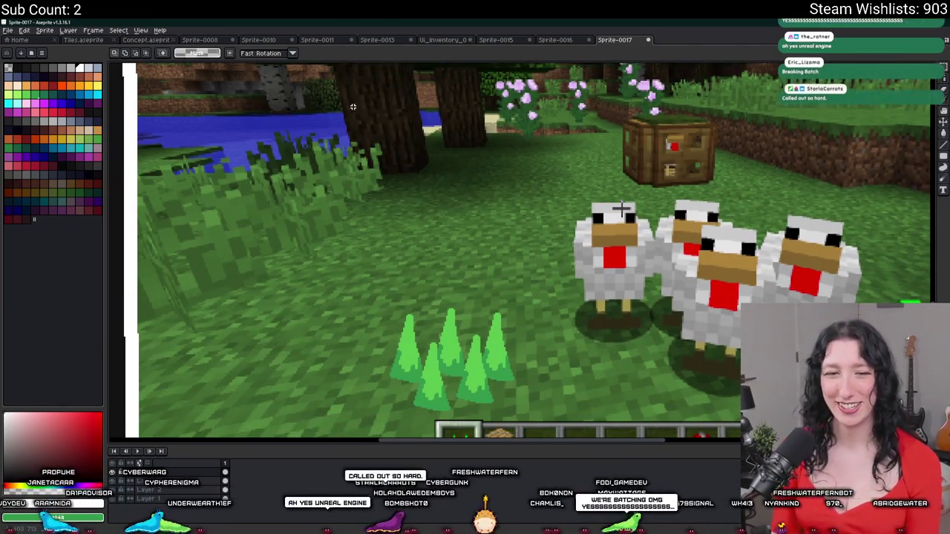
Draw a small white rectangle on the grass above the cones.
key(m)
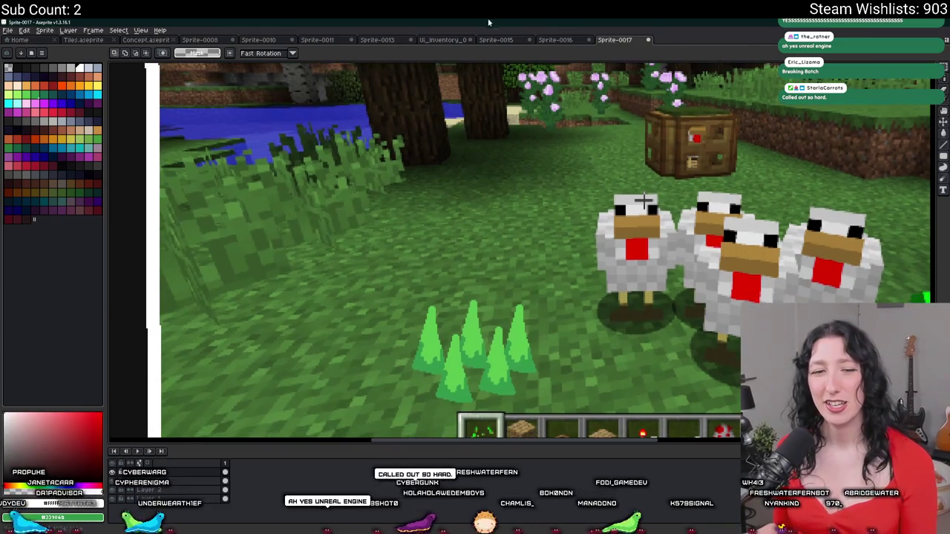
drag(439, 108, 445, 140)
key(b)
drag(425, 333, 457, 282)
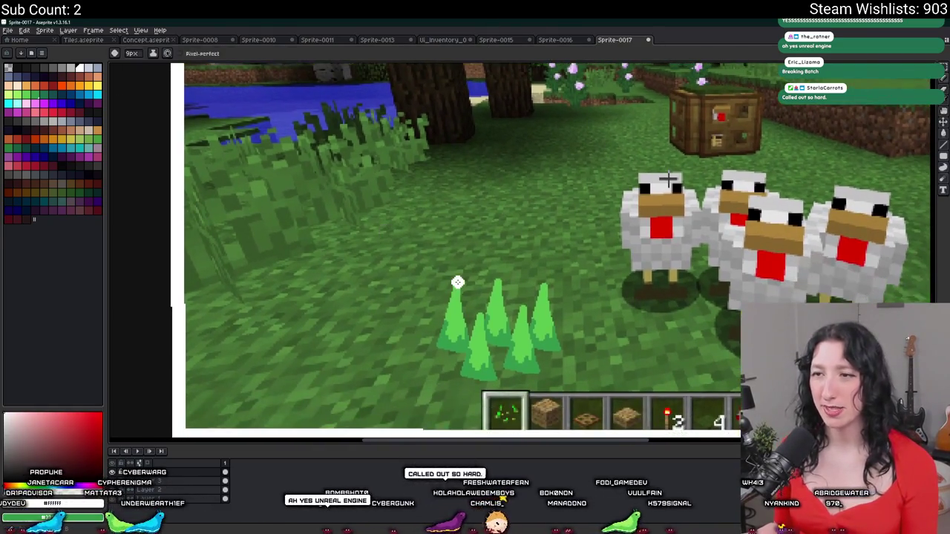
scroll(452, 277, up, 3)
mouse_move(380, 298)
mouse_down()
mouse_move(312, 215)
mouse_move(384, 301)
mouse_up()
drag(463, 267, 325, 297)
scroll(324, 297, down, 1)
Draw a tall white figure beside it, connected to the rectangle by three cables.
mouse_move(375, 118)
mouse_down()
mouse_move(365, 322)
mouse_move(439, 111)
mouse_move(377, 121)
mouse_up()
scroll(339, 142, down, 2)
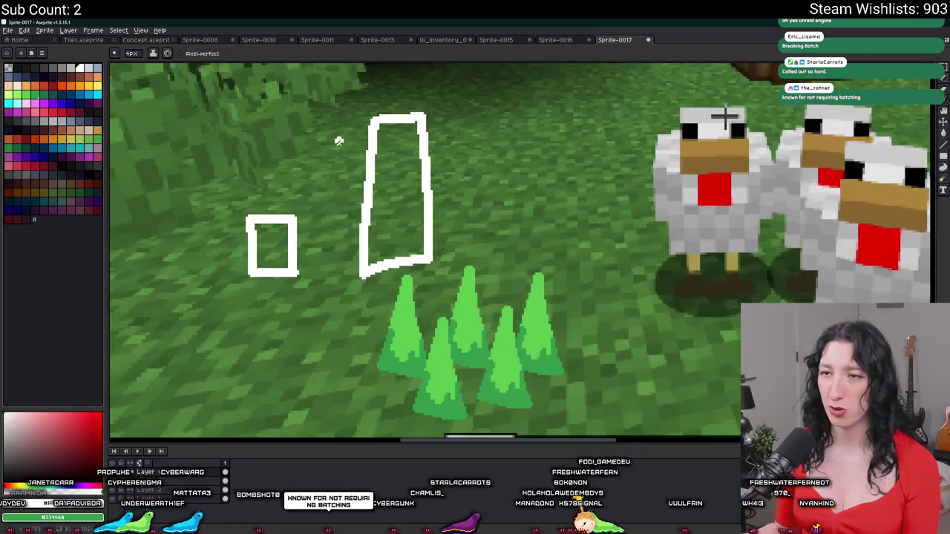
scroll(290, 254, up, 3)
scroll(290, 254, up, 1)
mouse_move(298, 256)
mouse_down()
mouse_move(346, 148)
mouse_move(476, 128)
mouse_up()
mouse_move(298, 295)
mouse_down()
mouse_move(359, 273)
mouse_move(485, 174)
mouse_up()
mouse_move(428, 205)
mouse_down()
mouse_move(397, 326)
mouse_move(300, 327)
mouse_up()
Give the small box a looped mouth and the tall figure a smile.
scroll(296, 319, down, 1)
scroll(418, 300, up, 2)
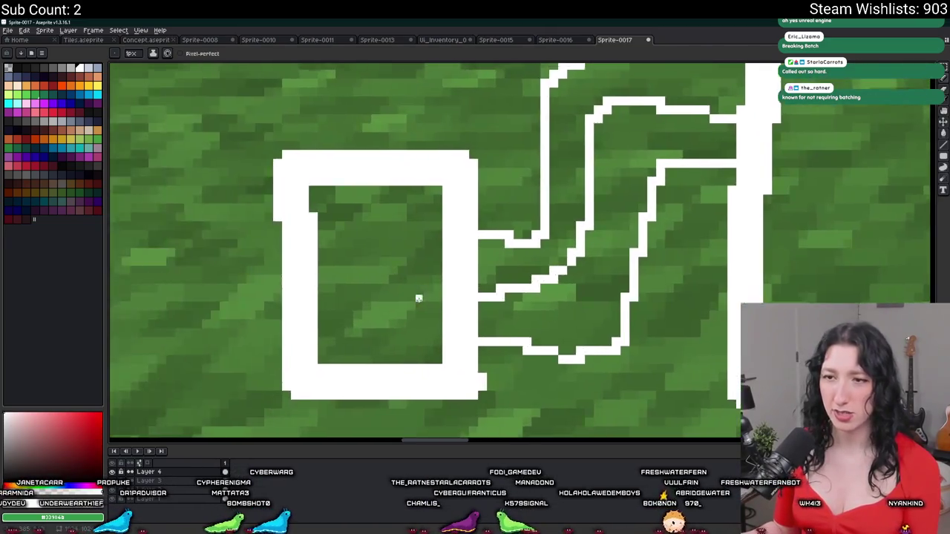
scroll(418, 300, up, 1)
drag(364, 307, 439, 356)
scroll(599, 415, up, 2)
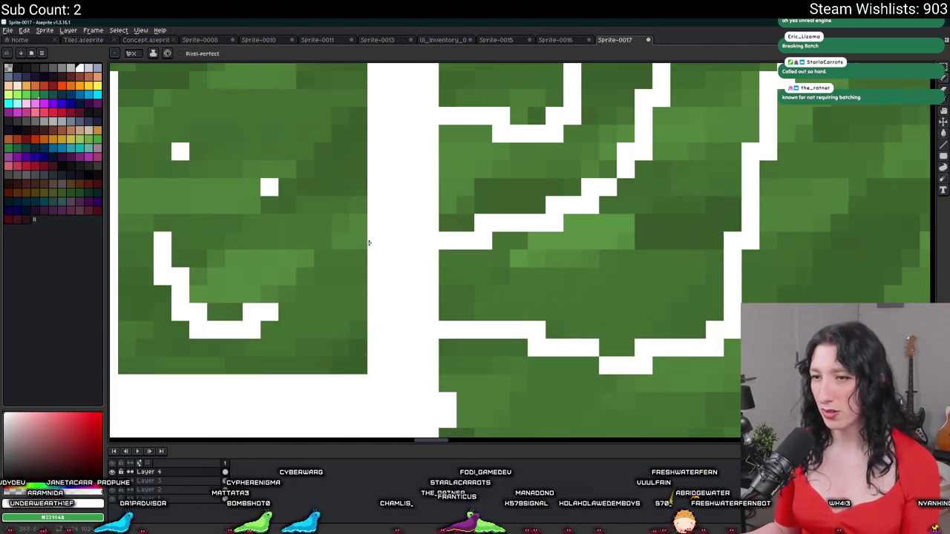
mouse_move(274, 286)
mouse_down()
mouse_move(197, 225)
mouse_move(204, 231)
mouse_up()
scroll(205, 230, down, 2)
scroll(205, 231, down, 1)
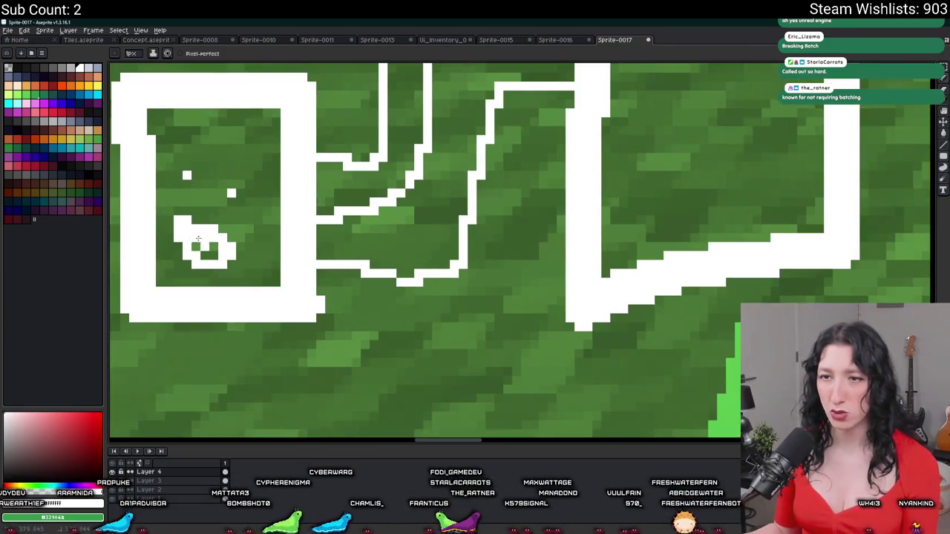
scroll(218, 253, down, 1)
scroll(626, 178, up, 1)
scroll(526, 178, down, 1)
drag(448, 169, 511, 189)
Fill the middle cone's light-green area with cyan, undoing an accidental background fill.
scroll(460, 289, up, 1)
scroll(490, 188, down, 1)
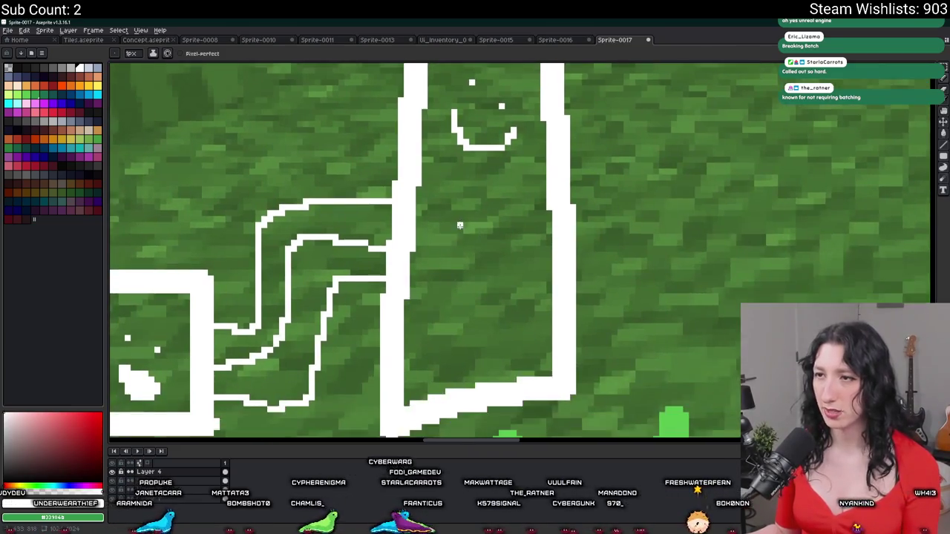
drag(529, 239, 561, 243)
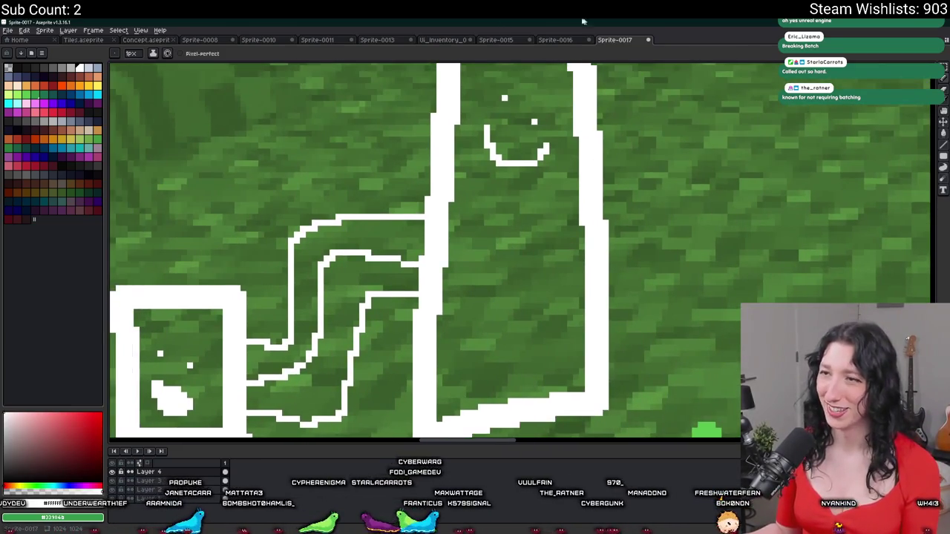
scroll(493, 188, down, 1)
scroll(492, 209, up, 1)
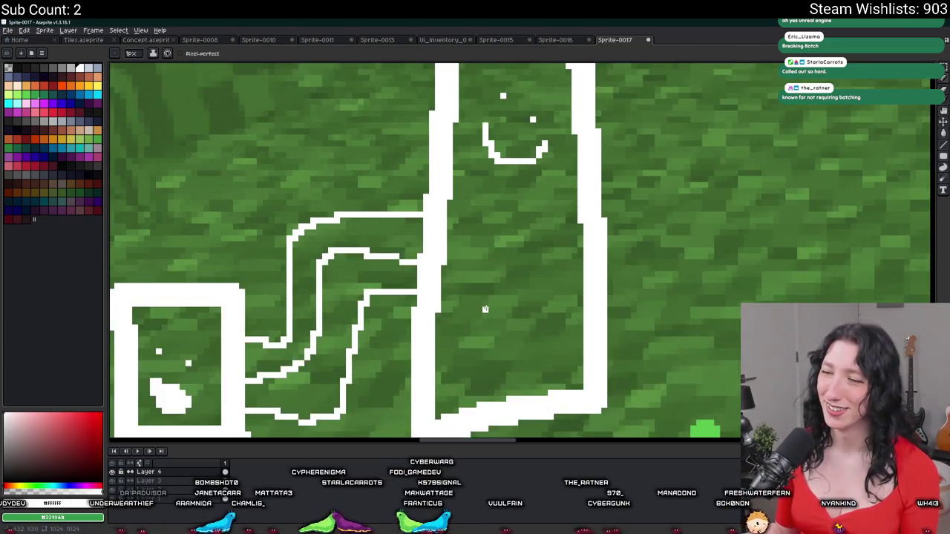
scroll(484, 303, down, 1)
scroll(425, 310, up, 3)
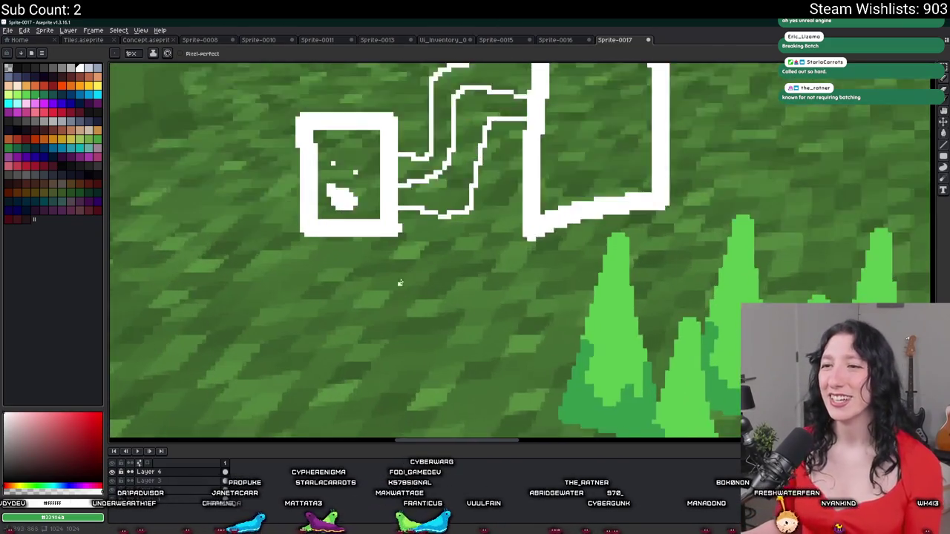
scroll(498, 276, up, 2)
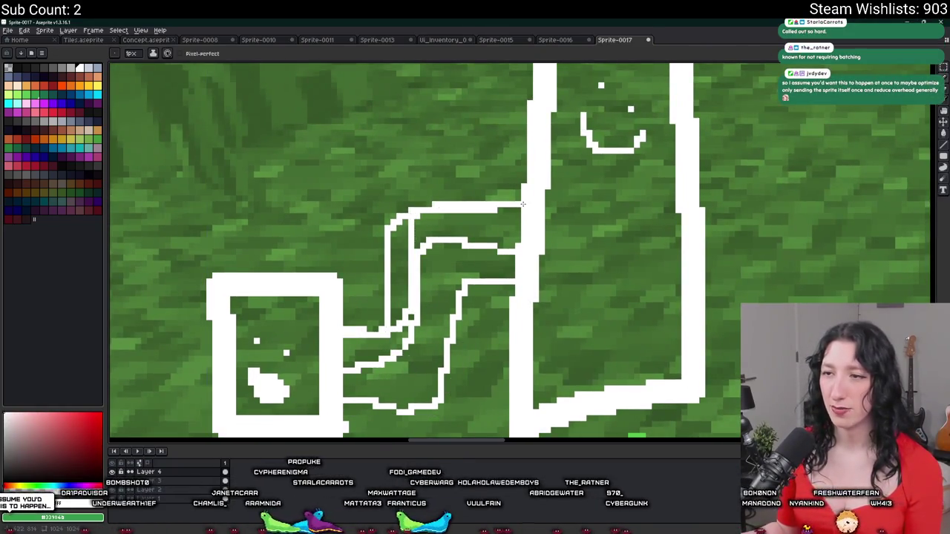
scroll(511, 223, down, 1)
key(b)
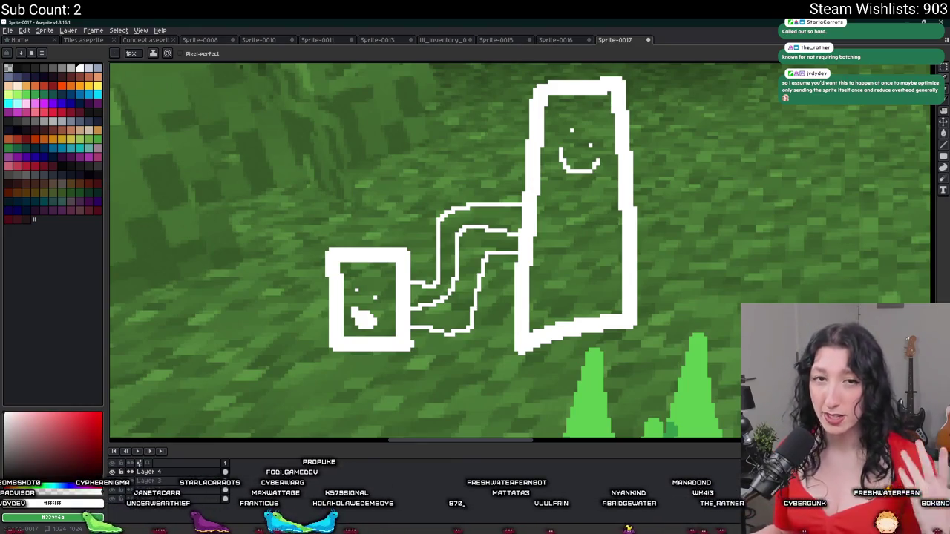
scroll(371, 179, down, 1)
scroll(416, 189, up, 1)
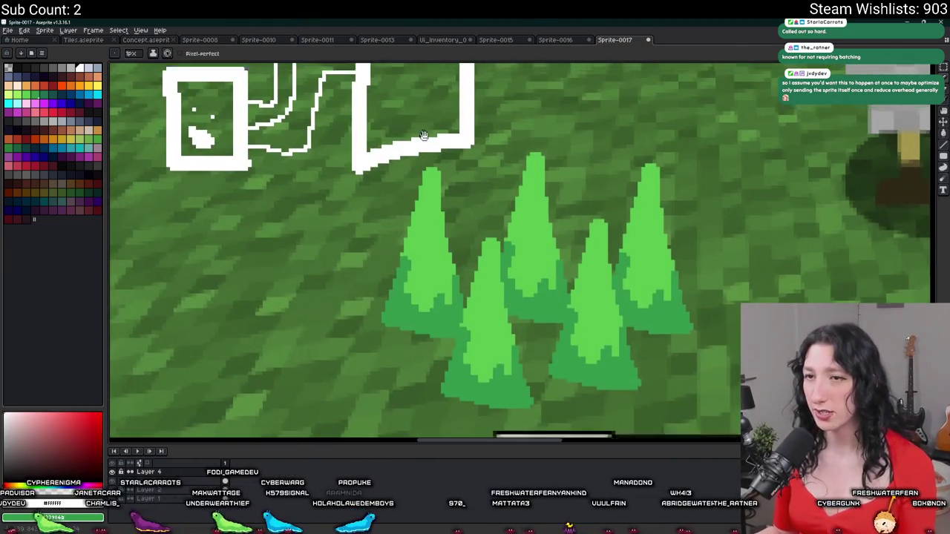
scroll(469, 254, down, 2)
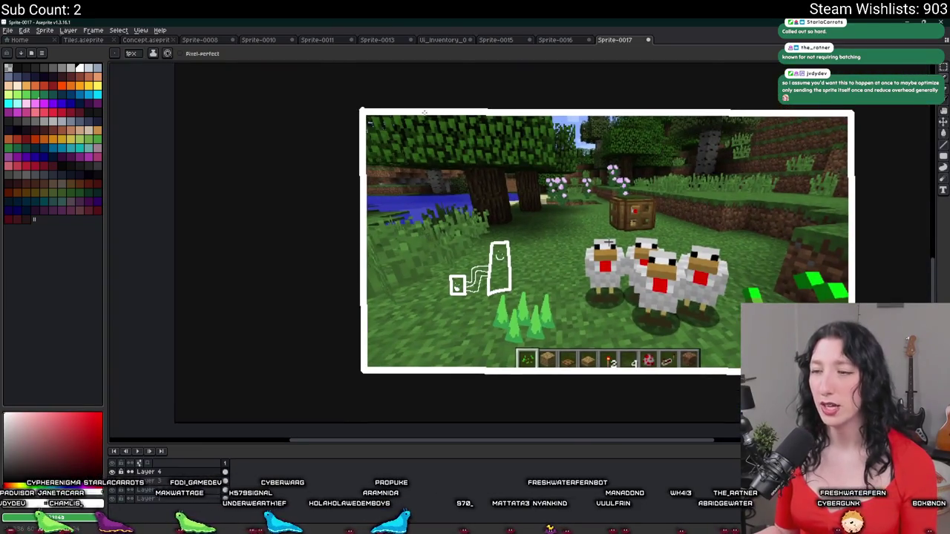
scroll(446, 237, up, 4)
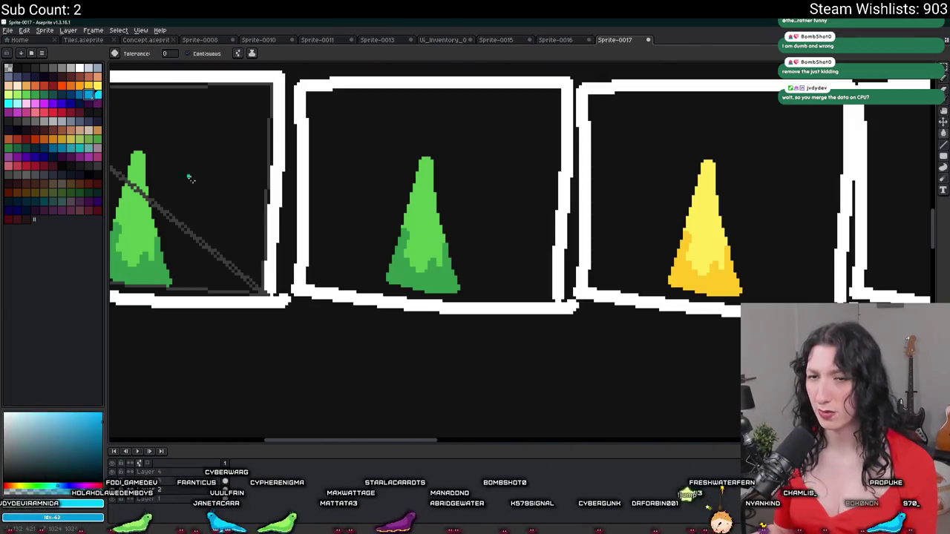
scroll(445, 207, up, 2)
click(415, 148)
key(ctrl+z)
click(493, 222)
Select the strip of five boxed cones.
scroll(503, 304, down, 4)
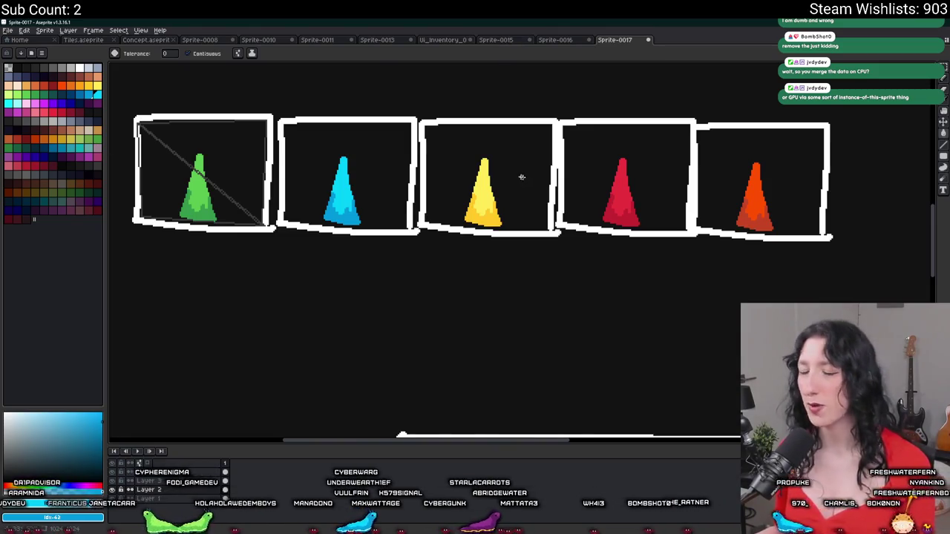
key(m)
scroll(513, 176, down, 1)
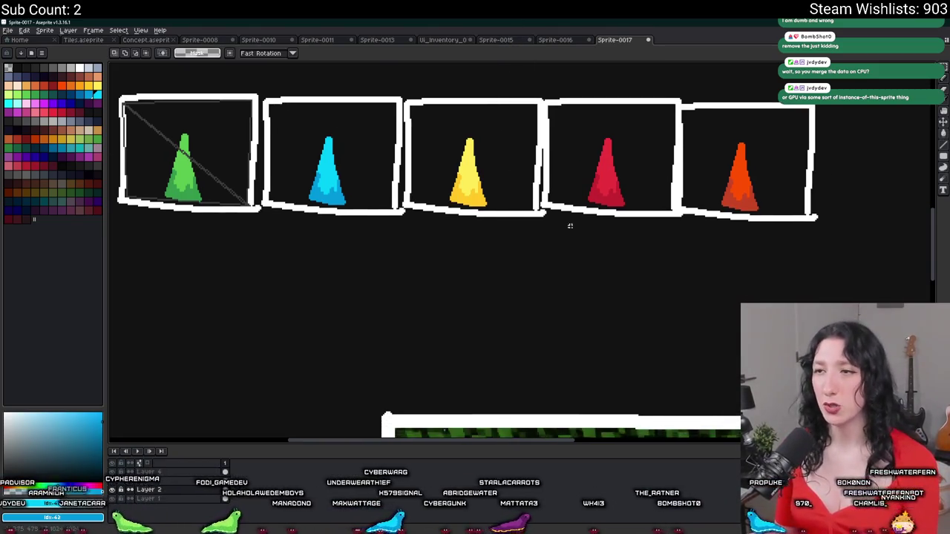
scroll(513, 177, down, 2)
drag(637, 193, 396, 127)
drag(314, 117, 642, 194)
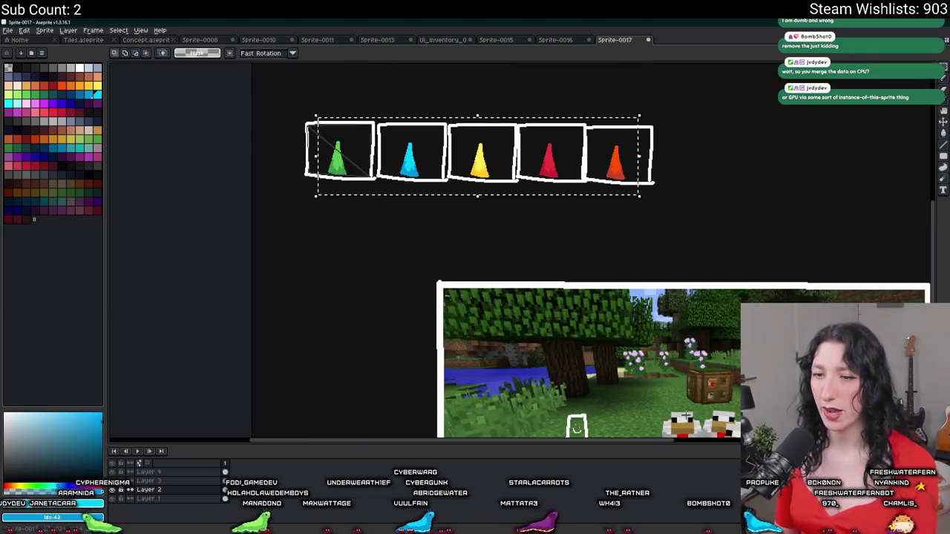
Delete the cluster of old green cones near the hotbar in the Minecraft screenshot.
drag(575, 366, 486, 192)
scroll(531, 305, up, 2)
drag(531, 305, 390, 230)
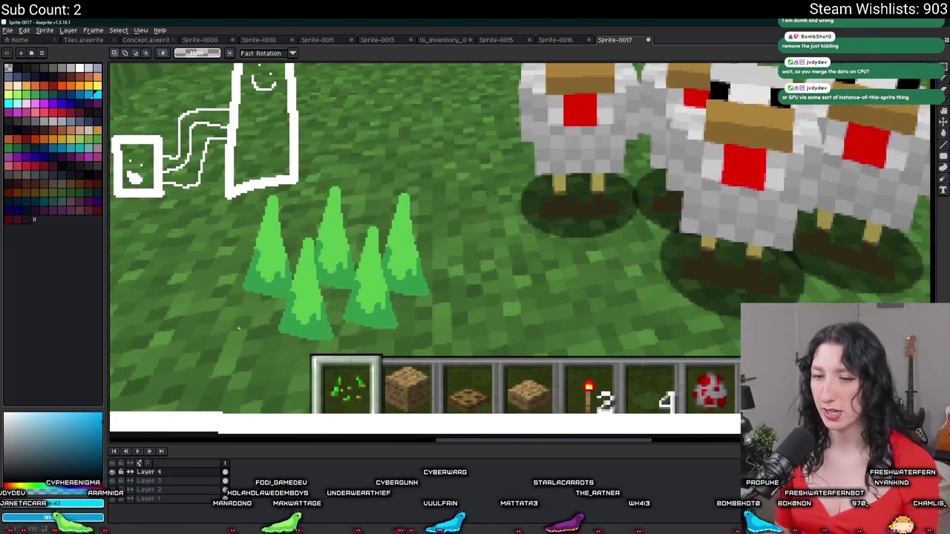
scroll(414, 343, down, 1)
mouse_move(259, 353)
mouse_down()
mouse_move(446, 233)
mouse_move(448, 245)
mouse_up()
key(Delete)
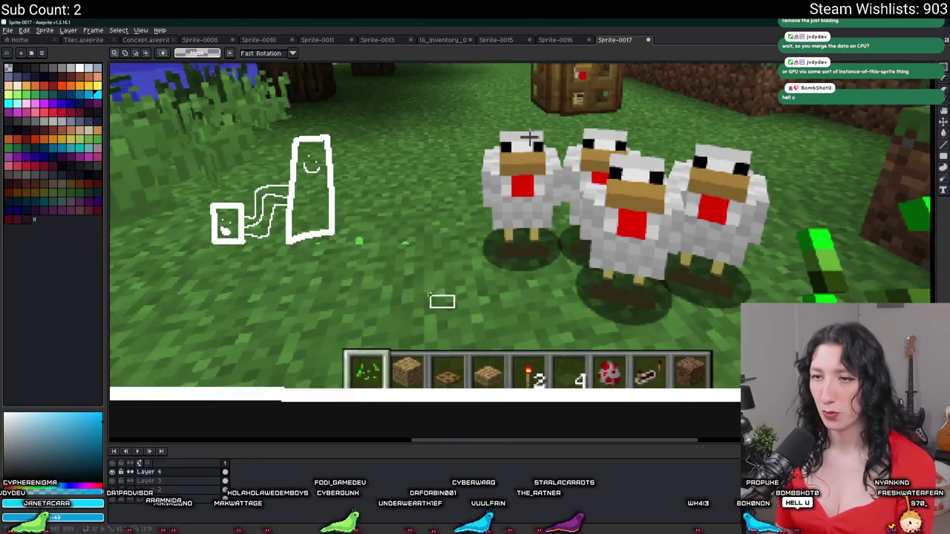
drag(454, 308, 314, 244)
click(357, 252)
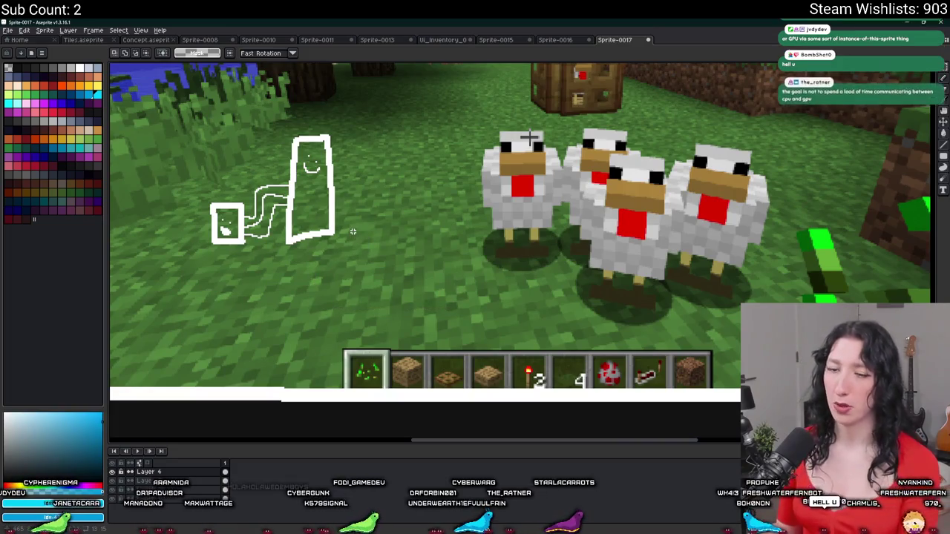
Paste the cone strip into the screenshot, then re-paste it higher up in the scene.
key(ctrl+v)
mouse_move(413, 214)
mouse_down()
mouse_move(576, 275)
mouse_move(837, 275)
mouse_up()
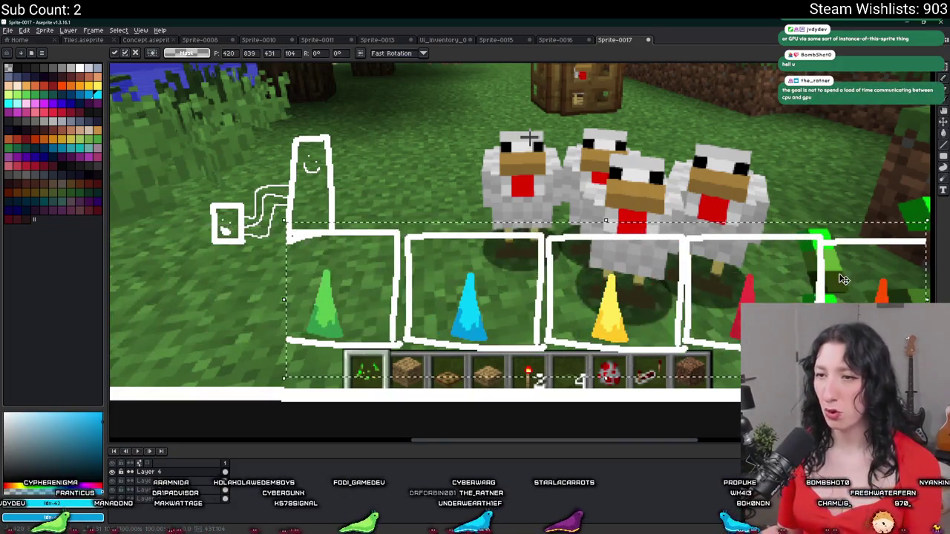
key(Return)
scroll(431, 237, down, 2)
scroll(431, 236, up, 2)
scroll(431, 237, down, 2)
key(Delete)
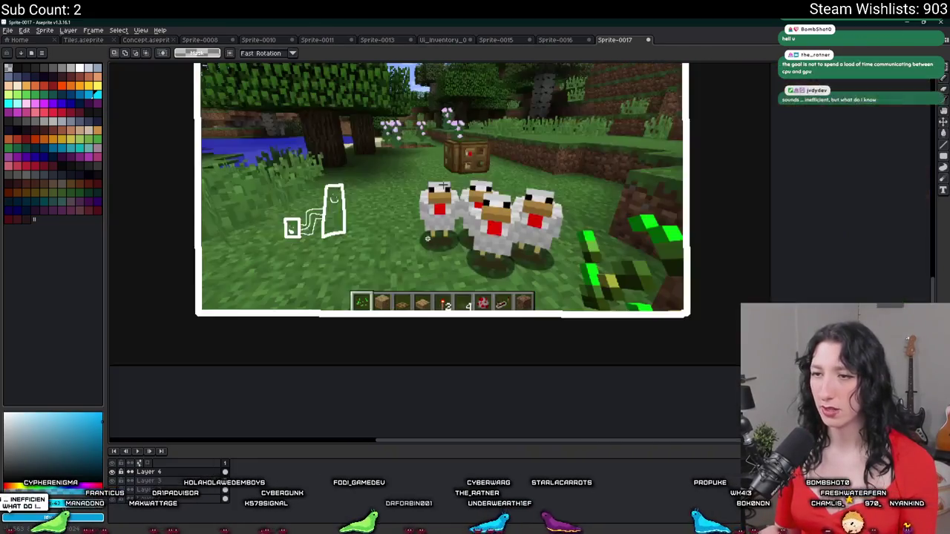
key(ctrl+v)
mouse_move(318, 307)
mouse_down()
mouse_move(648, 210)
mouse_move(560, 173)
mouse_up()
scroll(560, 173, up, 3)
Remove the white box outlines around the pasted cones.
key(Return)
scroll(310, 130, down, 1)
key(ctrl+z)
key(ctrl+z)
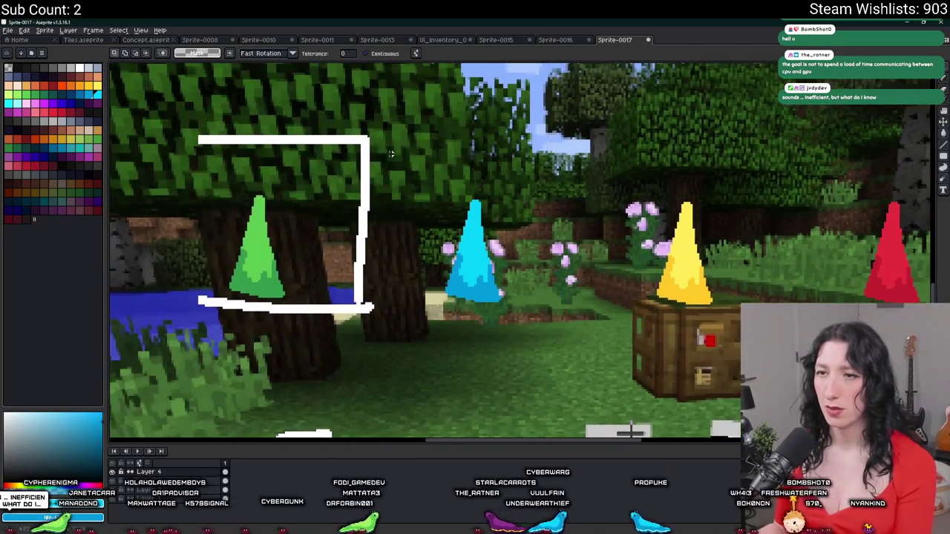
scroll(363, 145, down, 3)
scroll(359, 146, up, 2)
Move the green cone beside the blue one, then both next to the yellow cone.
key(m)
drag(207, 170, 373, 356)
mouse_move(315, 269)
mouse_down()
mouse_move(475, 267)
mouse_move(461, 267)
mouse_up()
key(ctrl+d)
drag(339, 169, 551, 334)
mouse_move(445, 252)
mouse_down()
mouse_move(597, 252)
mouse_move(582, 252)
mouse_up()
key(ctrl+d)
Close the gaps so green, blue, yellow, red and orange cones sit in one row, then bring Google Images forward.
drag(275, 157, 537, 339)
drag(405, 247, 543, 248)
key(ctrl+d)
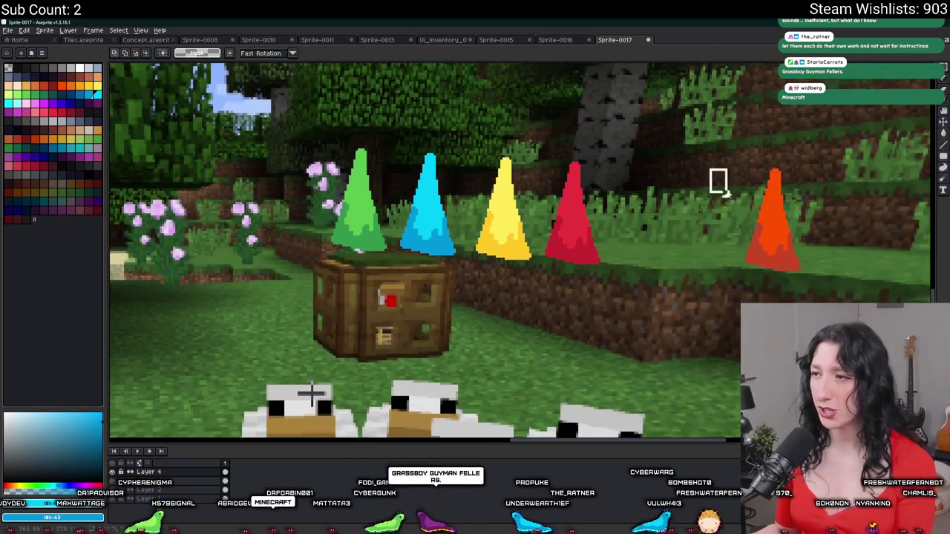
drag(700, 131, 847, 329)
mouse_move(780, 195)
mouse_down()
mouse_move(666, 174)
mouse_move(654, 191)
mouse_up()
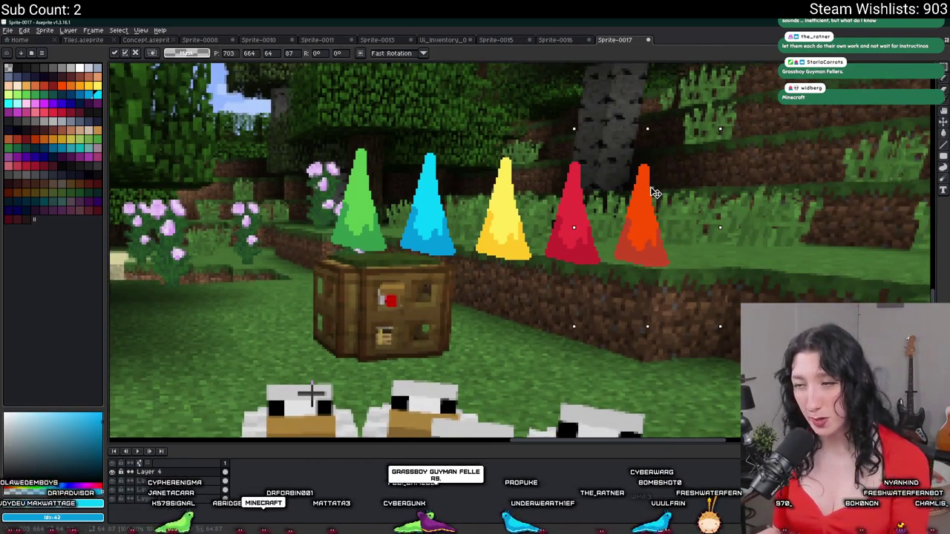
key(ctrl+d)
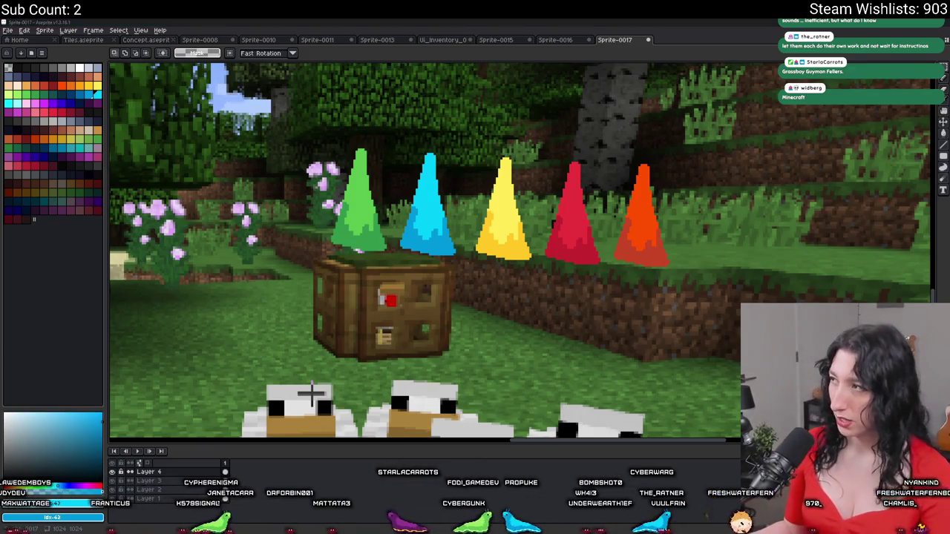
key(alt+Tab)
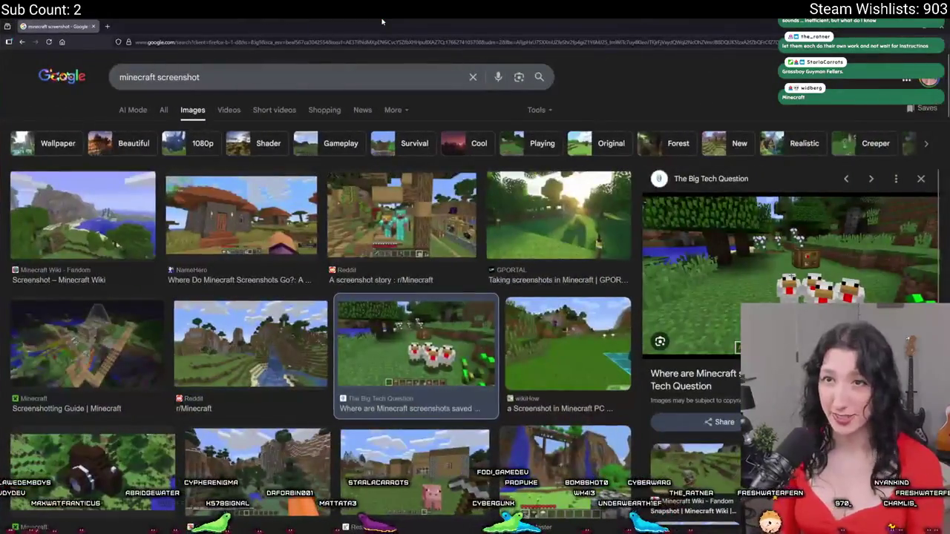
Search Google Images for 'zelda 2d texture sheet' and browse the results.
triple_click(326, 78)
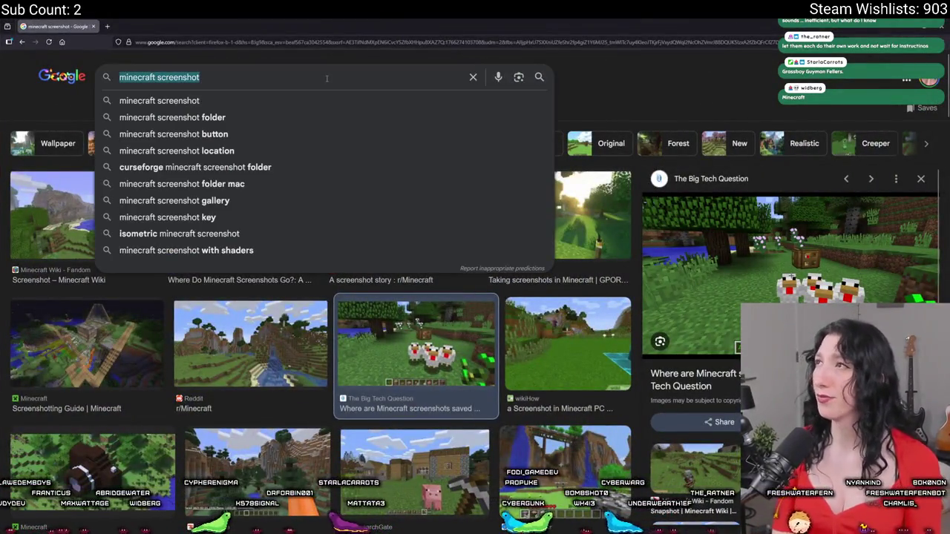
text(zelda 2d text)
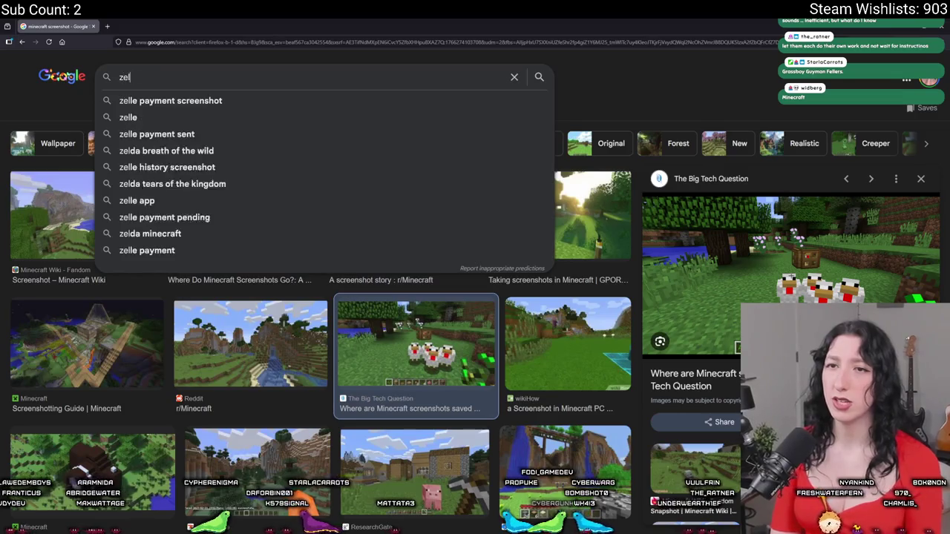
key(Return)
text(heet)
key(Return)
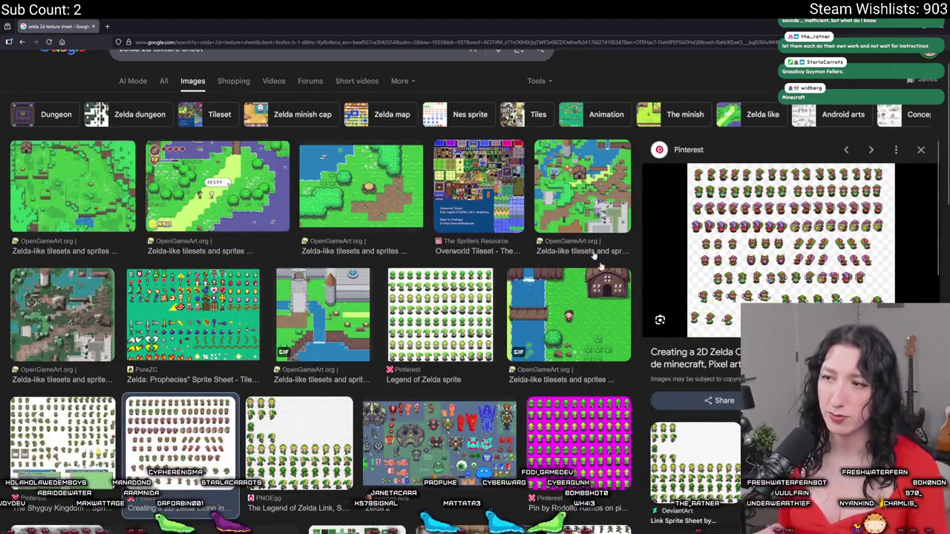
scroll(564, 219, down, 5)
scroll(271, 202, down, 5)
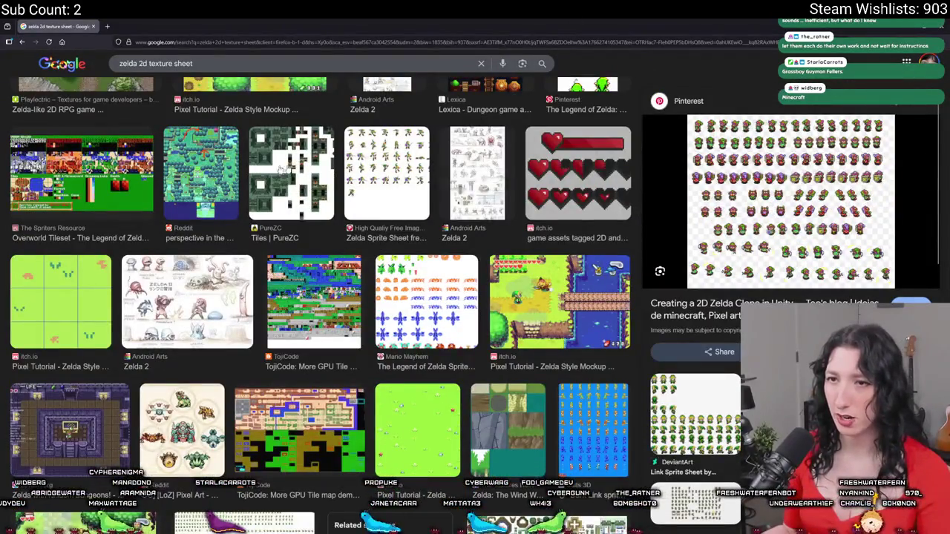
scroll(319, 296, up, 10)
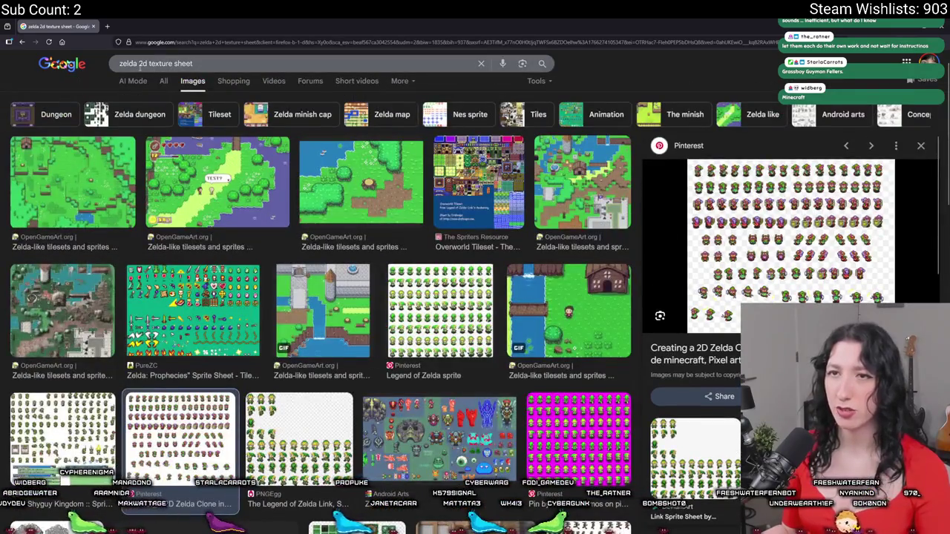
Search 'pokemon 2d texture sheet', open the Pinterest tile background image, and return to Aseprite.
text(pokmon)
key(Return)
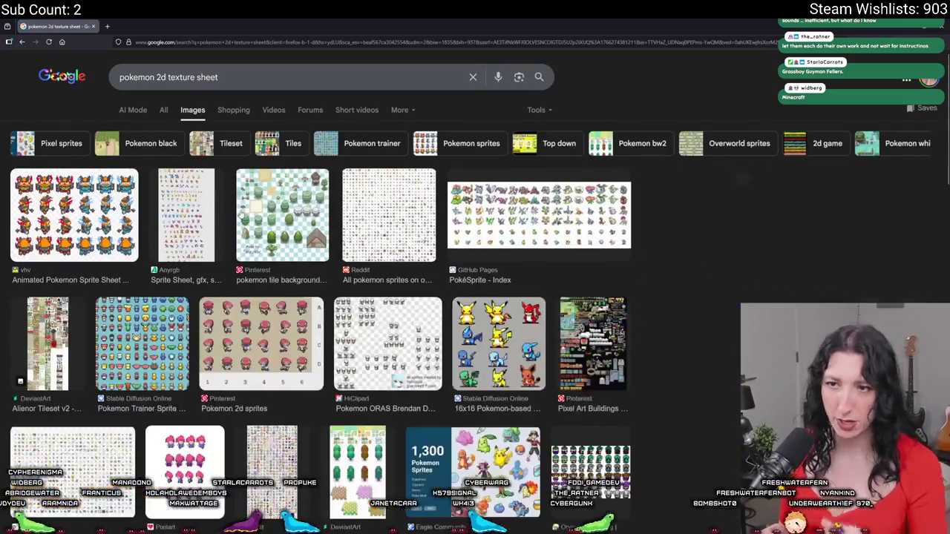
click(242, 213)
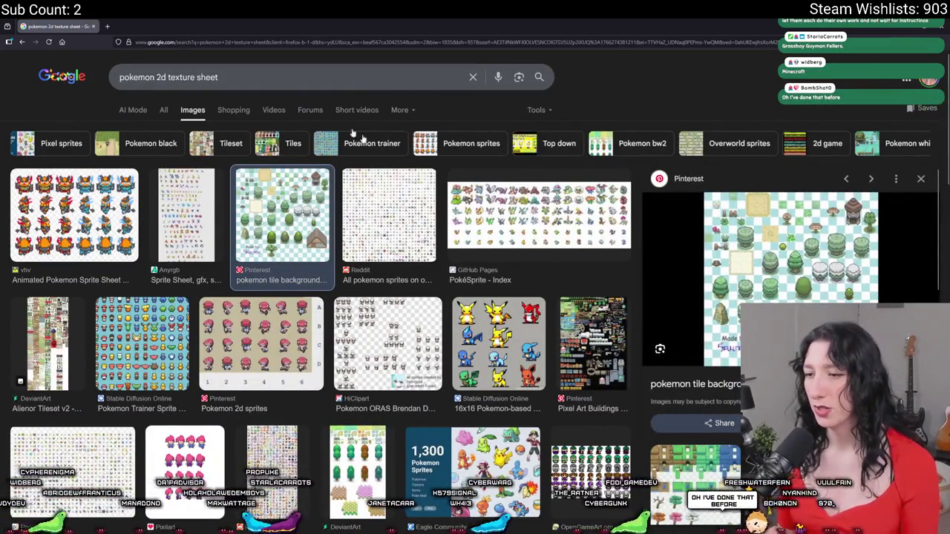
key(alt+Tab)
click(8, 30)
click(19, 35)
Create Sprite-0018, paste the Pokémon tile sheet into it, and inspect the round green tree.
key(Return)
key(ctrl+v)
key(Return)
scroll(452, 219, up, 2)
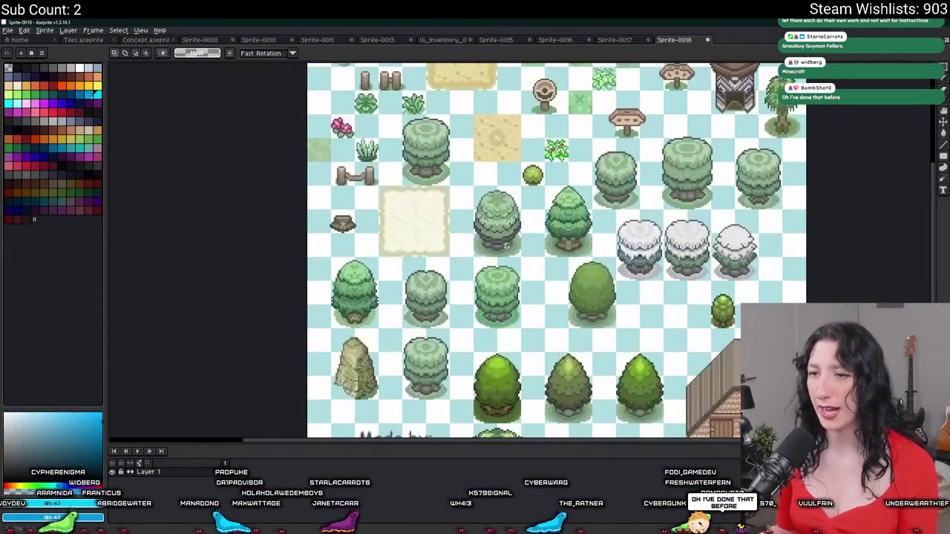
scroll(467, 119, down, 1)
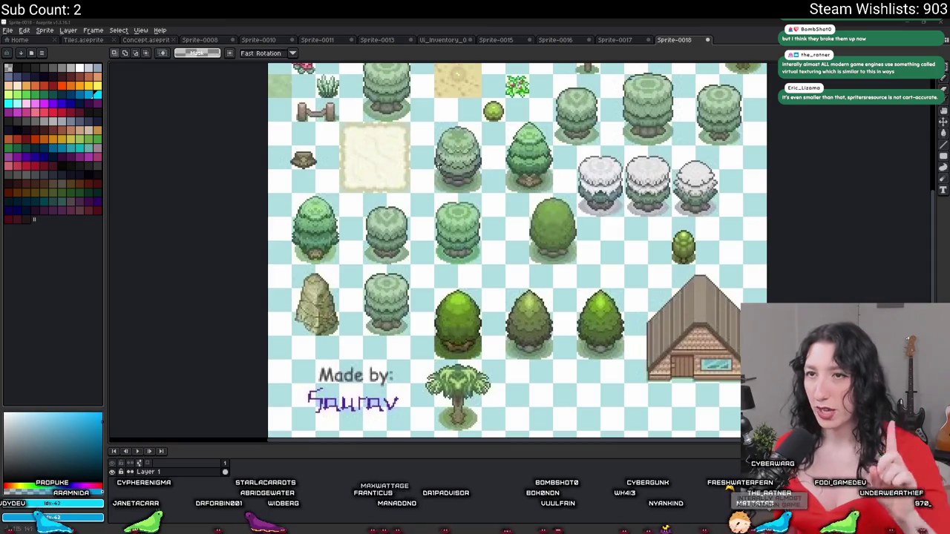
scroll(336, 261, up, 1)
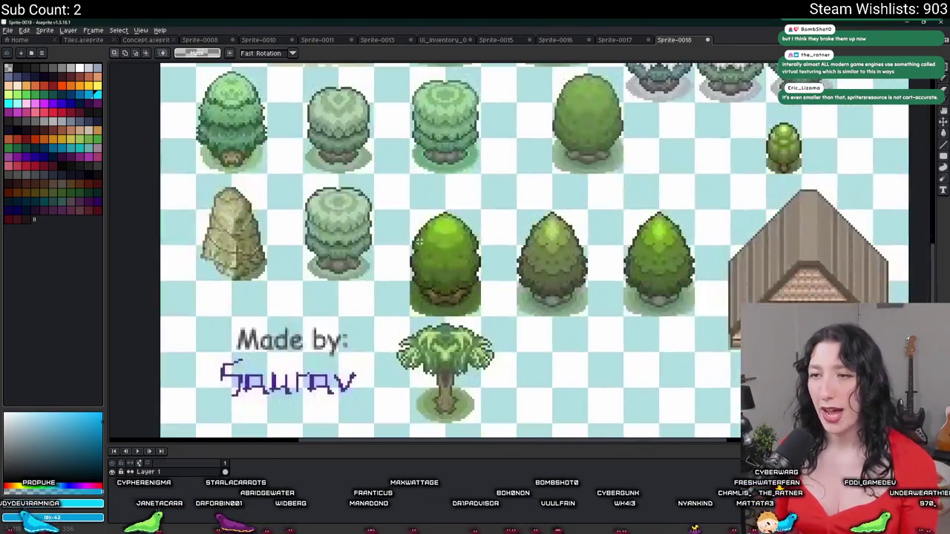
drag(397, 210, 497, 320)
scroll(497, 321, down, 2)
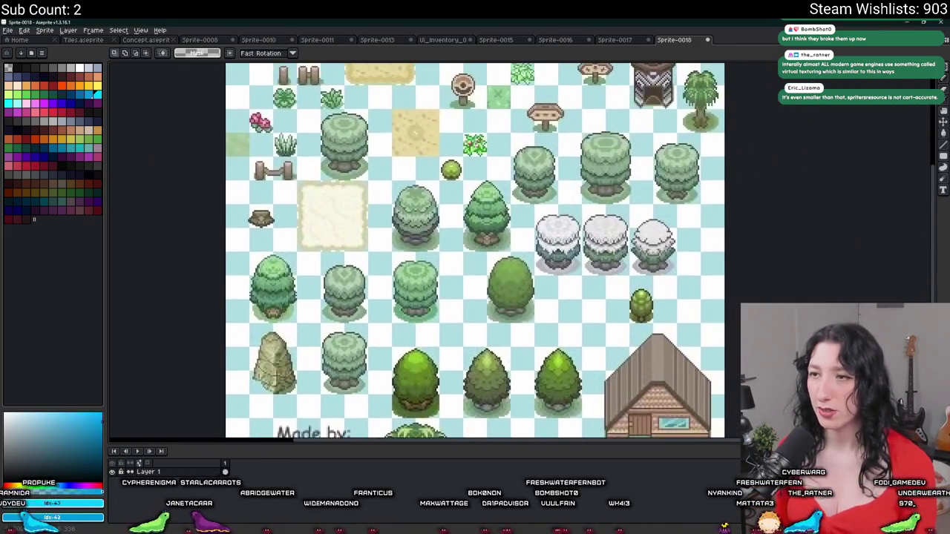
scroll(407, 263, down, 2)
scroll(344, 252, up, 2)
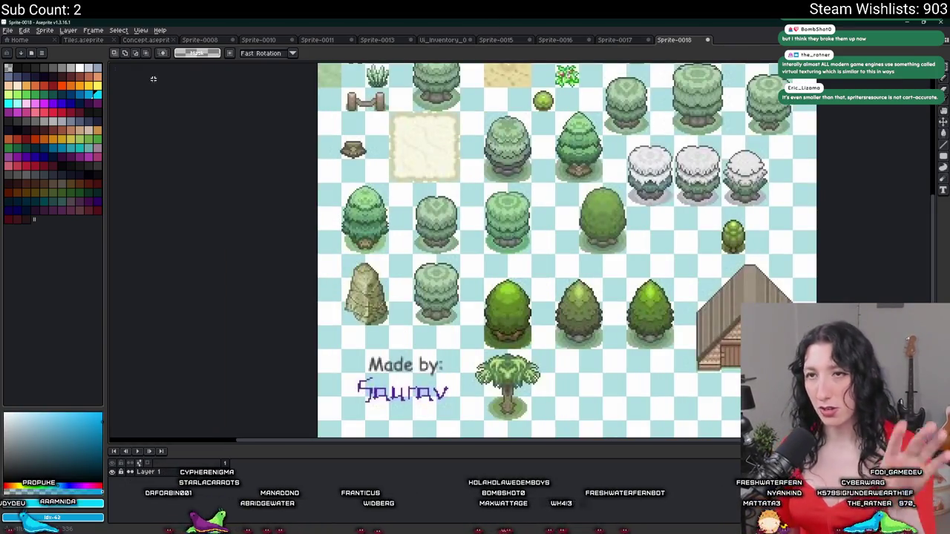
click(141, 40)
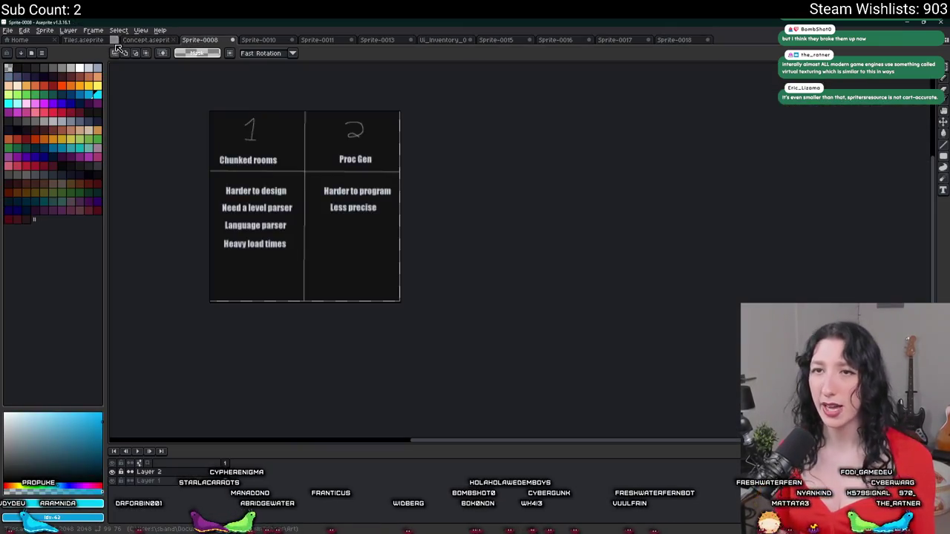
Look through the open sprites from Tiles to Sprite-0016, ending back on Sprite-0017.
click(93, 41)
click(270, 40)
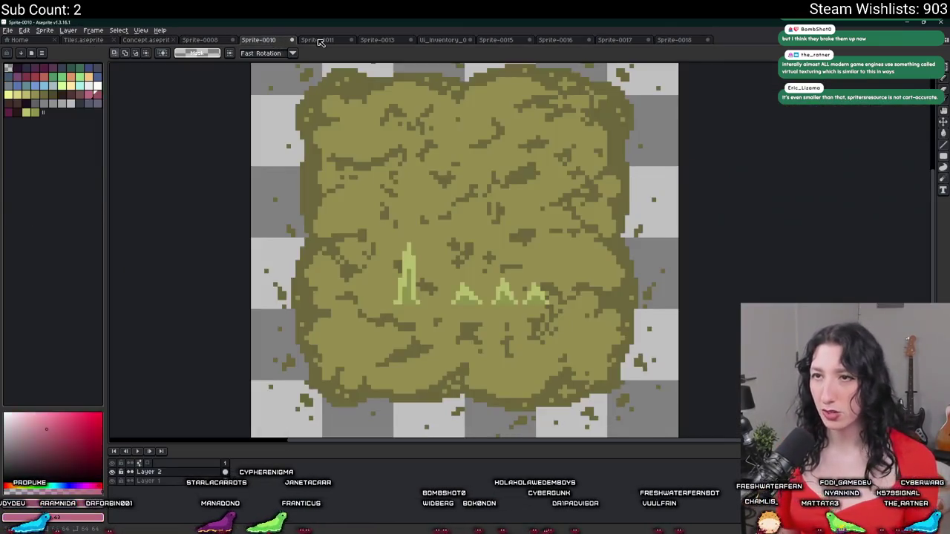
click(317, 40)
click(366, 39)
click(425, 38)
click(503, 41)
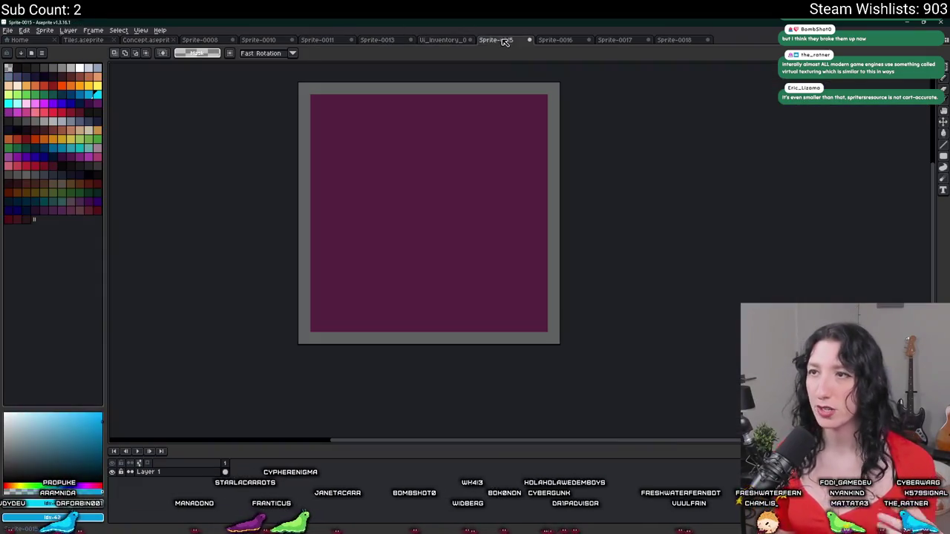
click(549, 41)
click(621, 40)
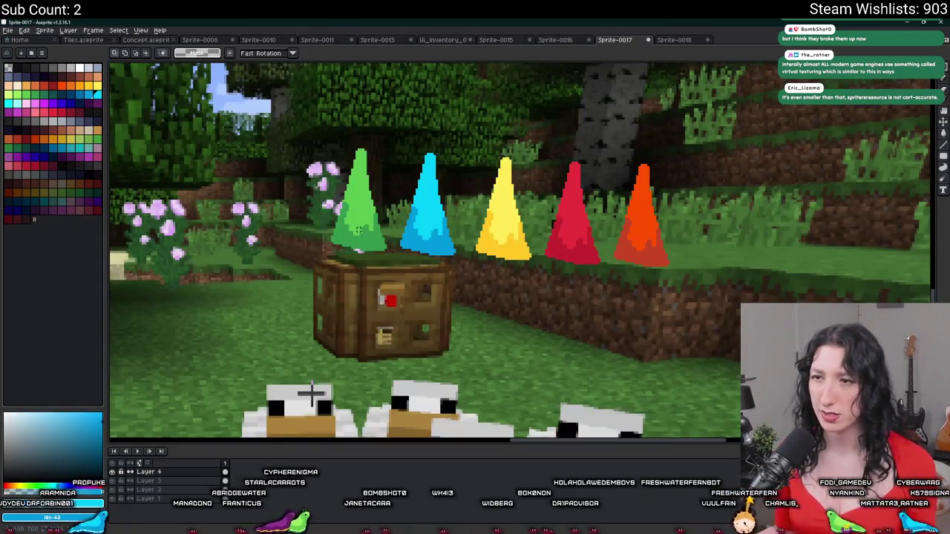
Select the row of five cones in the Minecraft mockup.
scroll(312, 393, up, 1)
mouse_move(239, 115)
mouse_down()
mouse_move(727, 250)
mouse_move(748, 313)
mouse_up()
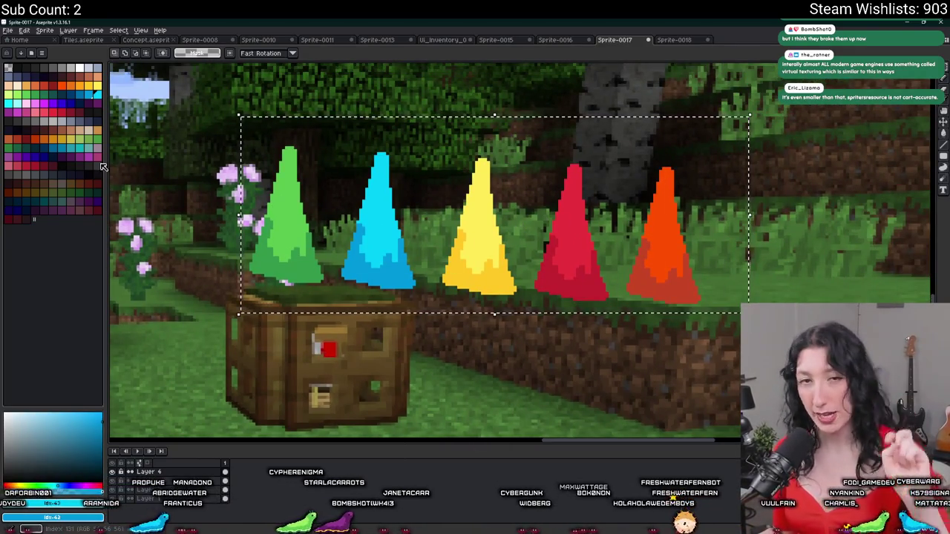
click(530, 226)
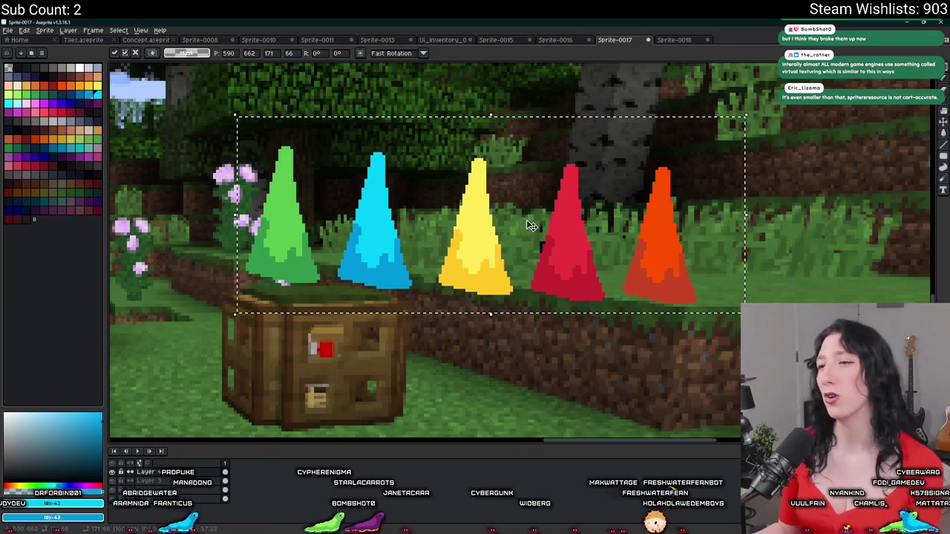
scroll(530, 226, down, 2)
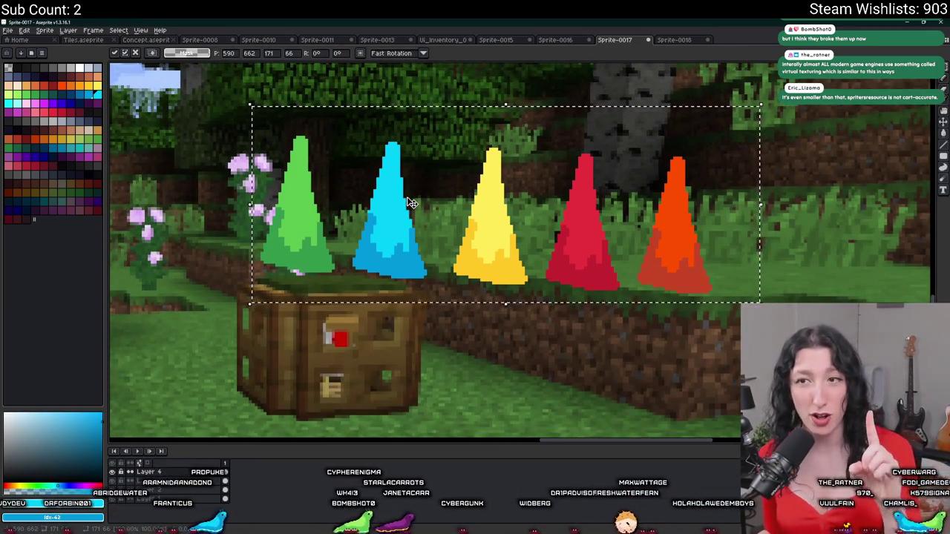
Discard the floating cones and draw a trial white '1' beside the doodle with an enlarged pencil.
key(ctrl+z)
scroll(434, 197, up, 4)
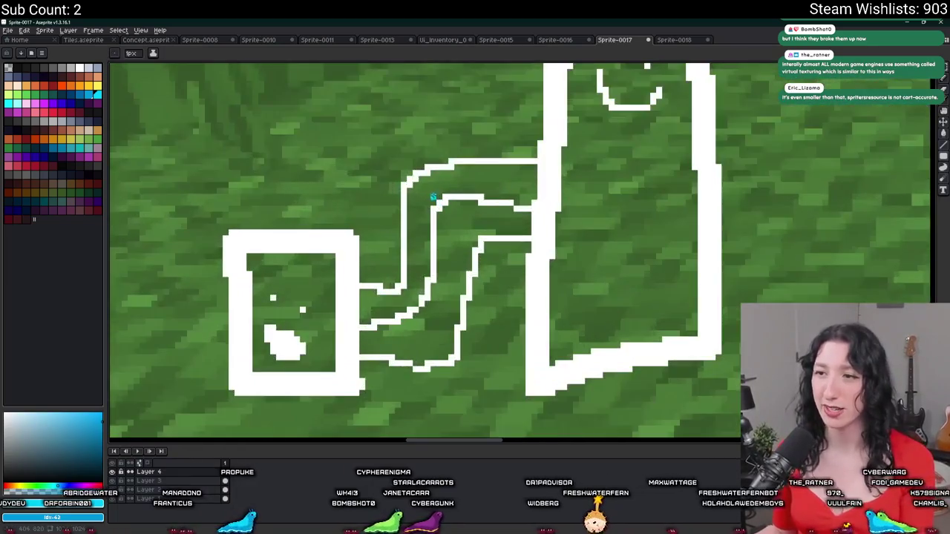
scroll(434, 196, up, 1)
key(b)
scroll(429, 165, down, 4)
scroll(420, 148, up, 2)
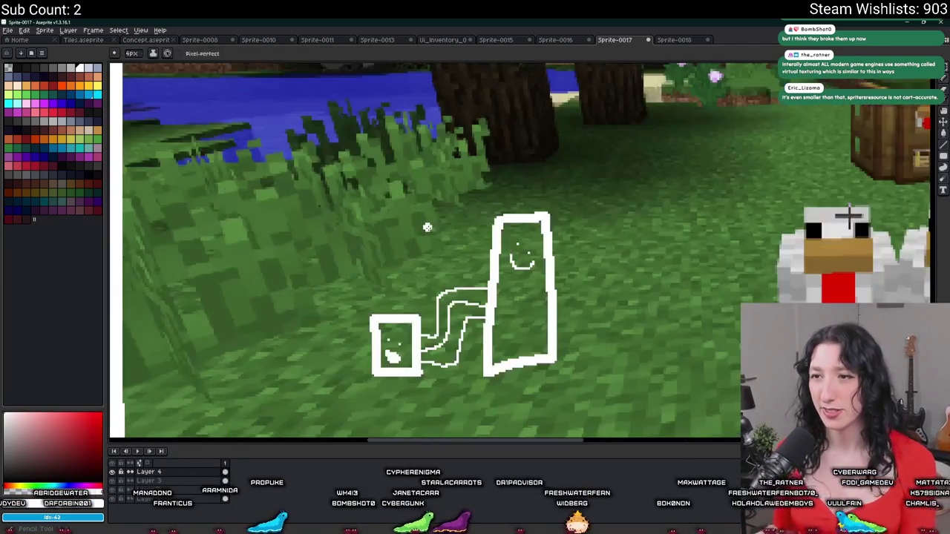
scroll(427, 227, up, 1)
key(plus)
key(plus)
key(plus)
mouse_move(407, 247)
mouse_down()
mouse_move(439, 293)
mouse_move(486, 288)
mouse_move(524, 221)
mouse_move(516, 326)
mouse_up()
Sketch trial white strokes and a loop over the chickens.
scroll(485, 288, down, 4)
drag(481, 333, 647, 339)
mouse_move(593, 276)
mouse_down()
mouse_move(699, 218)
mouse_move(681, 369)
mouse_up()
drag(617, 352, 736, 386)
drag(567, 275, 526, 220)
drag(629, 196, 625, 340)
drag(561, 367, 727, 356)
scroll(645, 363, down, 1)
scroll(475, 334, up, 1)
Undo the white strokes and the white '1', then return to the Rectangular Marquee.
key(ctrl+z)
key(ctrl+z)
key(ctrl+z)
key(v)
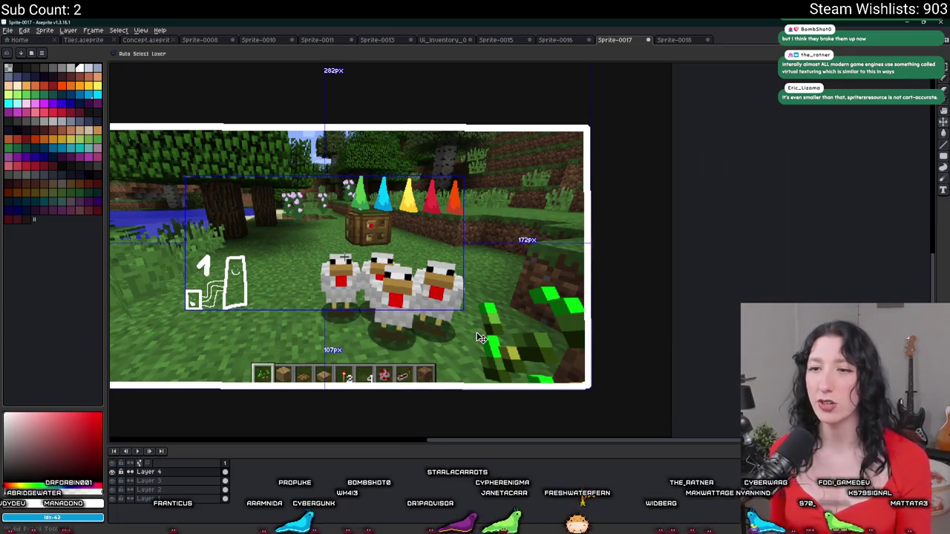
key(ctrl+z)
key(b)
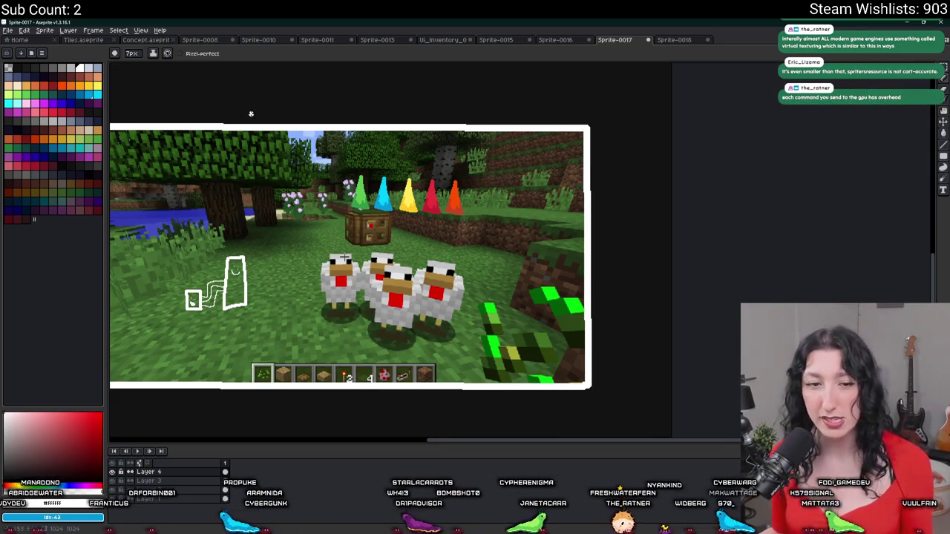
key(m)
drag(344, 258, 408, 276)
scroll(411, 197, up, 3)
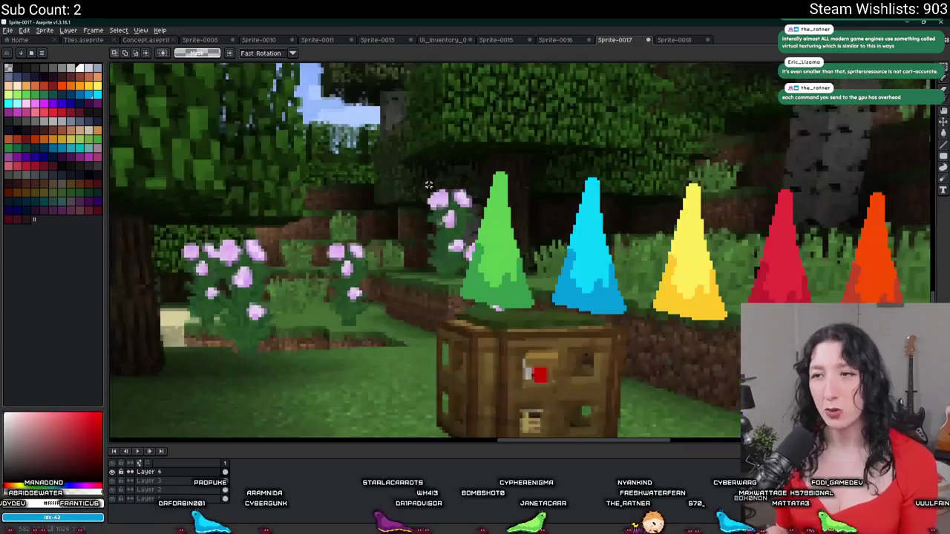
Raise the green and blue cones up-left as a separate pair.
drag(503, 156, 320, 130)
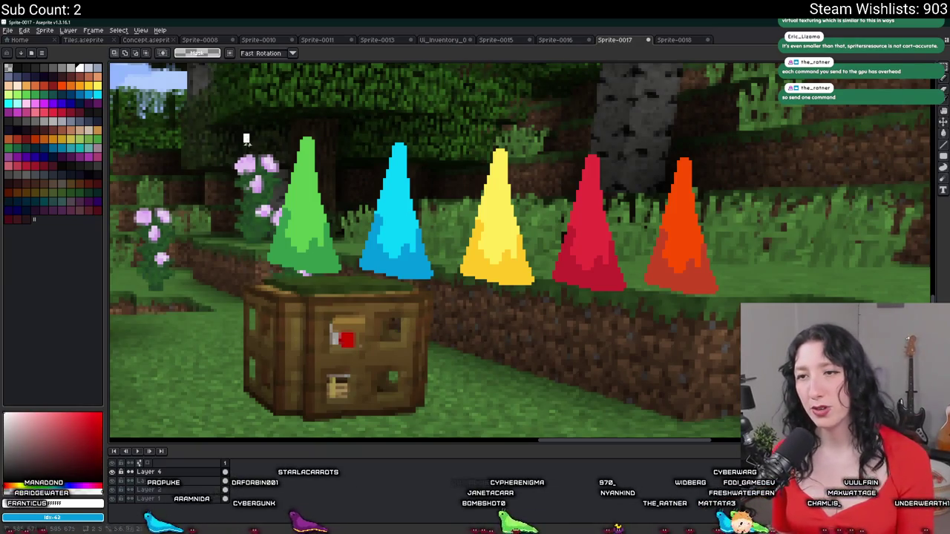
drag(241, 137, 356, 297)
click(408, 310)
mouse_move(450, 295)
mouse_down()
mouse_move(386, 144)
mouse_move(354, 97)
mouse_up()
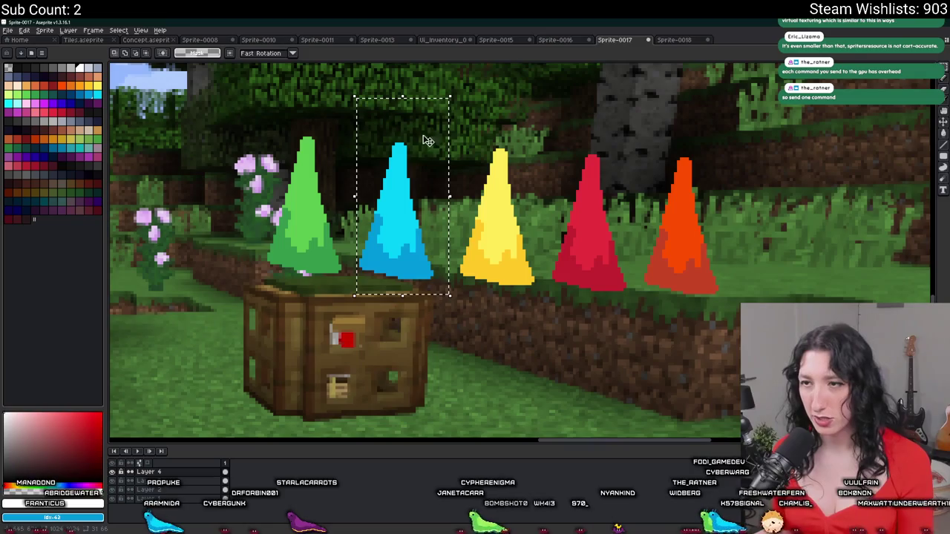
click(449, 139)
mouse_move(451, 137)
mouse_down()
mouse_move(540, 353)
mouse_move(541, 326)
mouse_up()
click(603, 335)
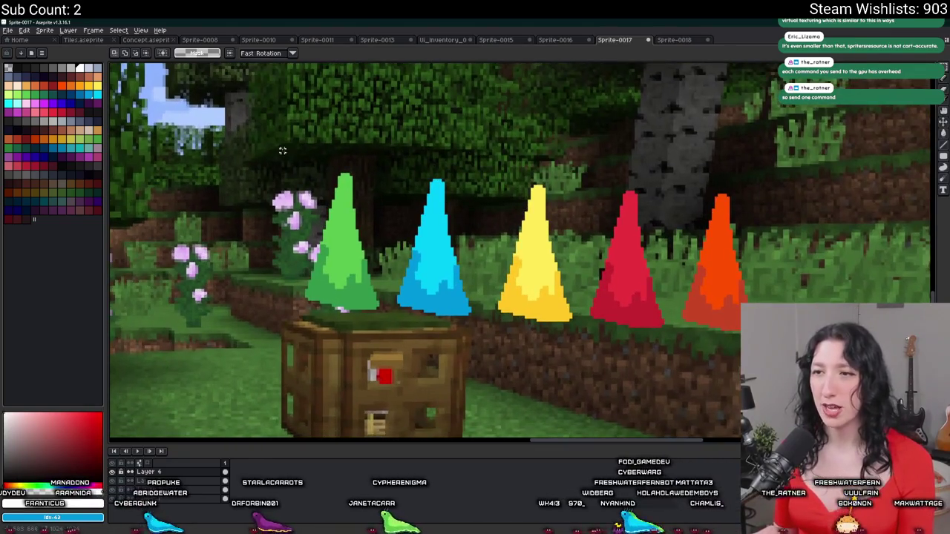
mouse_move(265, 141)
mouse_down()
mouse_move(460, 328)
mouse_move(483, 318)
mouse_move(369, 234)
mouse_move(306, 219)
mouse_up()
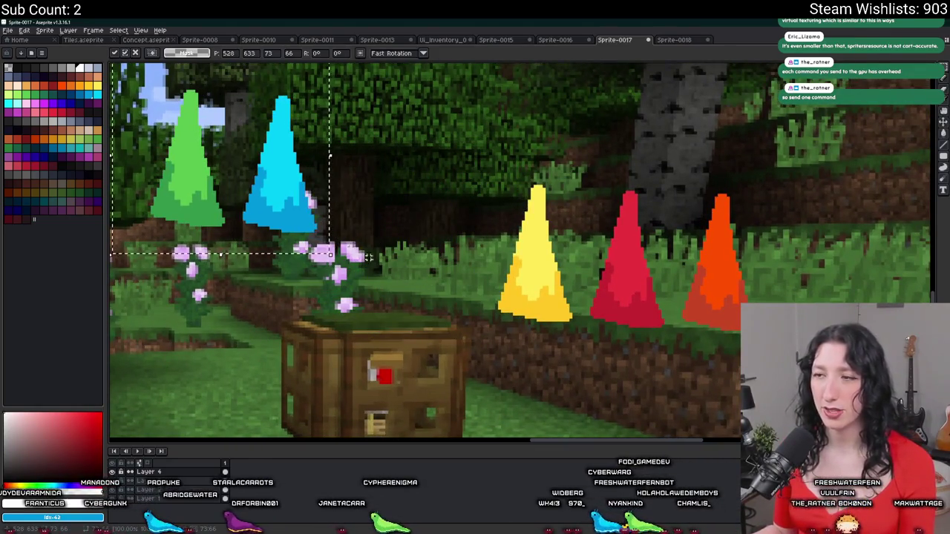
click(464, 158)
Move the yellow, red and orange cones up and left as a second group.
mouse_move(461, 157)
mouse_down()
mouse_move(676, 334)
mouse_move(676, 346)
mouse_up()
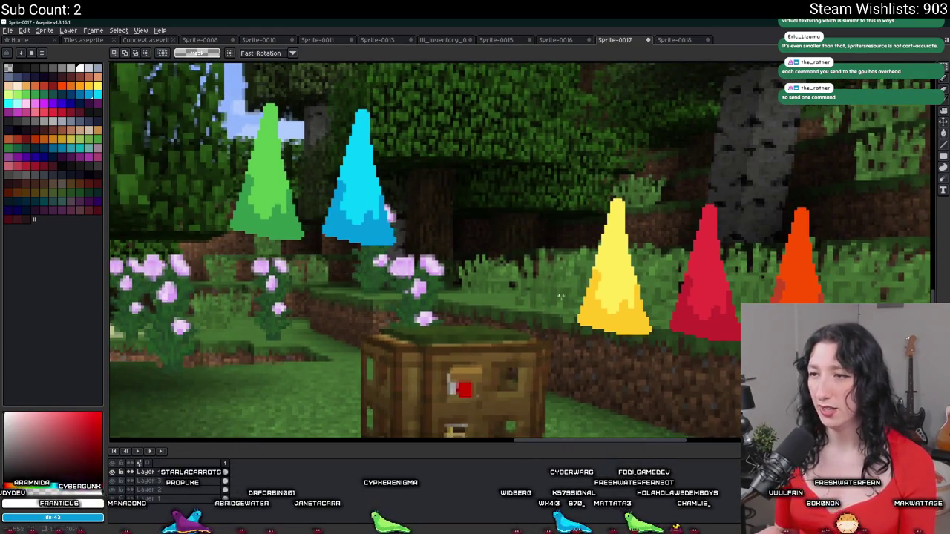
drag(536, 361, 813, 187)
mouse_move(746, 250)
mouse_down()
mouse_move(695, 155)
mouse_move(690, 170)
mouse_up()
key(Return)
mouse_move(485, 89)
mouse_down()
mouse_move(282, 282)
mouse_move(190, 314)
mouse_up()
drag(516, 339, 869, 117)
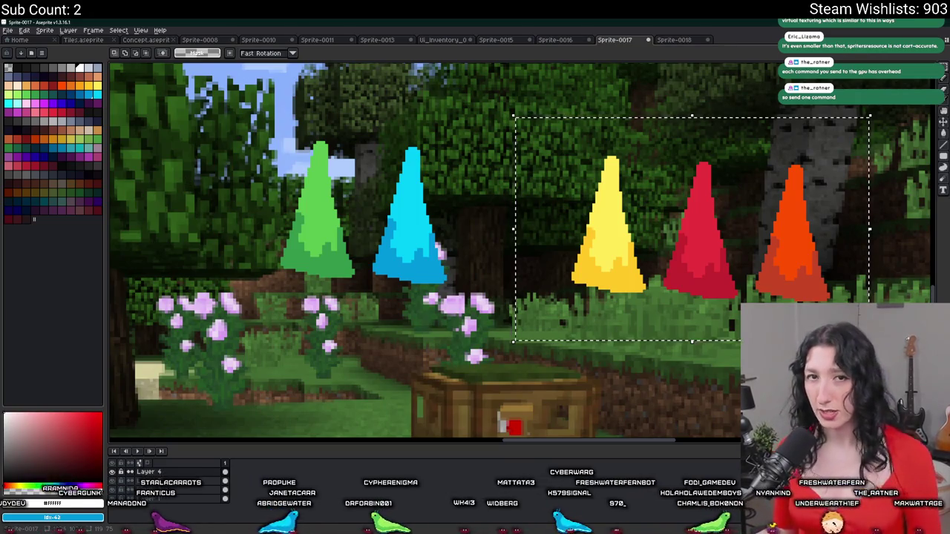
Sample the green cone's colour with the eyedropper.
key(i)
key(ctrl+d)
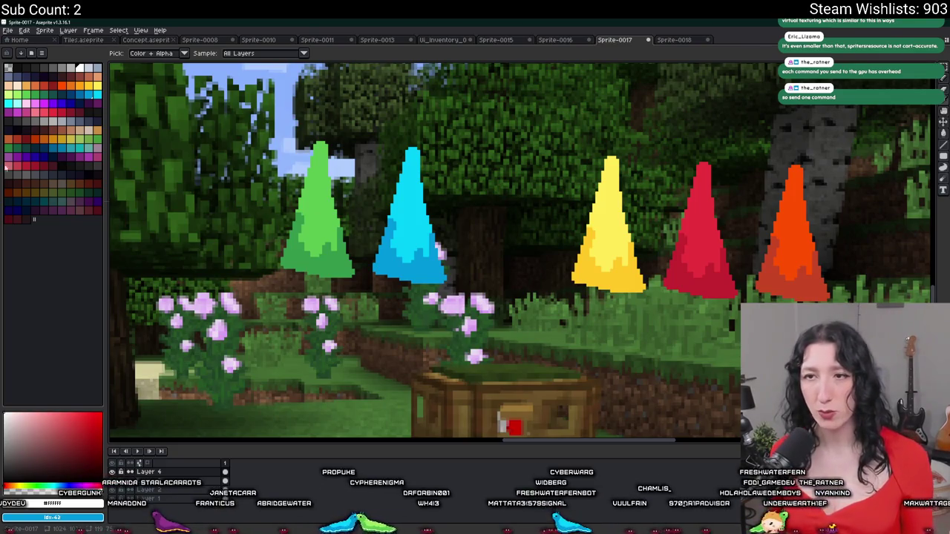
drag(278, 344, 334, 258)
click(365, 139)
drag(350, 154, 348, 179)
key(m)
scroll(348, 180, up, 1)
mouse_move(301, 68)
mouse_down()
mouse_move(461, 321)
mouse_move(451, 316)
mouse_up()
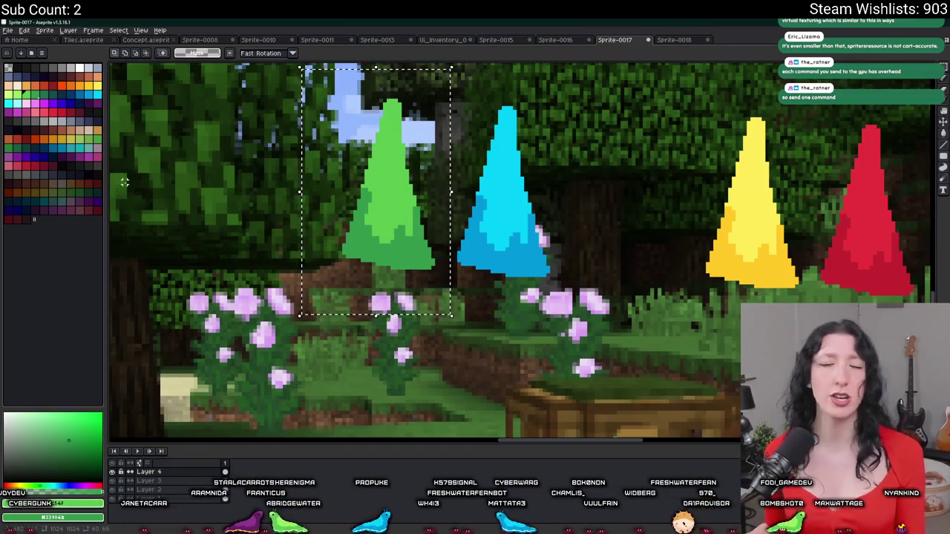
Draw a green '1' above the green and blue pair with the Pencil.
drag(366, 209, 378, 273)
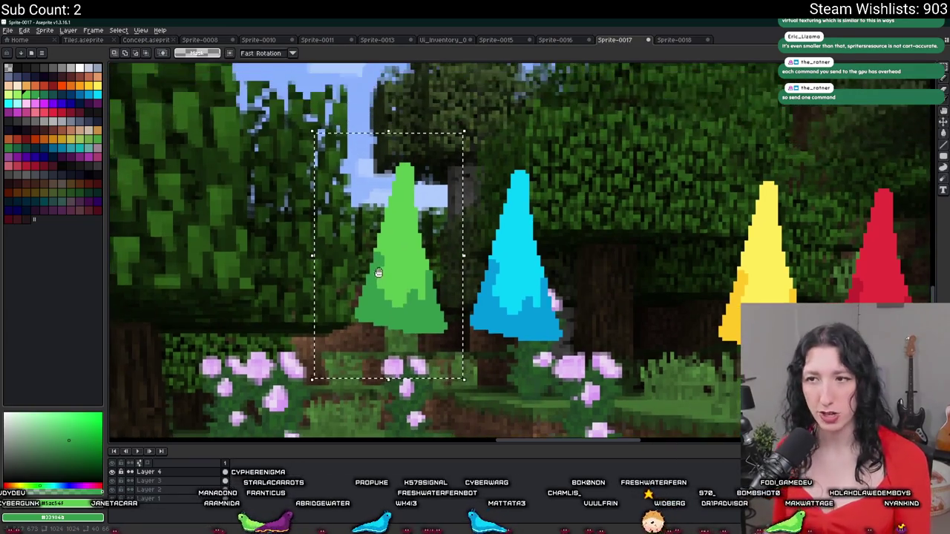
scroll(123, 127, up, 5)
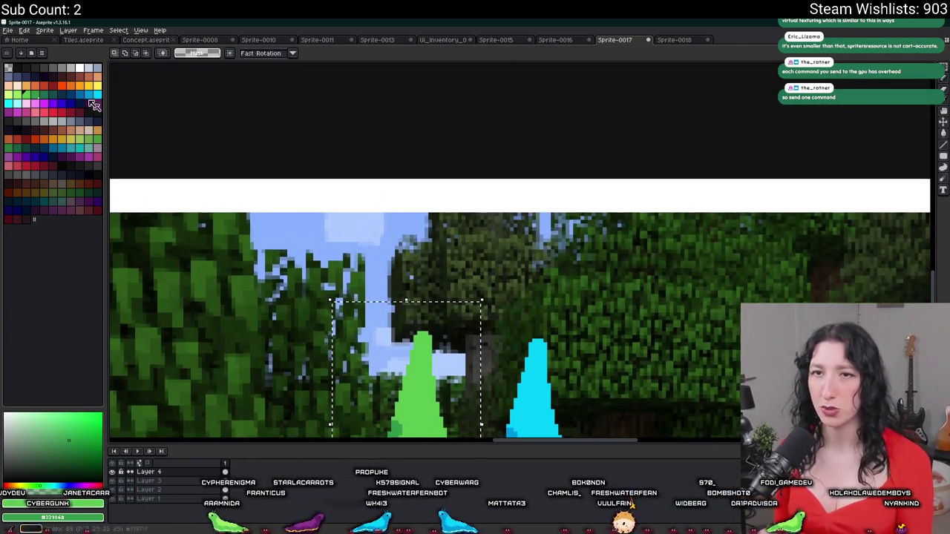
key(v)
key(ctrl+d)
scroll(477, 286, up, 1)
key(b)
mouse_move(475, 283)
mouse_down()
mouse_move(369, 186)
mouse_move(414, 255)
mouse_move(461, 260)
mouse_move(319, 225)
mouse_up()
scroll(461, 260, down, 1)
Pick the red cone colour and pencil a red '2' above the second cone group.
scroll(549, 263, up, 1)
alt+click(553, 262)
mouse_move(544, 114)
mouse_down()
mouse_move(597, 133)
mouse_move(564, 172)
mouse_move(601, 189)
mouse_up()
scroll(601, 189, down, 1)
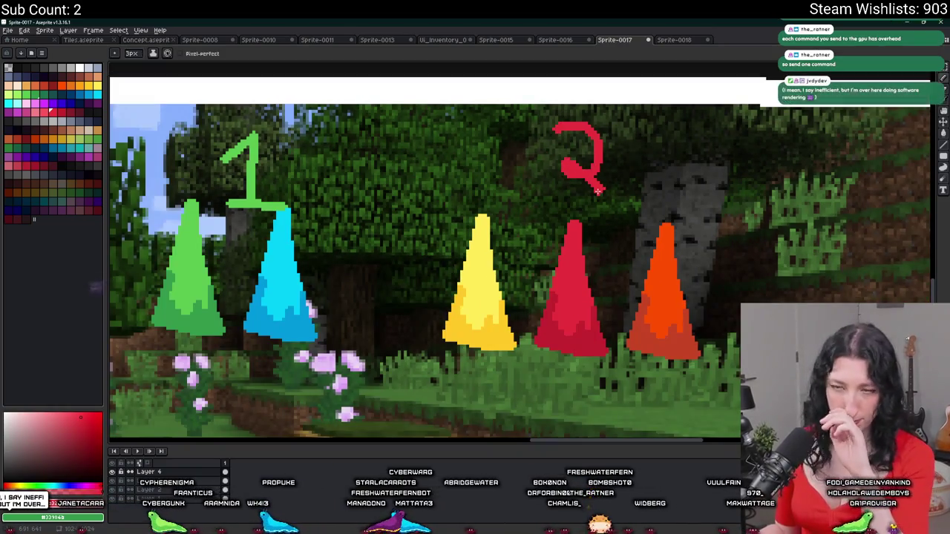
drag(518, 221, 540, 189)
Marquee-select the green and blue cones on the screenshot.
key(m)
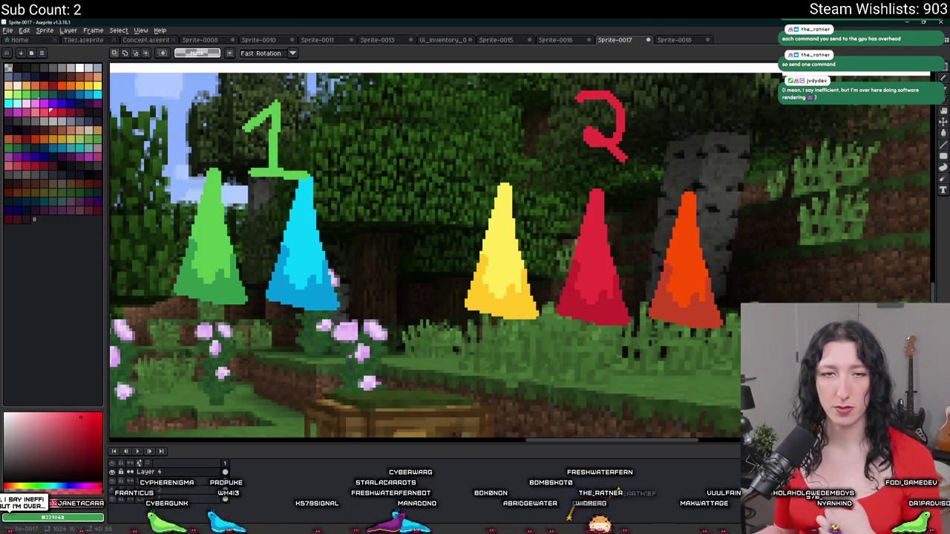
drag(349, 288, 417, 280)
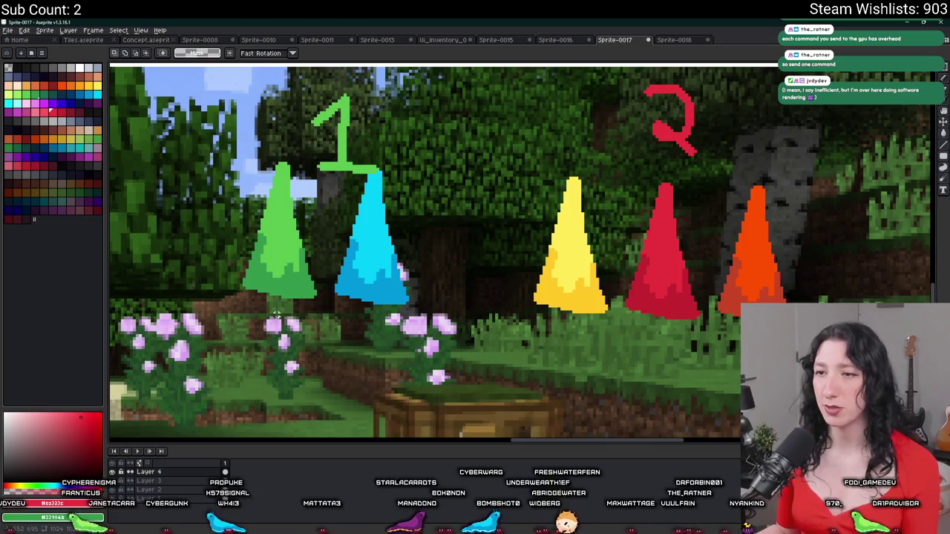
drag(321, 302, 239, 145)
mouse_move(341, 173)
mouse_down()
mouse_move(442, 327)
mouse_move(547, 173)
mouse_move(542, 150)
mouse_up()
scroll(460, 312, right, 3)
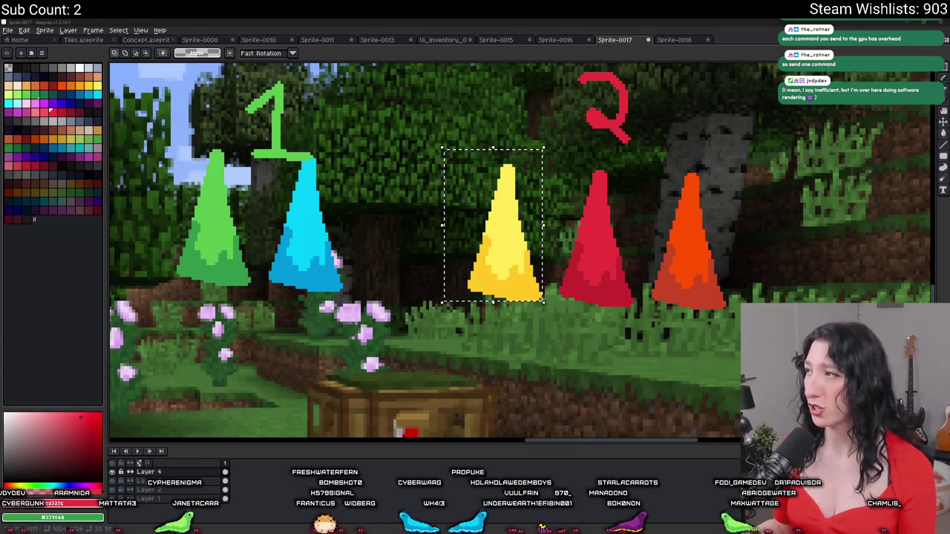
Glance at a texture-packing algorithm page in the browser, then return to Aseprite.
key(alt+Tab)
click(210, 156)
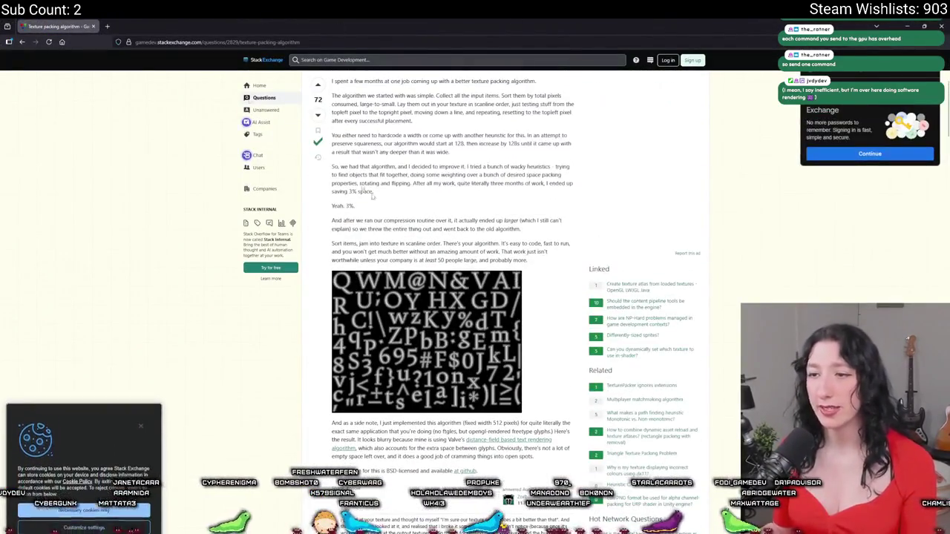
key(alt+Tab)
scroll(431, 234, up, 5)
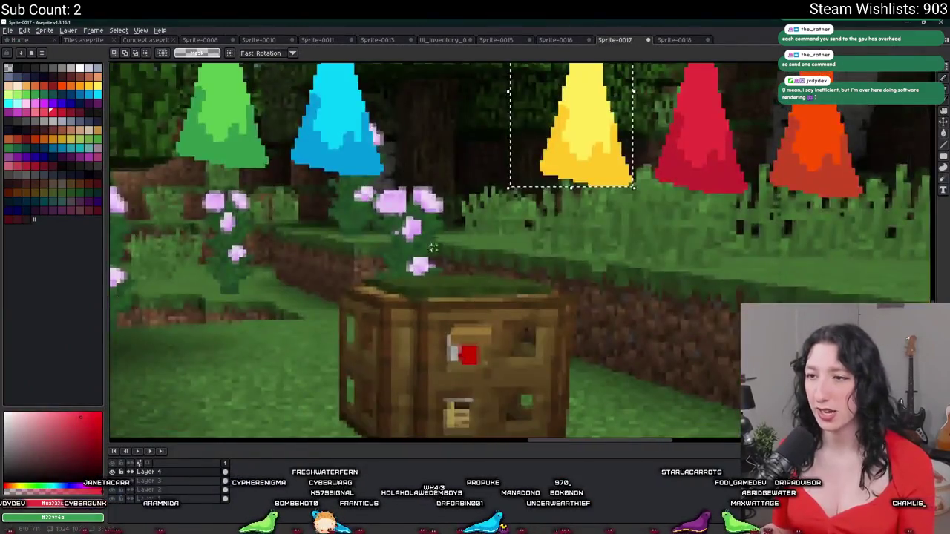
Move the red, orange and yellow cones down-left onto the grass and delete a stray yellow sliver.
scroll(431, 234, down, 5)
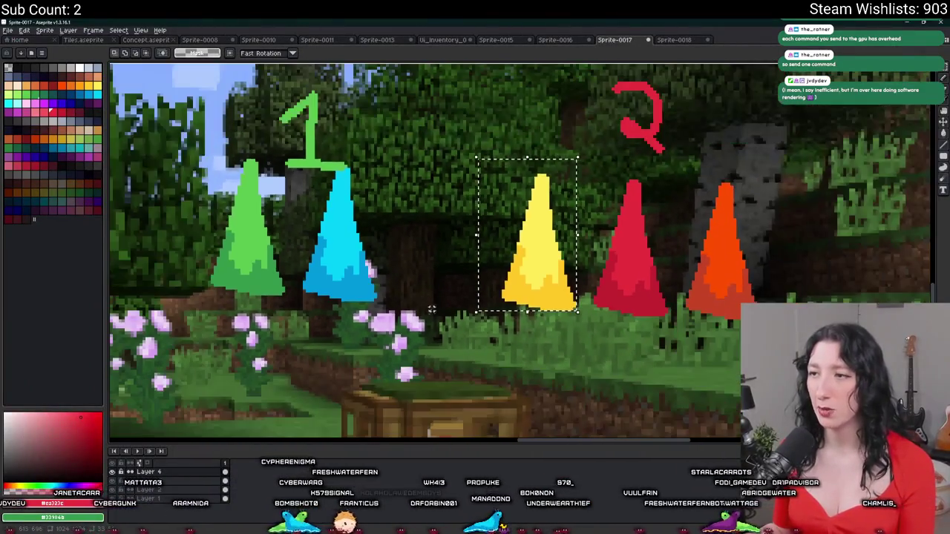
drag(799, 356, 512, 165)
drag(613, 274, 329, 349)
scroll(329, 349, down, 2)
mouse_move(387, 215)
mouse_down()
mouse_move(438, 345)
mouse_move(311, 111)
mouse_up()
mouse_move(546, 230)
mouse_down()
mouse_move(449, 353)
mouse_move(500, 200)
mouse_move(603, 212)
mouse_up()
drag(507, 180, 561, 267)
key(Delete)
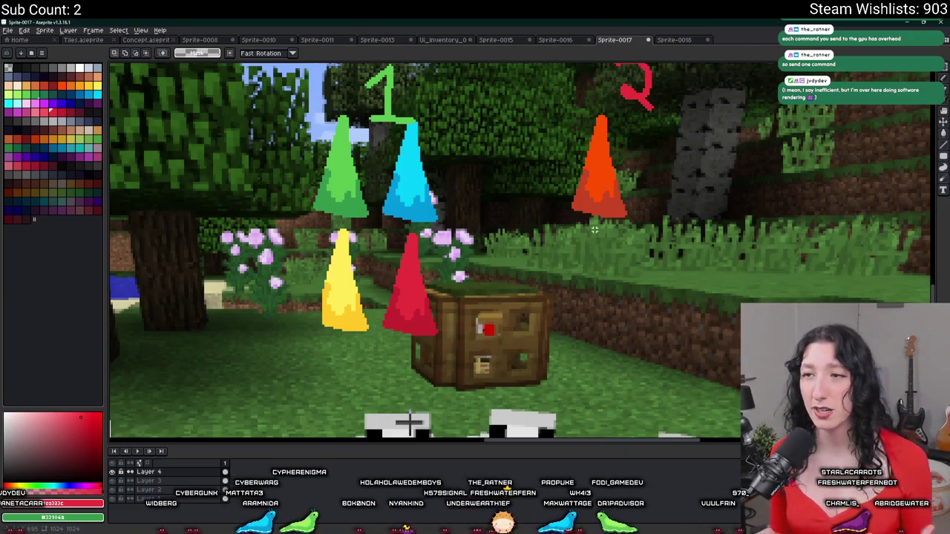
Undo the cone rearrangement back to an earlier scene layout.
scroll(594, 230, up, 1)
drag(529, 74, 670, 248)
scroll(670, 248, up, 2)
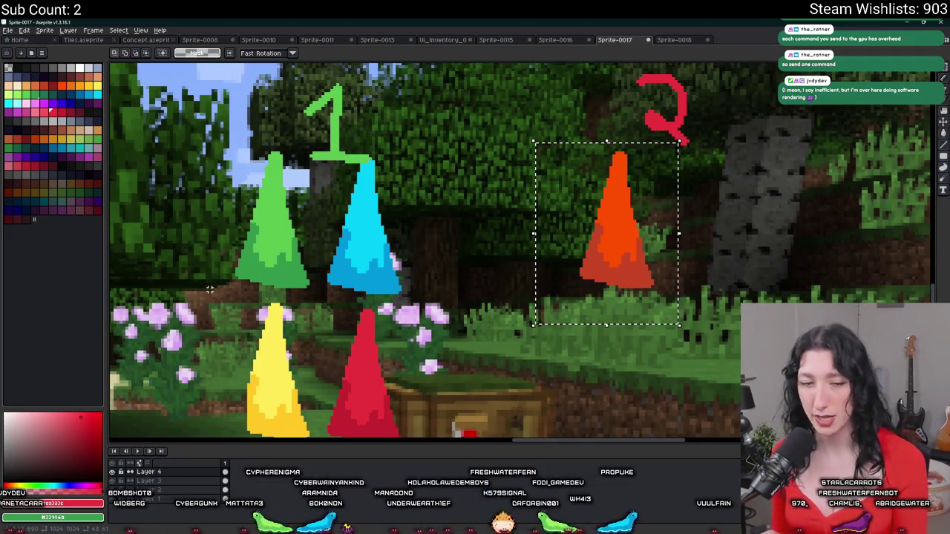
key(ctrl+z)
key(ctrl+z)
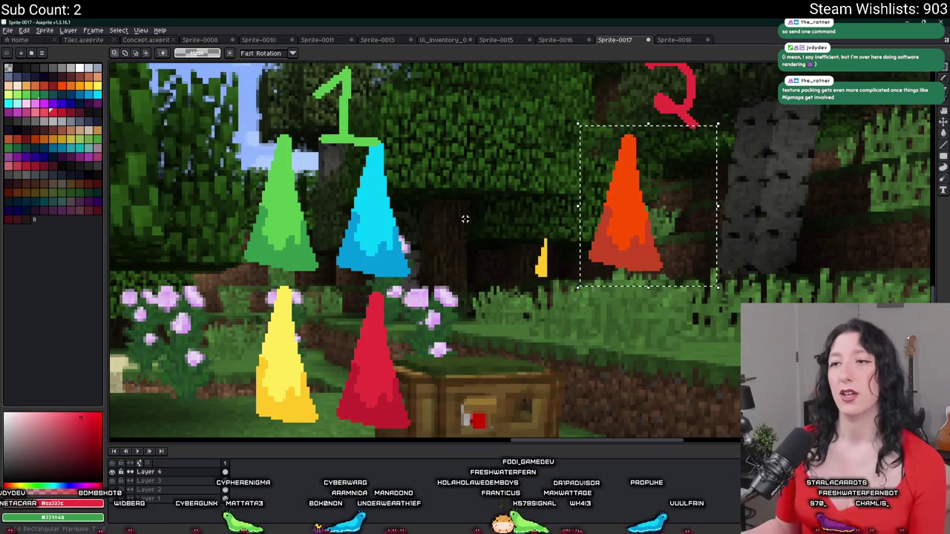
key(ctrl+z)
key(ctrl+z)
key(ctrl+z)
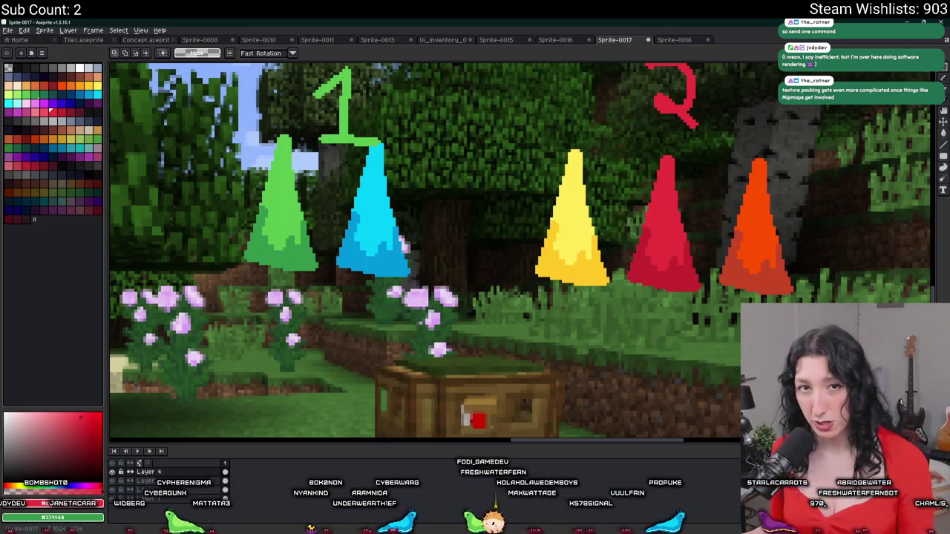
key(ctrl+z)
key(ctrl+z)
key(ctrl+z)
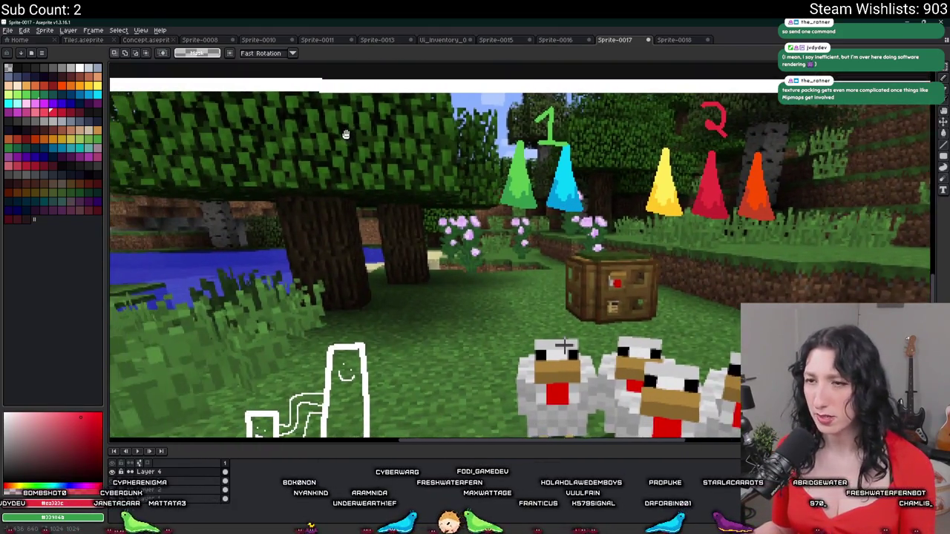
drag(346, 134, 348, 119)
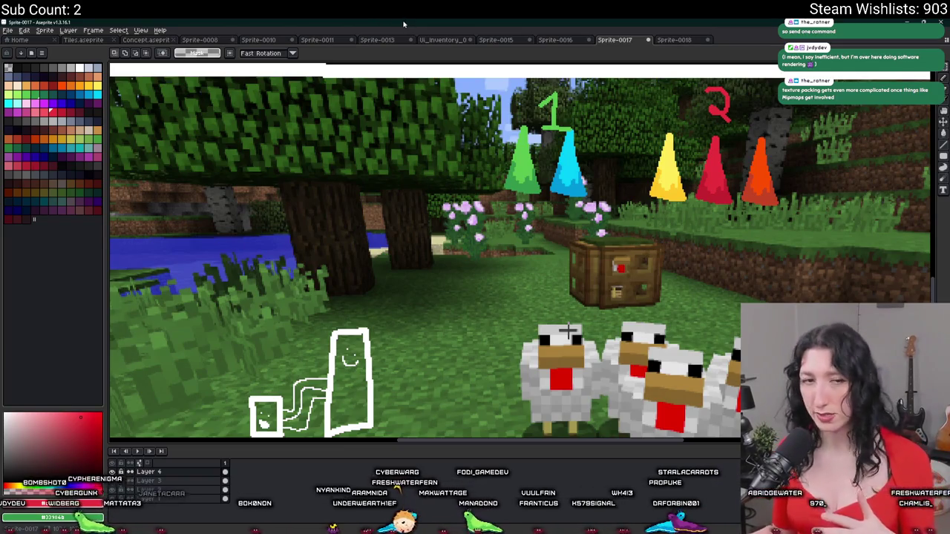
key(ctrl+z)
Move the green cone to the top-left corner and commit the transformed selection.
drag(776, 167, 327, 140)
drag(329, 140, 327, 139)
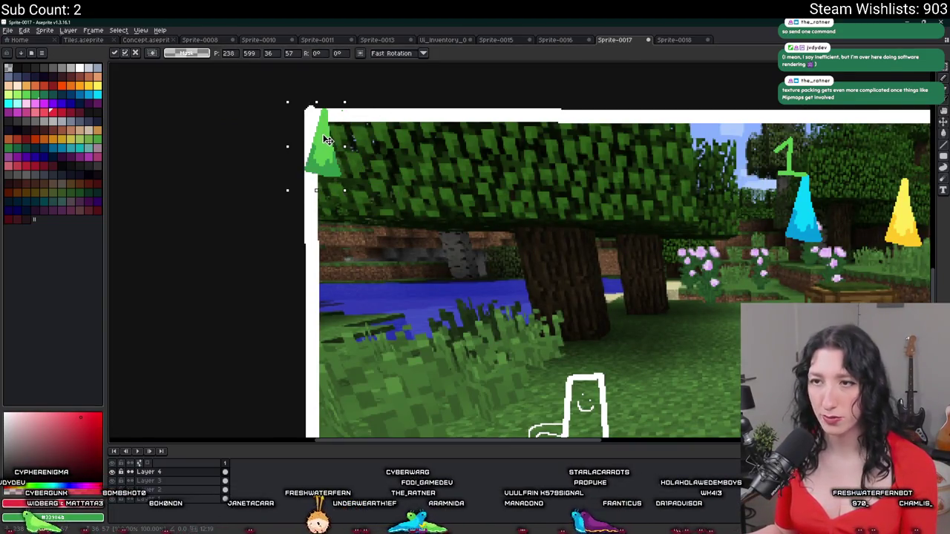
scroll(328, 139, up, 2)
key(Return)
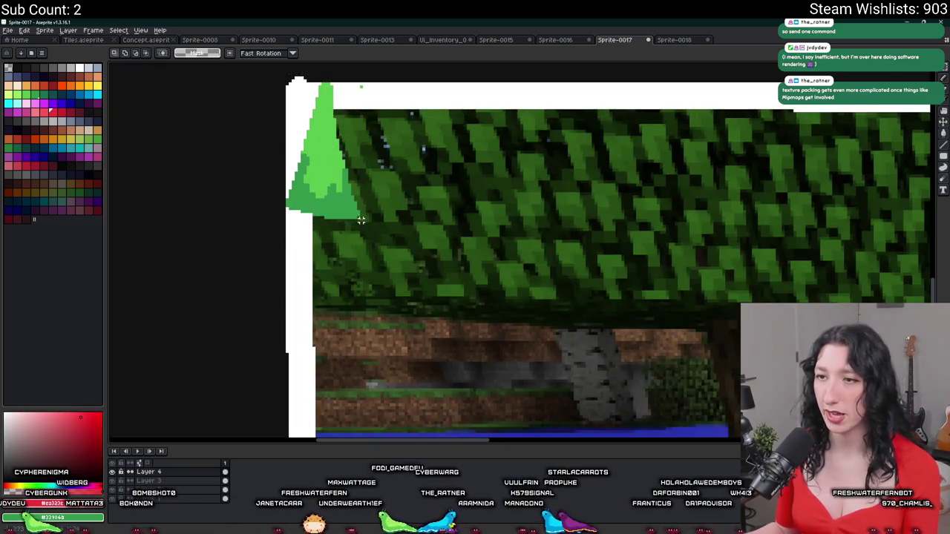
key(ctrl+z)
scroll(332, 142, up, 1)
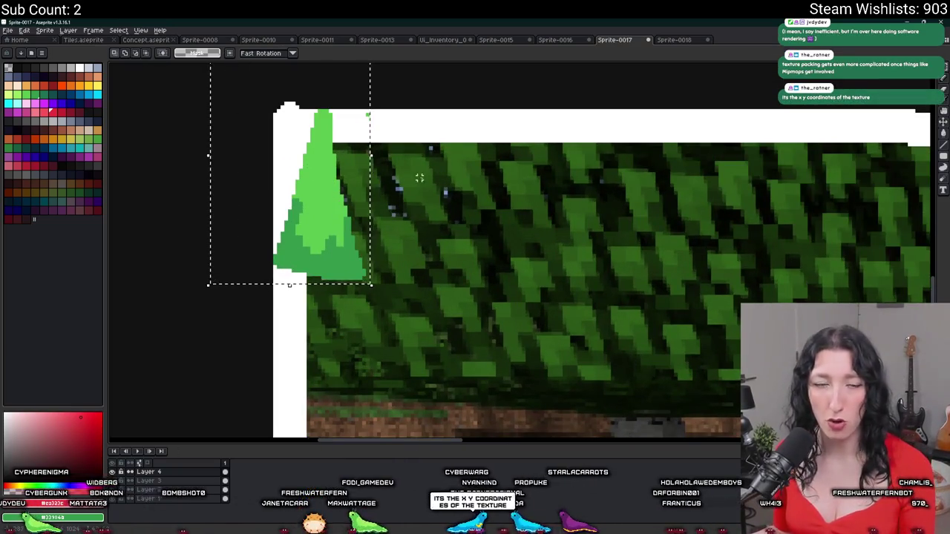
scroll(415, 178, down, 5)
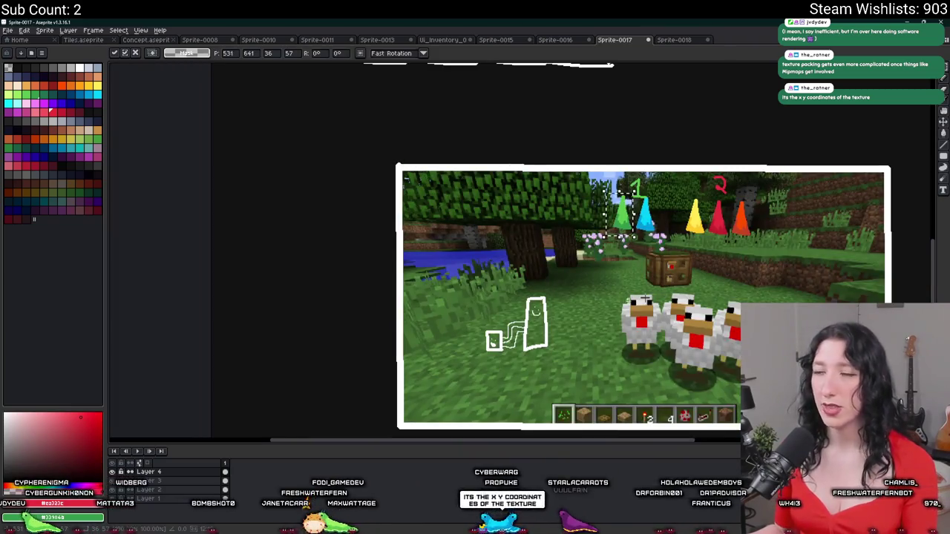
key(Return)
key(plus)
key(plus)
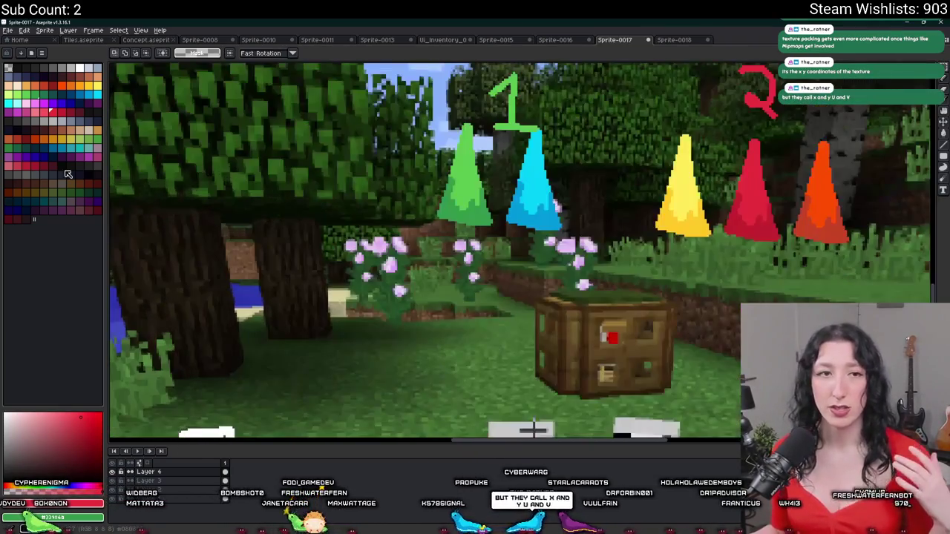
scroll(339, 254, down, 5)
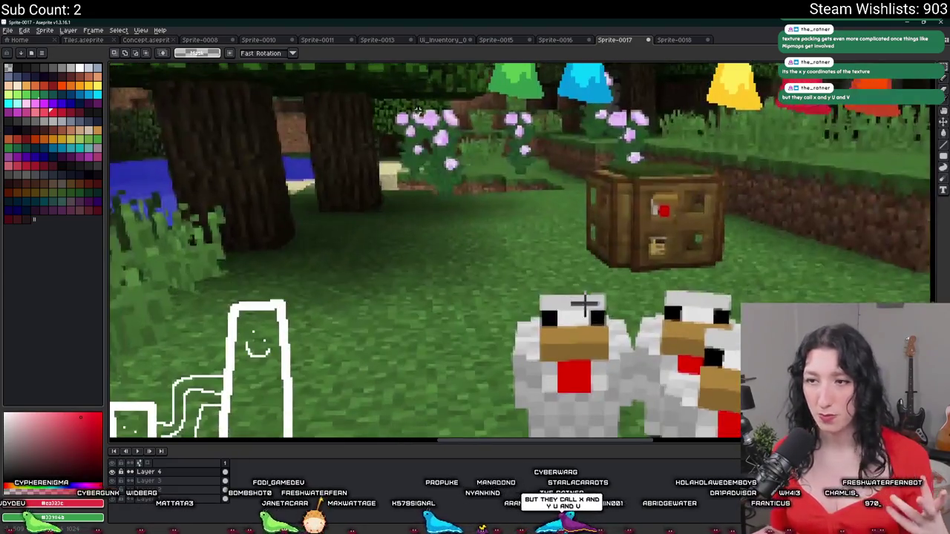
scroll(417, 147, up, 4)
scroll(360, 140, up, 3)
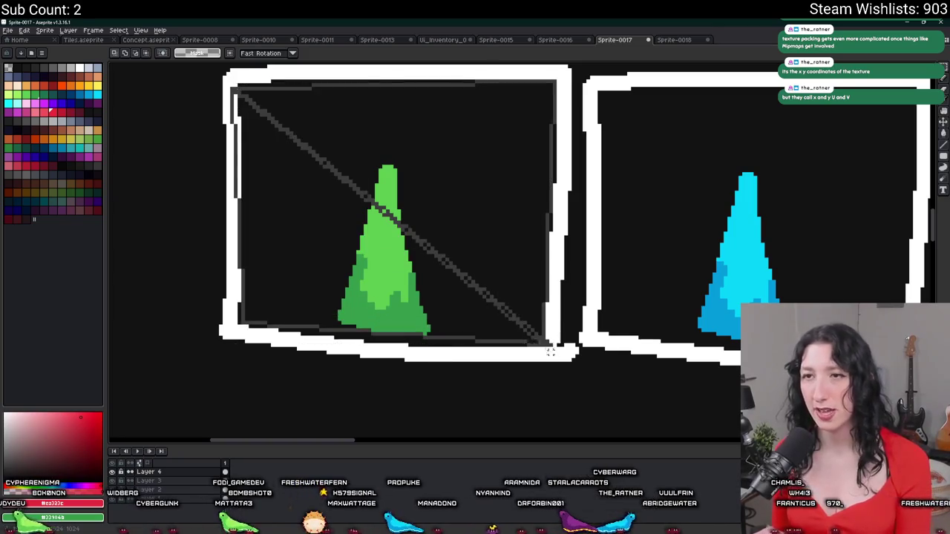
drag(212, 63, 256, 121)
drag(518, 304, 560, 363)
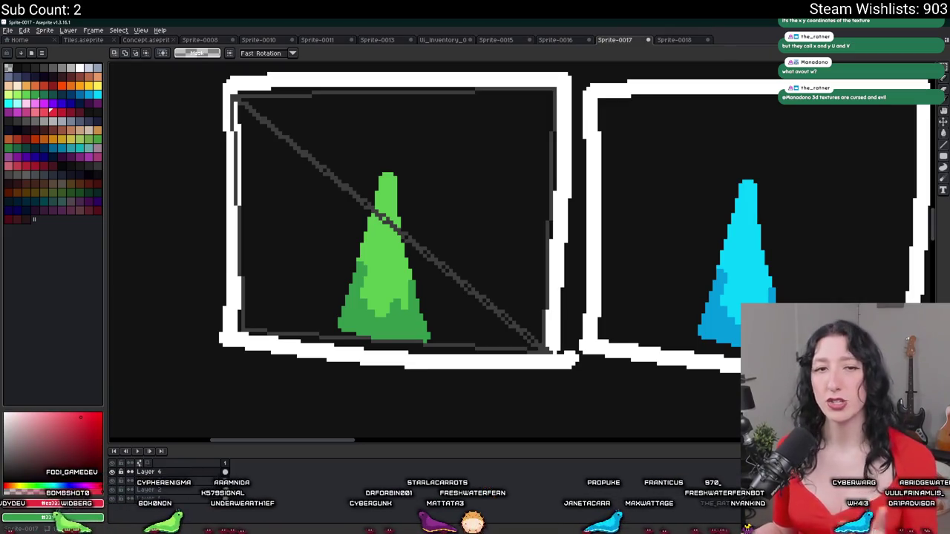
scroll(621, 249, down, 5)
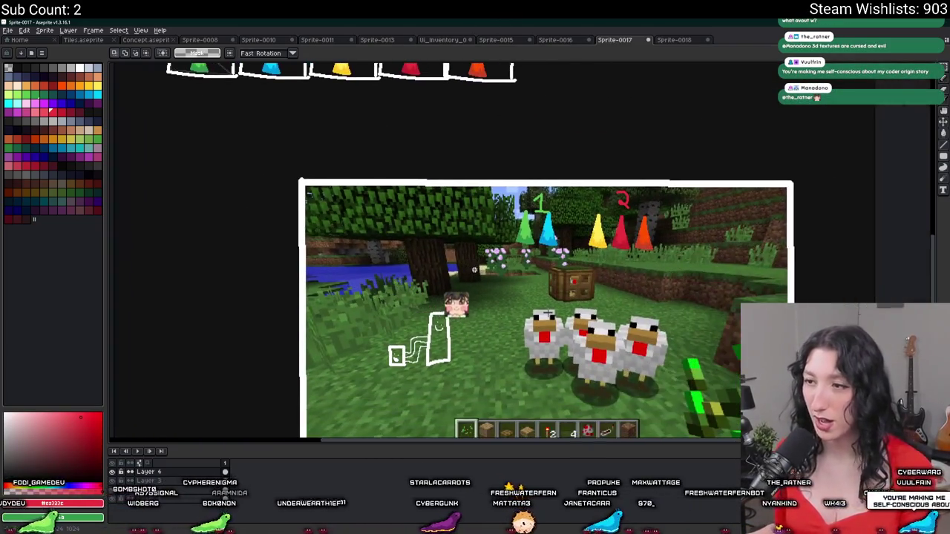
drag(543, 183, 381, 119)
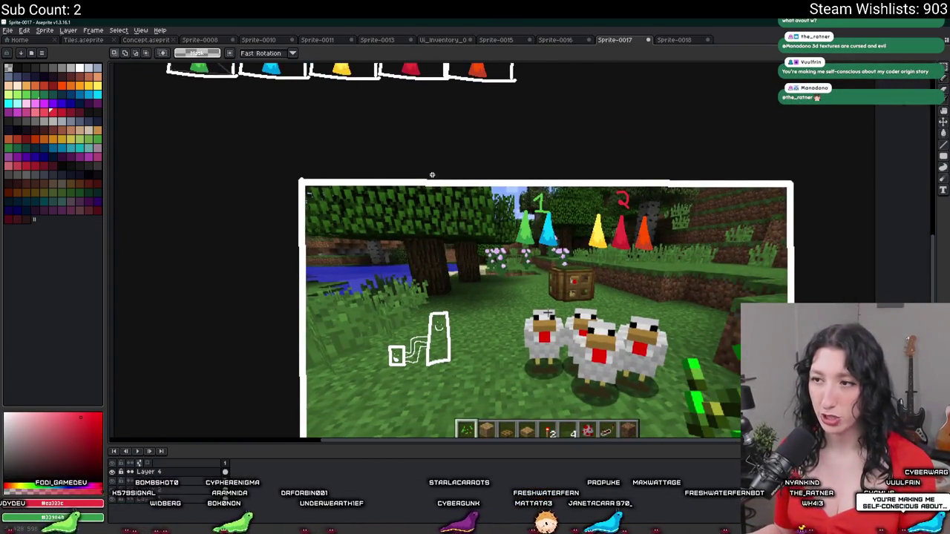
scroll(427, 69, up, 2)
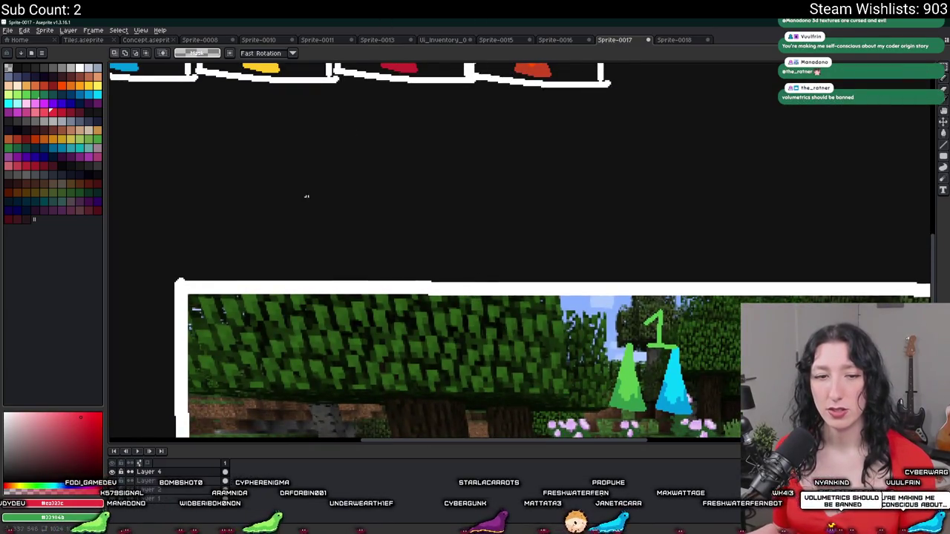
drag(466, 269, 221, 206)
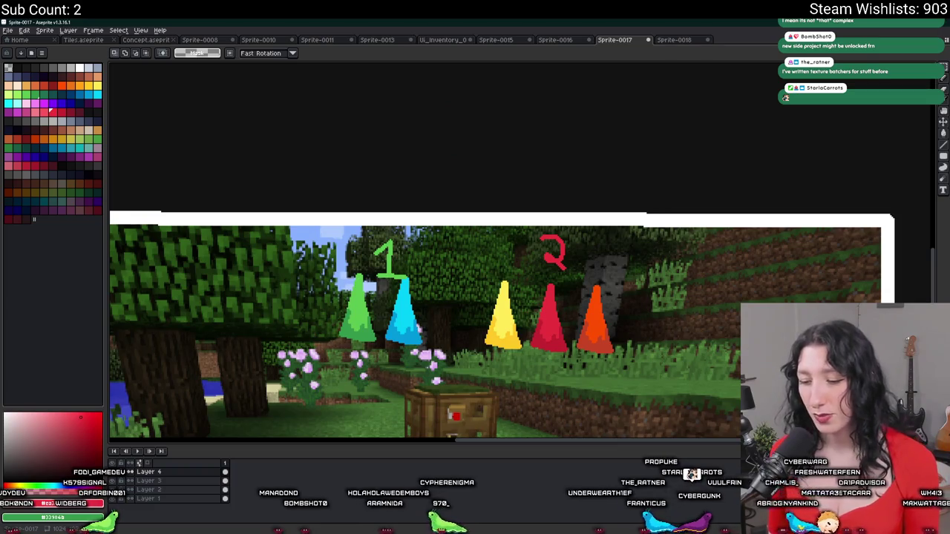
mouse_move(300, 334)
mouse_down()
mouse_move(400, 242)
mouse_move(619, 267)
mouse_up()
scroll(619, 267, down, 2)
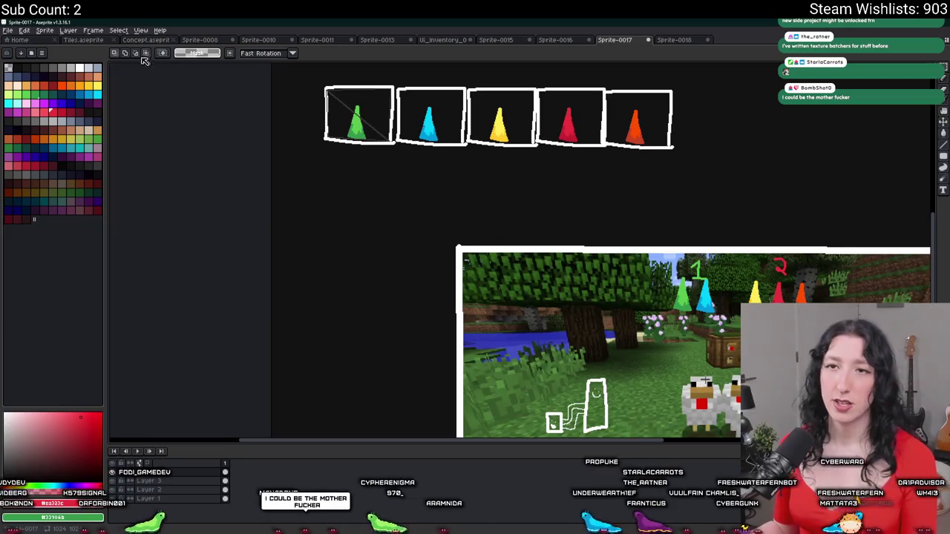
click(78, 72)
key(b)
Switch the pencil colour to white and write '1.' below the cone strip.
scroll(415, 185, up, 3)
drag(403, 184, 430, 239)
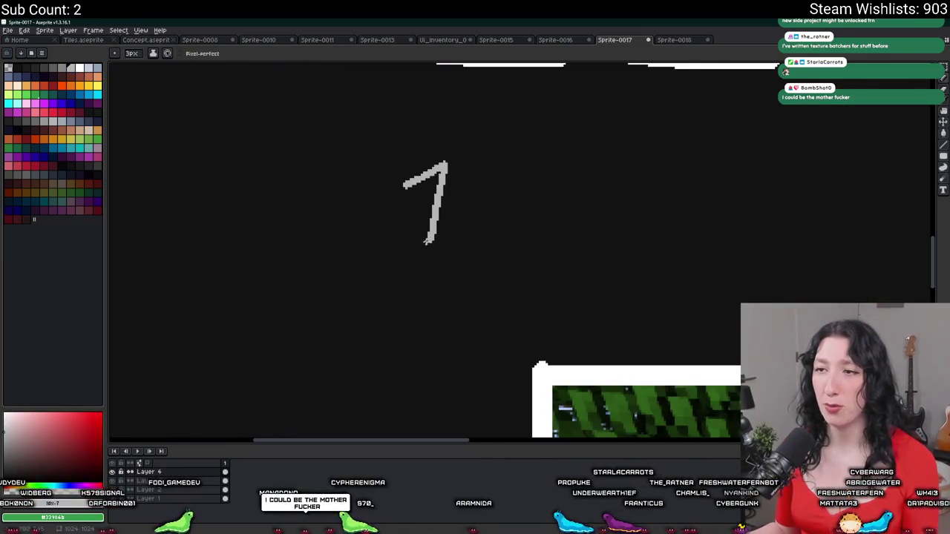
key(ctrl+z)
click(79, 68)
key(ctrl+z)
mouse_move(350, 158)
mouse_down()
mouse_move(379, 141)
mouse_move(376, 232)
mouse_move(416, 238)
mouse_up()
key(ctrl+z)
drag(344, 233, 416, 238)
mouse_move(456, 195)
mouse_down()
mouse_move(467, 250)
mouse_move(387, 267)
mouse_move(250, 244)
mouse_up()
key(ctrl+z)
click(203, 265)
Handwrite the word 'Build' after the '1.'.
mouse_move(293, 186)
mouse_down()
mouse_move(264, 270)
mouse_move(271, 236)
mouse_up()
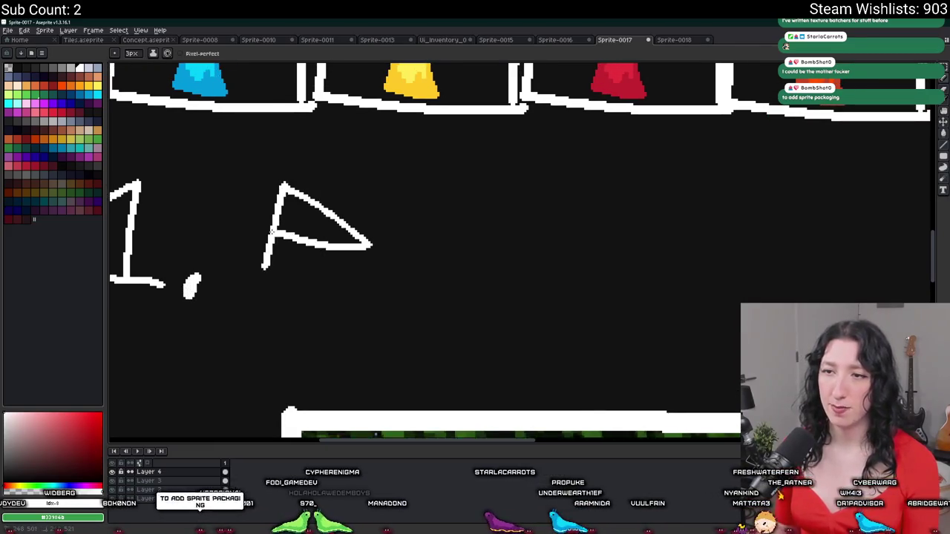
drag(353, 272, 407, 269)
key(ctrl+z)
key(ctrl+z)
key(ctrl+z)
mouse_move(268, 190)
mouse_down()
mouse_move(264, 279)
mouse_move(270, 266)
mouse_up()
drag(321, 236, 356, 242)
click(366, 234)
drag(398, 204, 398, 272)
drag(420, 209, 420, 272)
drag(419, 249, 409, 269)
mouse_move(485, 212)
mouse_down()
mouse_move(435, 213)
mouse_move(438, 266)
mouse_up()
Finish the first note with 'tex Page'.
mouse_move(420, 251)
mouse_down()
mouse_move(442, 245)
mouse_move(488, 282)
mouse_move(496, 266)
mouse_move(454, 244)
mouse_move(537, 289)
mouse_up()
drag(540, 248, 497, 287)
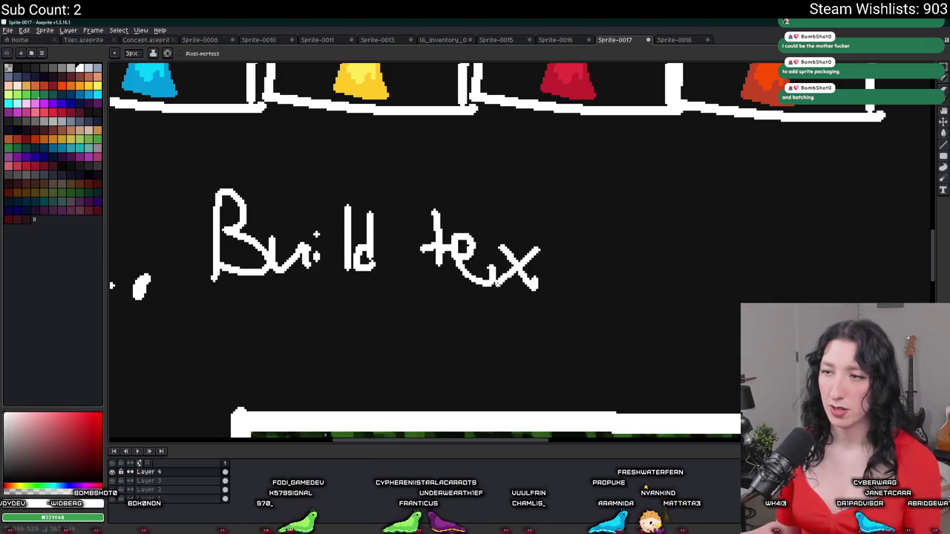
drag(562, 212, 528, 274)
drag(582, 245, 585, 282)
click(614, 254)
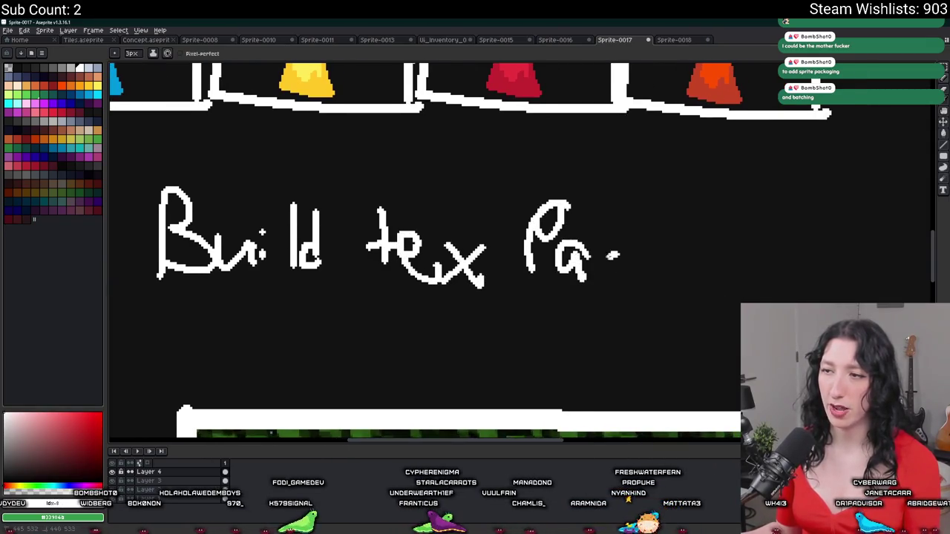
drag(625, 256, 575, 310)
mouse_move(627, 273)
mouse_down()
mouse_move(645, 248)
mouse_move(671, 297)
mouse_up()
scroll(414, 279, down, 1)
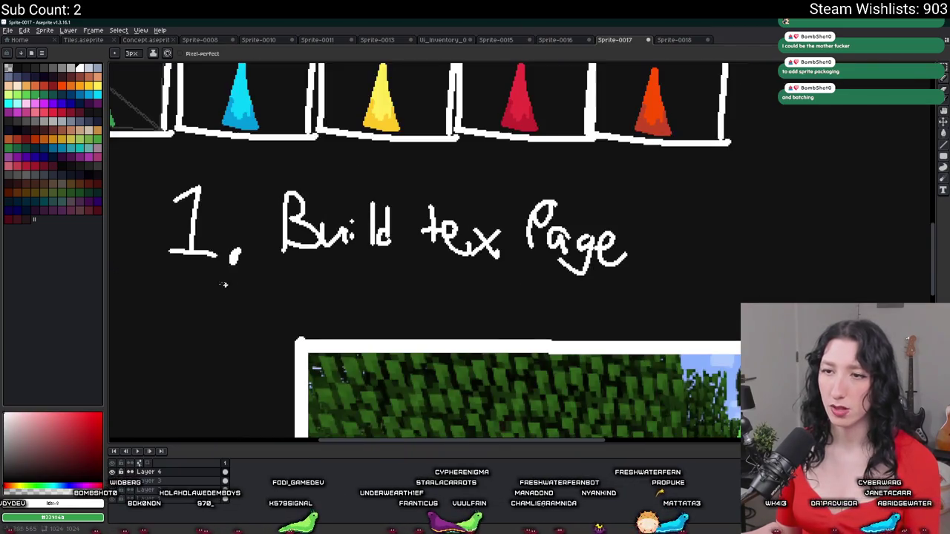
Write the second note, '2. Atlas time'.
click(223, 300)
scroll(230, 300, up, 1)
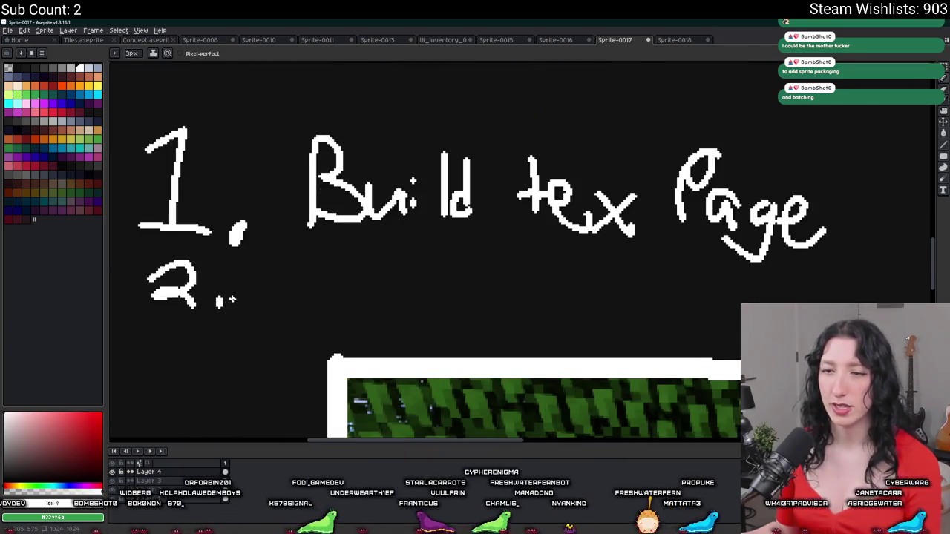
drag(300, 274, 330, 262)
scroll(310, 257, up, 1)
mouse_move(300, 304)
mouse_down()
mouse_move(331, 240)
mouse_move(344, 298)
mouse_up()
drag(318, 284, 334, 273)
mouse_move(369, 235)
mouse_down()
mouse_move(365, 289)
mouse_move(363, 259)
mouse_up()
mouse_move(387, 233)
mouse_down()
mouse_move(397, 288)
mouse_move(453, 292)
mouse_up()
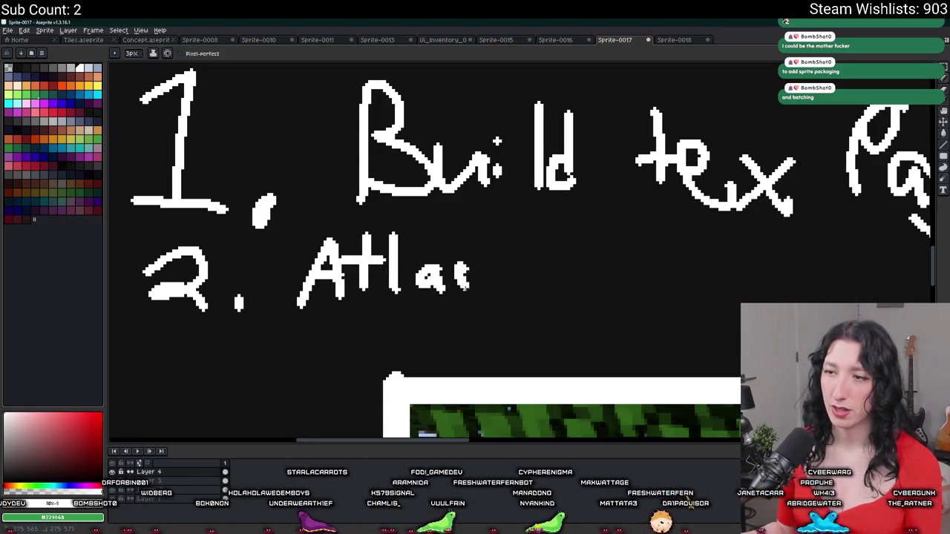
mouse_move(512, 239)
mouse_down()
mouse_move(510, 301)
mouse_move(544, 272)
mouse_move(577, 273)
mouse_move(602, 303)
mouse_move(671, 311)
mouse_up()
Write '3. Render' below the notes and circle 'Build tex Page'.
scroll(589, 252, down, 2)
scroll(475, 289, left, 3)
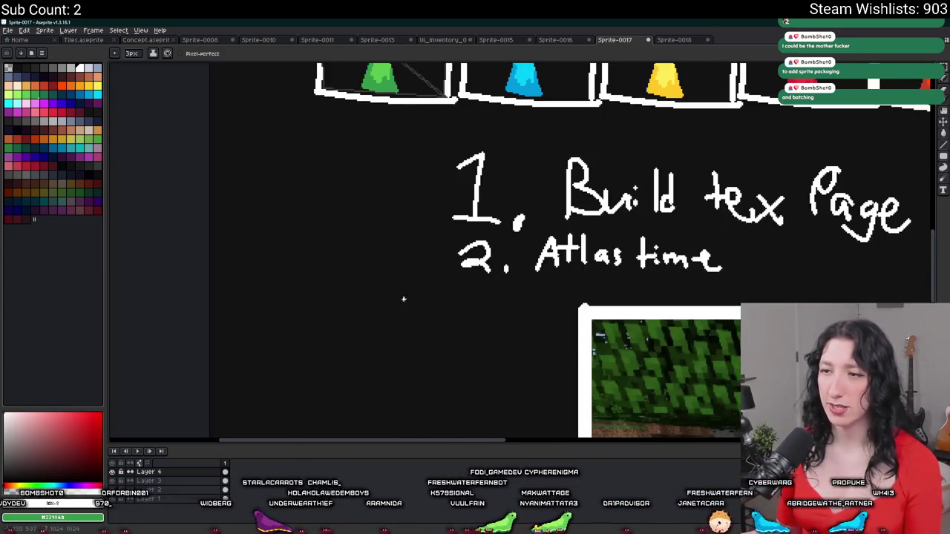
drag(283, 296, 291, 333)
scroll(324, 343, up, 1)
click(323, 345)
mouse_move(359, 362)
mouse_down()
mouse_move(370, 330)
mouse_move(454, 349)
mouse_move(489, 375)
mouse_up()
drag(540, 290, 540, 357)
mouse_move(564, 334)
mouse_down()
mouse_move(549, 375)
mouse_move(528, 295)
mouse_up()
key(ctrl+z)
key(ctrl+z)
key(ctrl+z)
mouse_move(528, 343)
mouse_down()
mouse_move(519, 371)
mouse_move(577, 371)
mouse_move(598, 347)
mouse_up()
scroll(482, 327, down, 3)
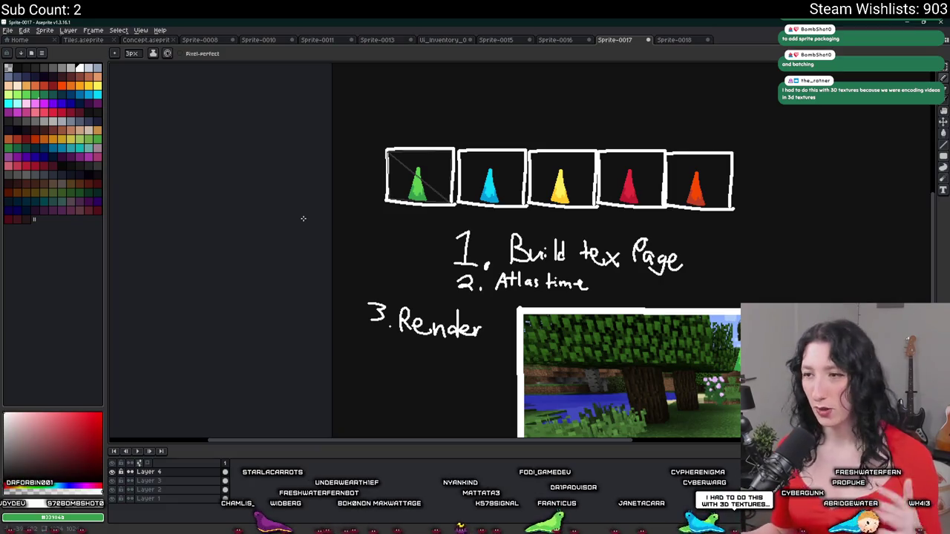
scroll(470, 237, up, 2)
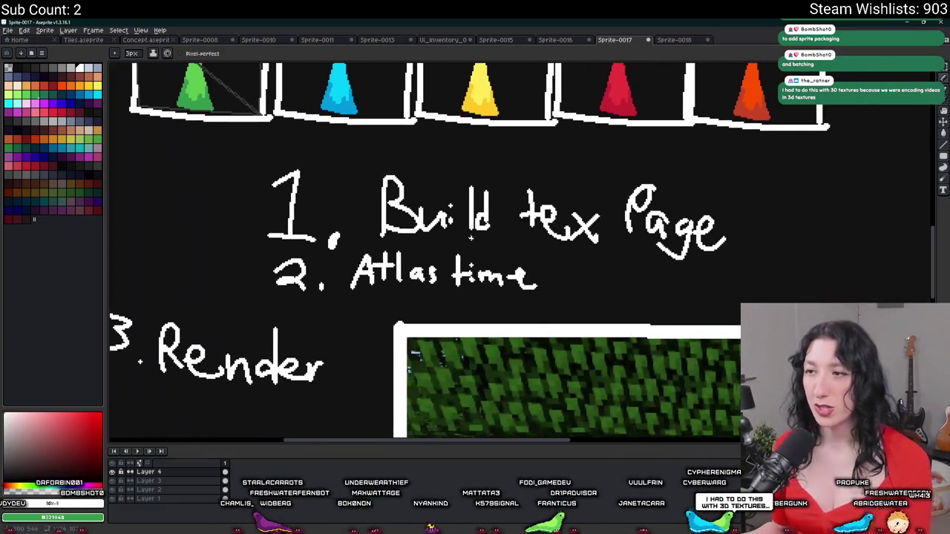
mouse_move(686, 172)
mouse_down()
mouse_move(223, 211)
mouse_move(716, 191)
mouse_move(581, 176)
mouse_up()
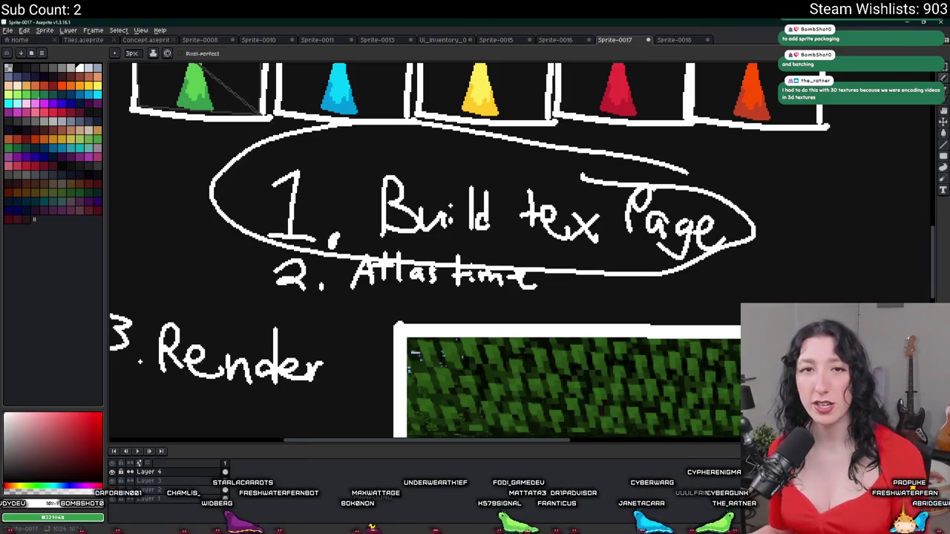
Remove the circle around note 1 and bring the whole screenshot into view.
key(ctrl+z)
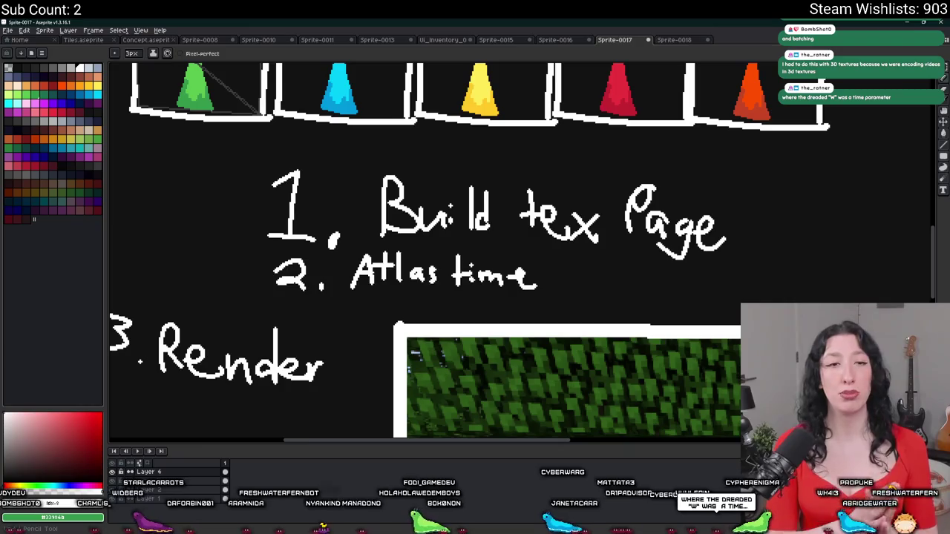
scroll(222, 223, down, 3)
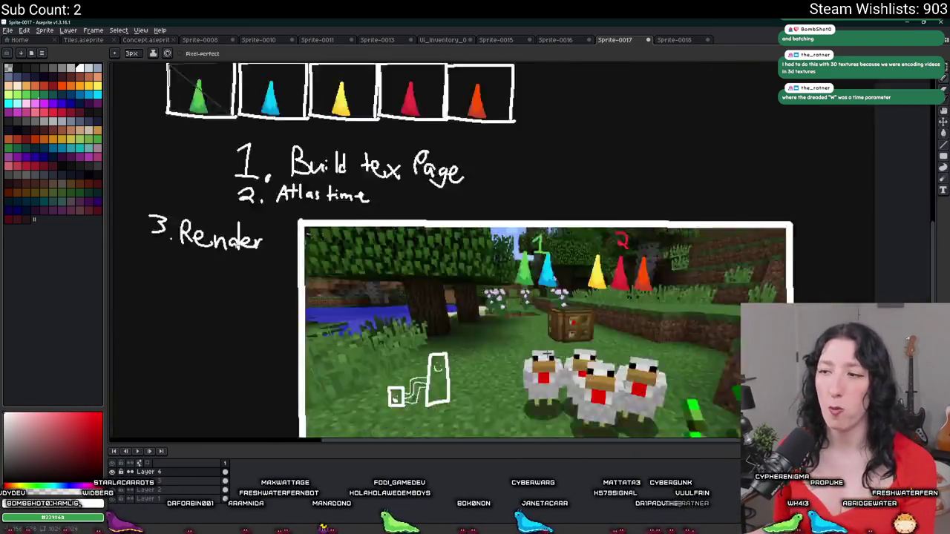
scroll(371, 163, up, 2)
drag(309, 219, 406, 286)
scroll(558, 289, up, 2)
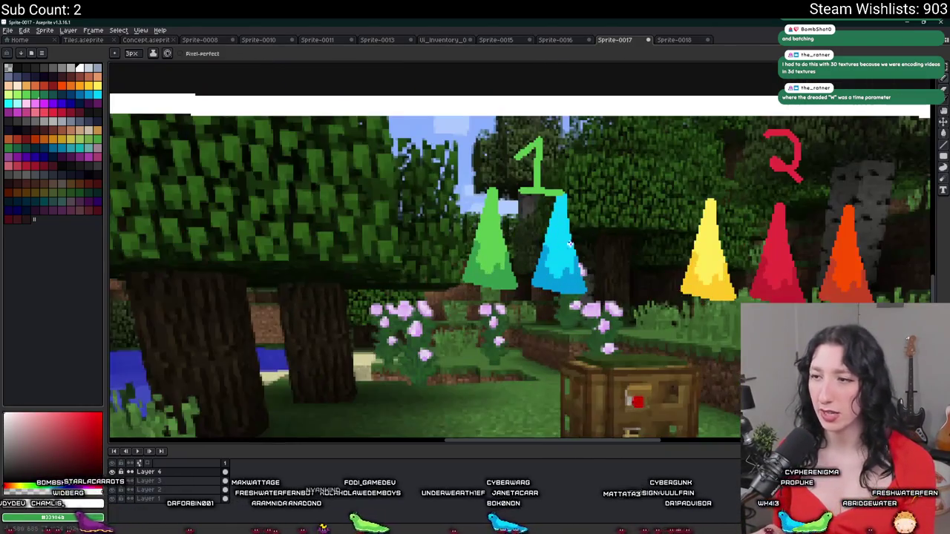
Pencil white boxes around the green-blue cone pair and the yellow-red-orange cones.
drag(583, 194, 464, 247)
mouse_move(462, 288)
mouse_down()
mouse_move(592, 303)
mouse_move(586, 201)
mouse_move(576, 188)
mouse_up()
drag(586, 197, 396, 207)
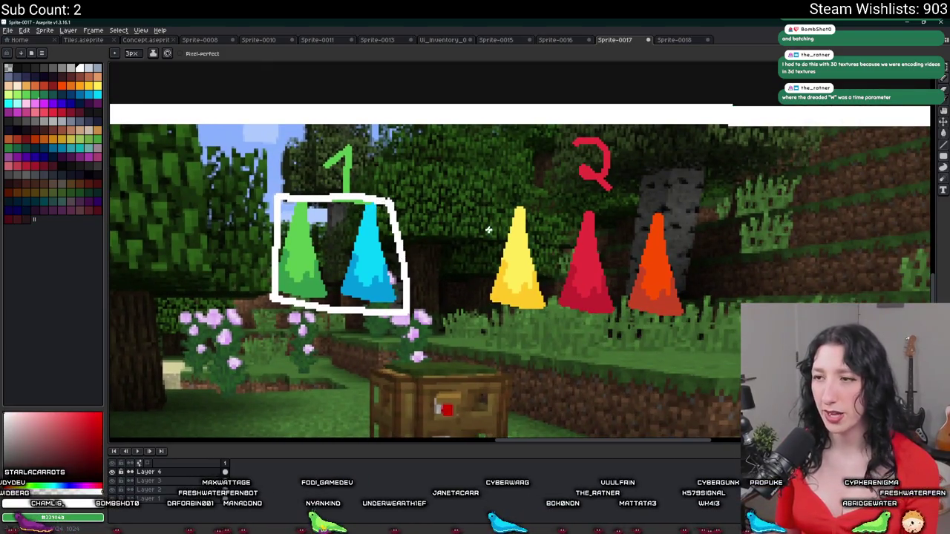
mouse_move(608, 210)
mouse_down()
mouse_move(483, 207)
mouse_move(479, 315)
mouse_move(615, 300)
mouse_move(613, 209)
mouse_move(627, 320)
mouse_move(709, 318)
mouse_move(637, 211)
mouse_up()
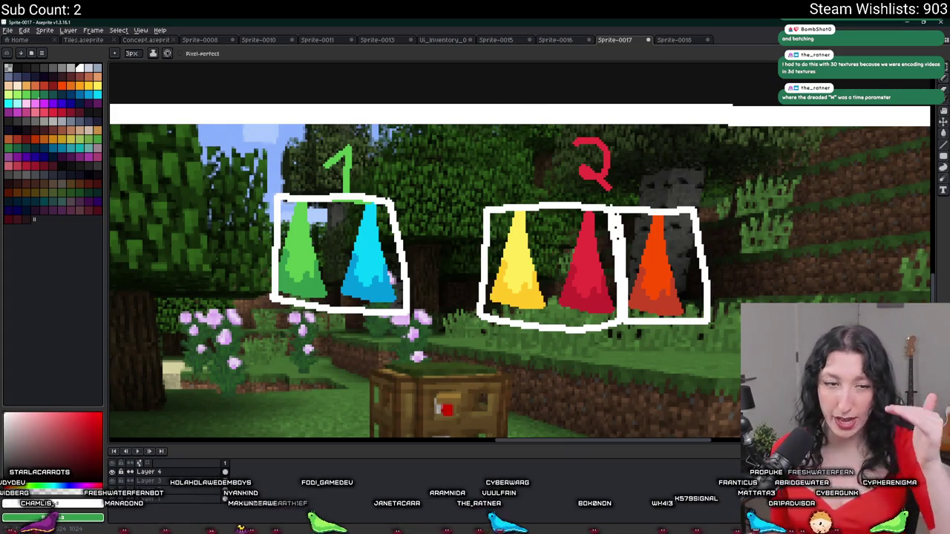
scroll(712, 213, down, 5)
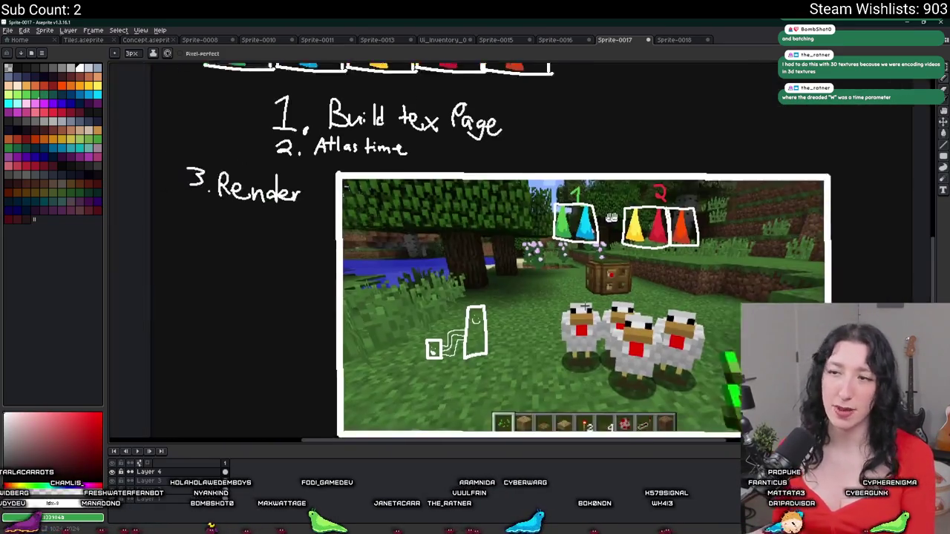
scroll(400, 159, up, 4)
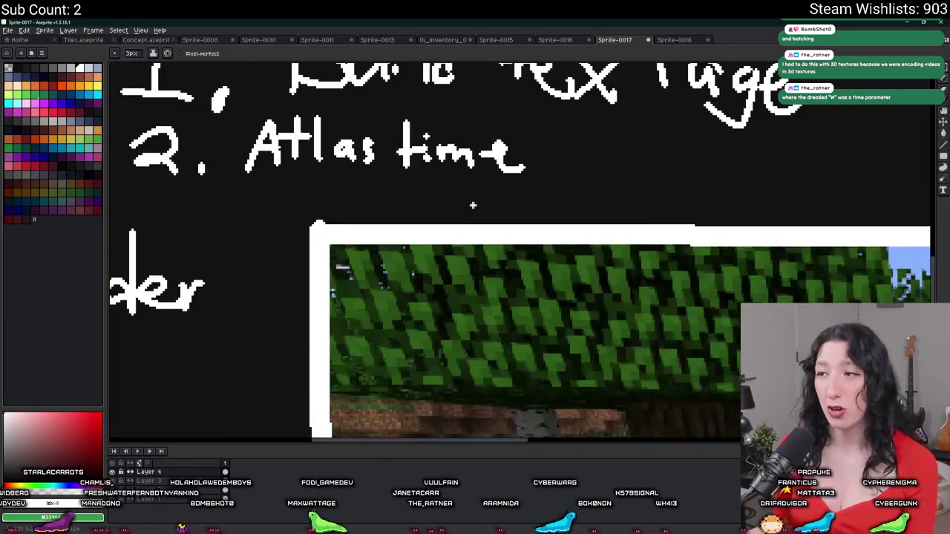
mouse_move(640, 212)
mouse_down()
mouse_move(470, 194)
mouse_move(178, 192)
mouse_move(638, 207)
mouse_up()
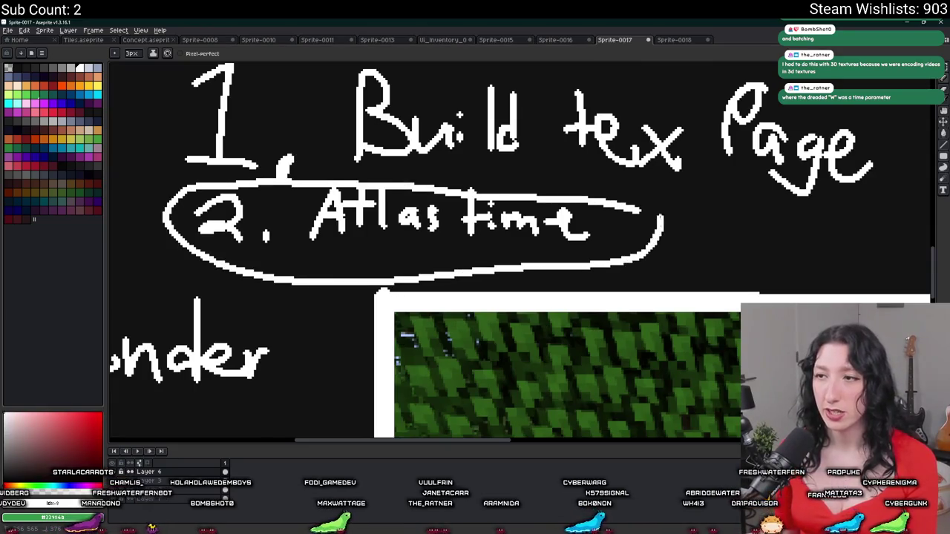
scroll(583, 199, down, 4)
scroll(583, 199, up, 1)
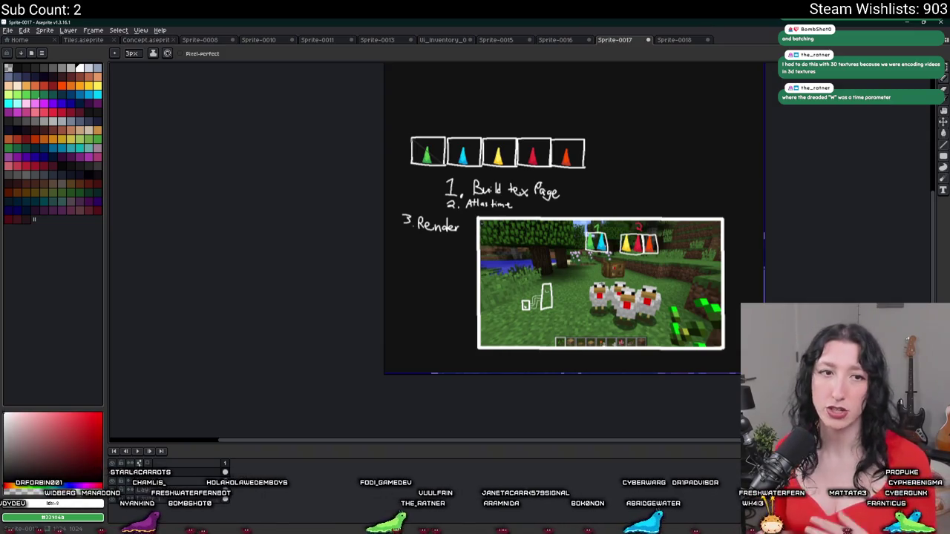
scroll(434, 213, up, 3)
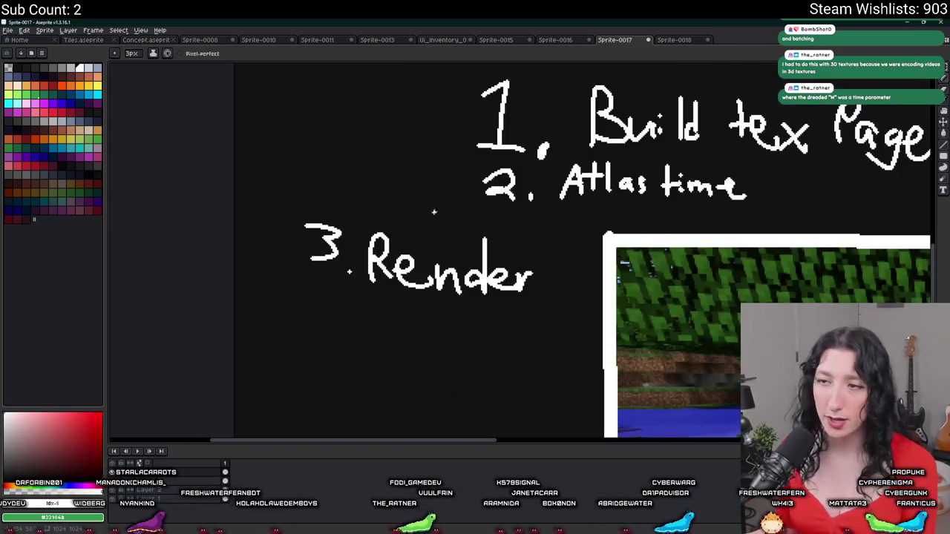
mouse_move(513, 237)
mouse_down()
mouse_move(384, 210)
mouse_move(286, 302)
mouse_move(575, 235)
mouse_move(510, 235)
mouse_up()
scroll(510, 236, down, 3)
scroll(492, 287, up, 4)
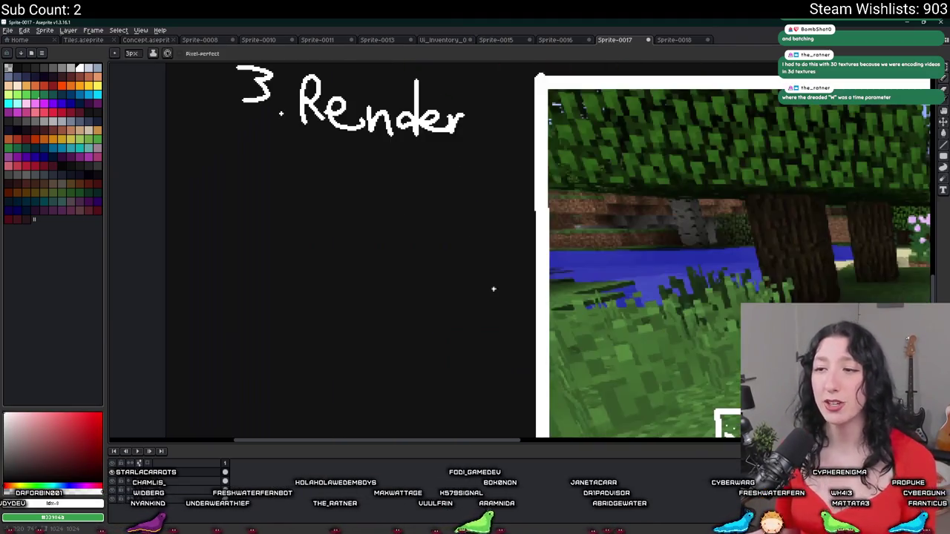
scroll(325, 254, down, 3)
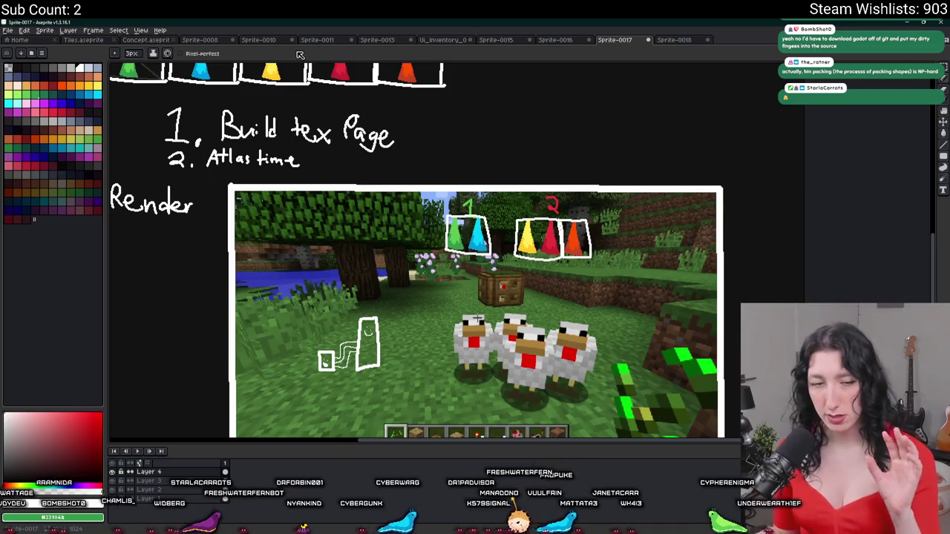
scroll(539, 167, up, 5)
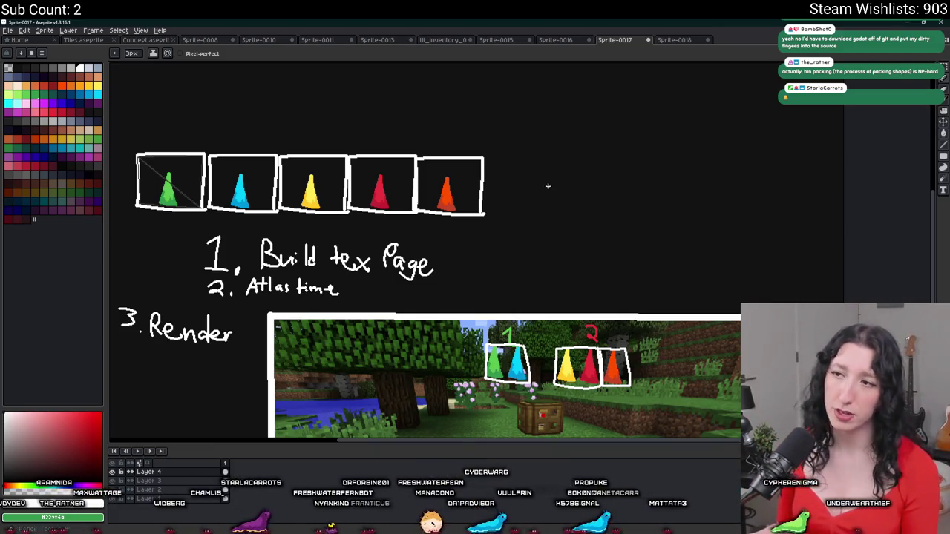
Handwrite '32x32' on the canvas with the pencil, redrawing a messy 3.
scroll(542, 178, up, 6)
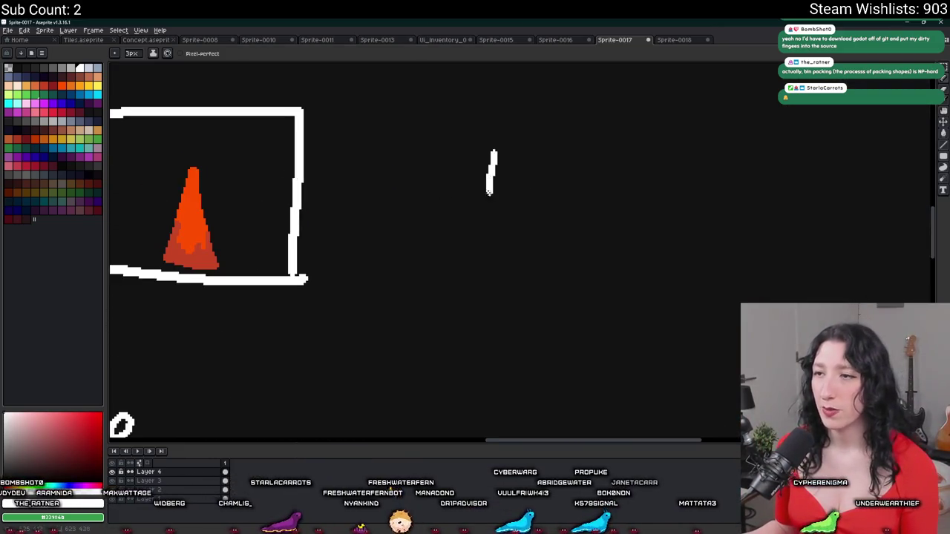
drag(443, 189, 406, 241)
mouse_move(480, 195)
mouse_down()
mouse_move(494, 185)
mouse_move(463, 227)
mouse_move(511, 236)
mouse_up()
drag(524, 203, 556, 231)
drag(568, 196, 528, 228)
mouse_move(582, 225)
mouse_down()
mouse_move(494, 224)
mouse_move(530, 198)
mouse_move(499, 248)
mouse_up()
key(ctrl+z)
mouse_move(506, 184)
mouse_down()
mouse_move(512, 221)
mouse_move(497, 247)
mouse_up()
mouse_move(553, 207)
mouse_down()
mouse_move(586, 217)
mouse_move(582, 255)
mouse_up()
Add an arrow after '1000' beneath the 32x32 note.
scroll(528, 216, right, 5)
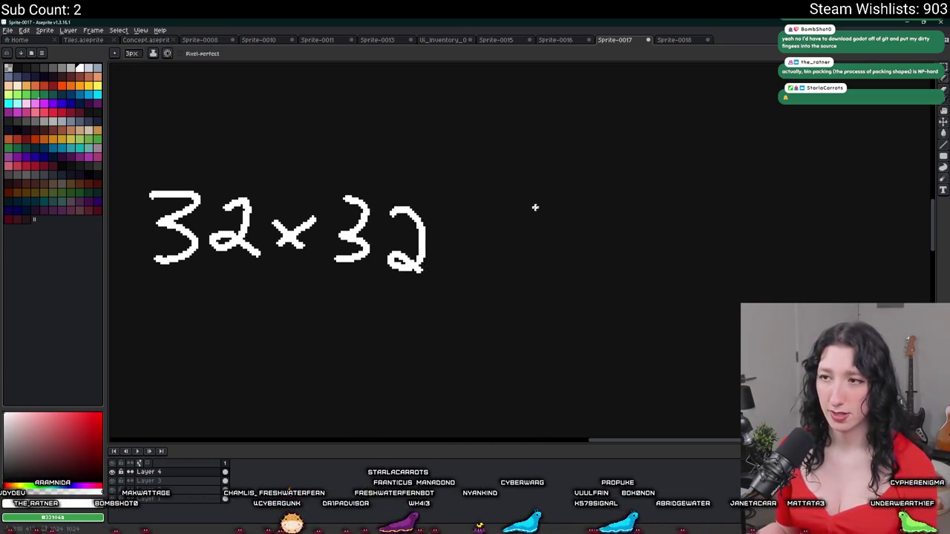
scroll(535, 208, down, 1)
mouse_move(389, 264)
mouse_down()
mouse_move(386, 299)
mouse_move(408, 296)
mouse_move(419, 276)
mouse_move(473, 291)
mouse_up()
key(ctrl+z)
drag(412, 281, 315, 269)
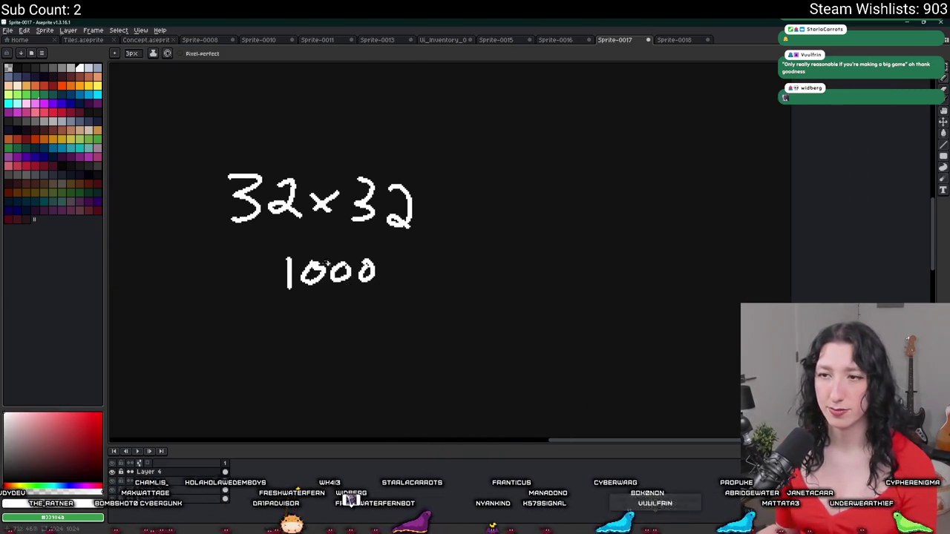
mouse_move(409, 279)
mouse_down()
mouse_move(472, 275)
mouse_move(450, 290)
mouse_up()
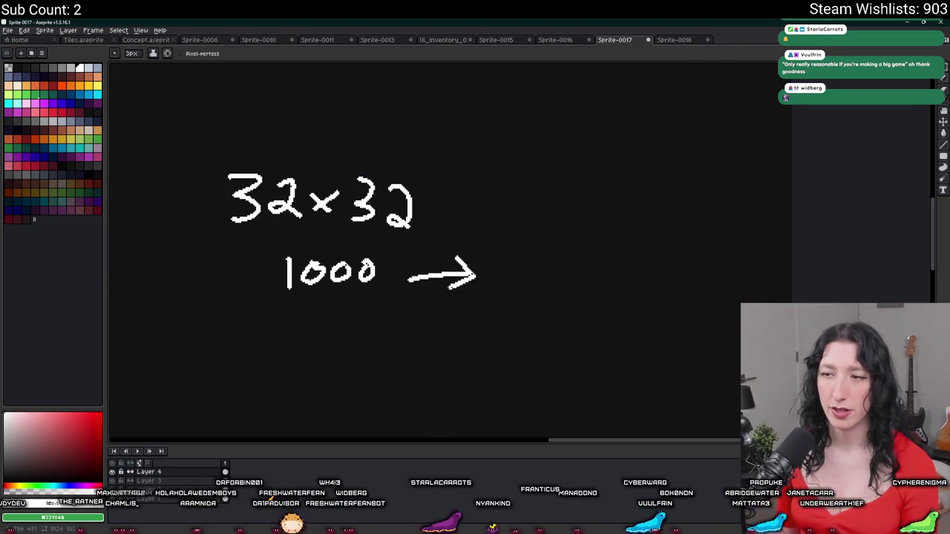
Write 'Fast' after the arrow, undoing stray strokes and a circle around the note.
scroll(475, 286, down, 2)
scroll(497, 275, up, 4)
scroll(504, 254, down, 1)
mouse_move(547, 251)
mouse_down()
mouse_move(520, 275)
mouse_move(536, 281)
mouse_up()
mouse_move(555, 249)
mouse_down()
mouse_move(553, 284)
mouse_move(511, 228)
mouse_move(543, 234)
mouse_up()
key(ctrl+z)
key(ctrl+z)
mouse_move(521, 253)
mouse_down()
mouse_move(540, 255)
mouse_move(565, 285)
mouse_move(572, 276)
mouse_move(552, 266)
mouse_up()
key(ctrl+z)
key(ctrl+z)
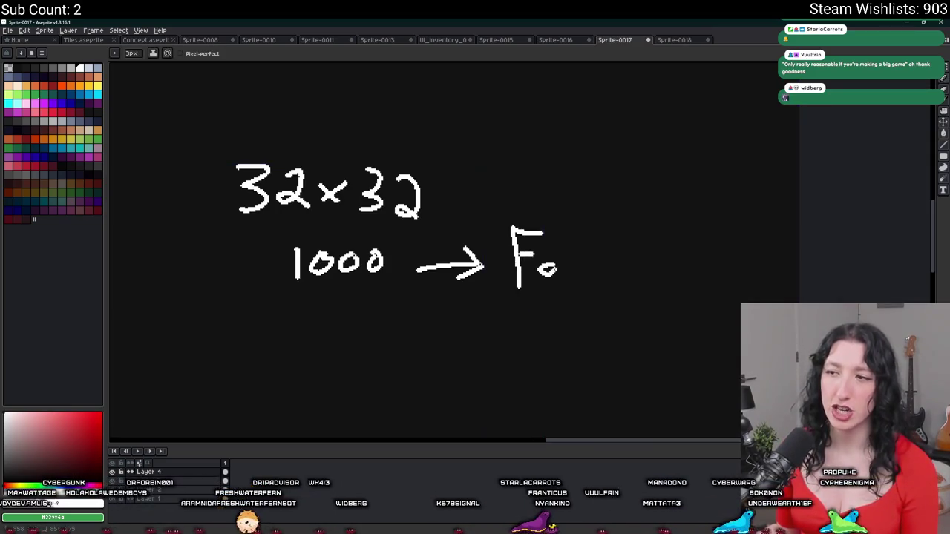
drag(597, 228, 597, 288)
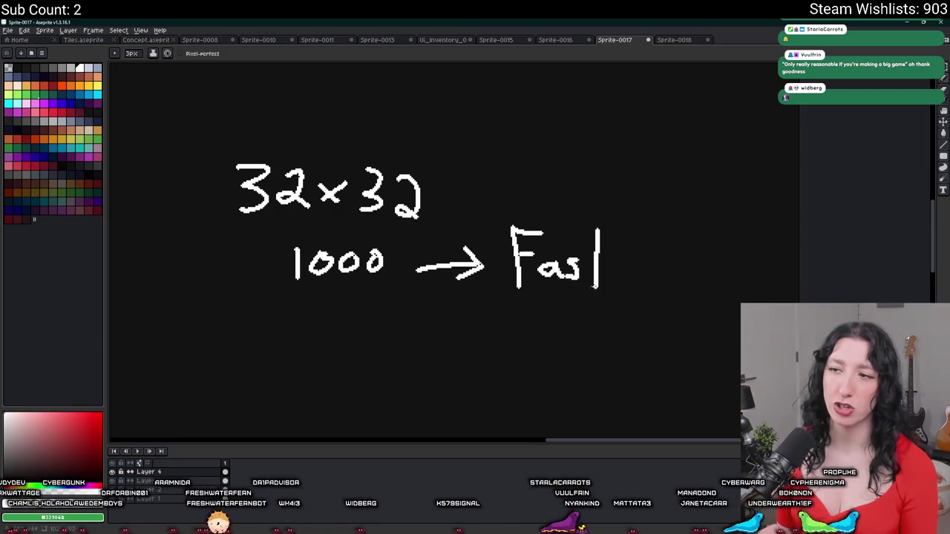
scroll(583, 276, down, 2)
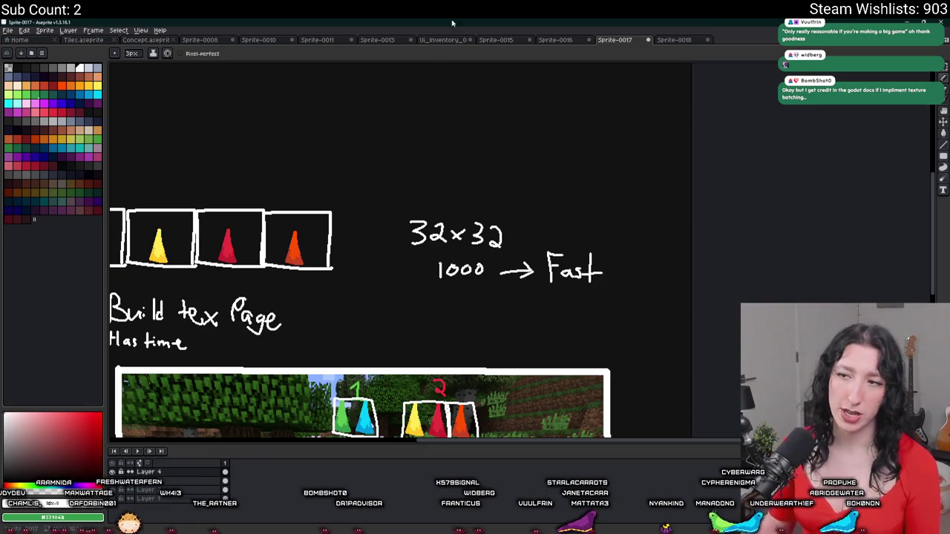
scroll(519, 251, up, 2)
mouse_move(632, 223)
mouse_down()
mouse_move(361, 386)
mouse_move(593, 211)
mouse_up()
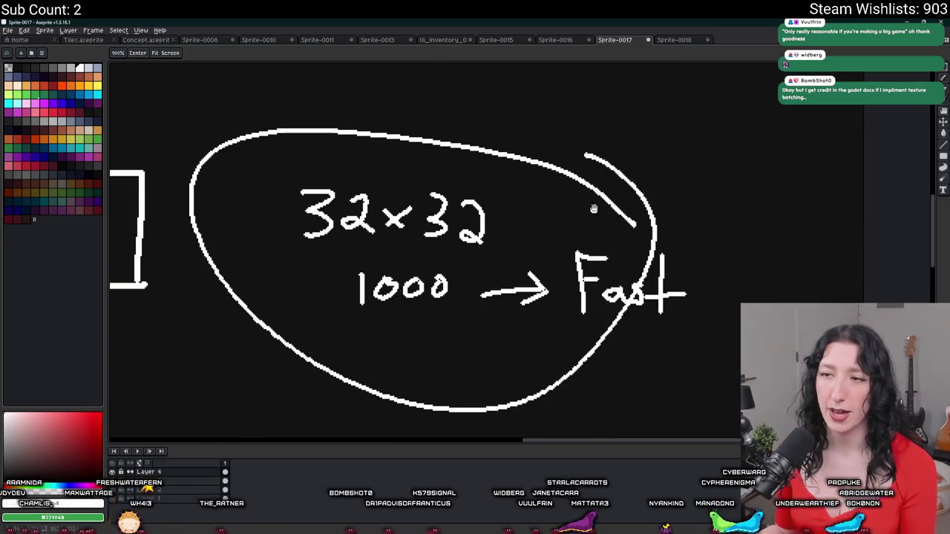
key(ctrl+z)
scroll(464, 173, down, 2)
scroll(464, 173, up, 2)
scroll(311, 223, left, 3)
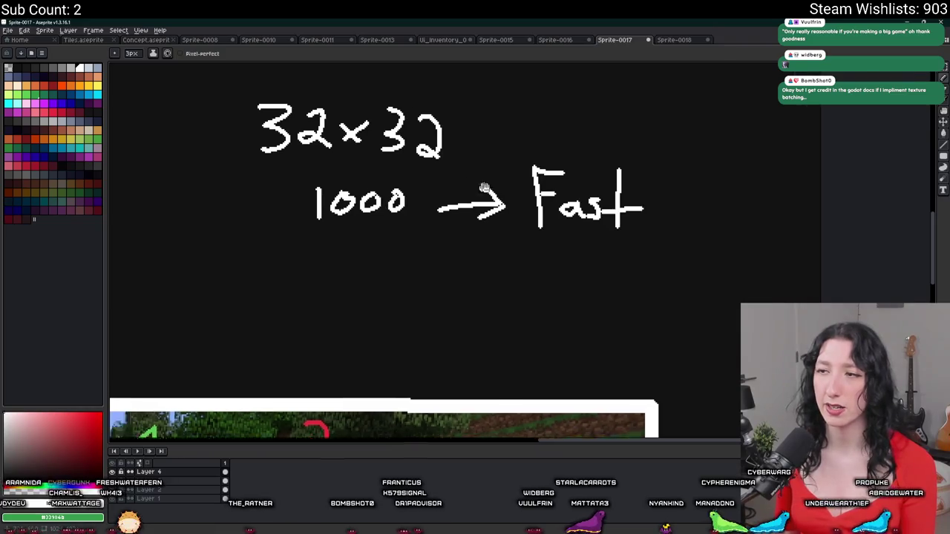
scroll(345, 256, up, 1)
Handwrite '128x128' below the 1000 → Fast note.
mouse_move(347, 248)
mouse_down()
mouse_move(336, 297)
mouse_move(377, 295)
mouse_move(362, 297)
mouse_up()
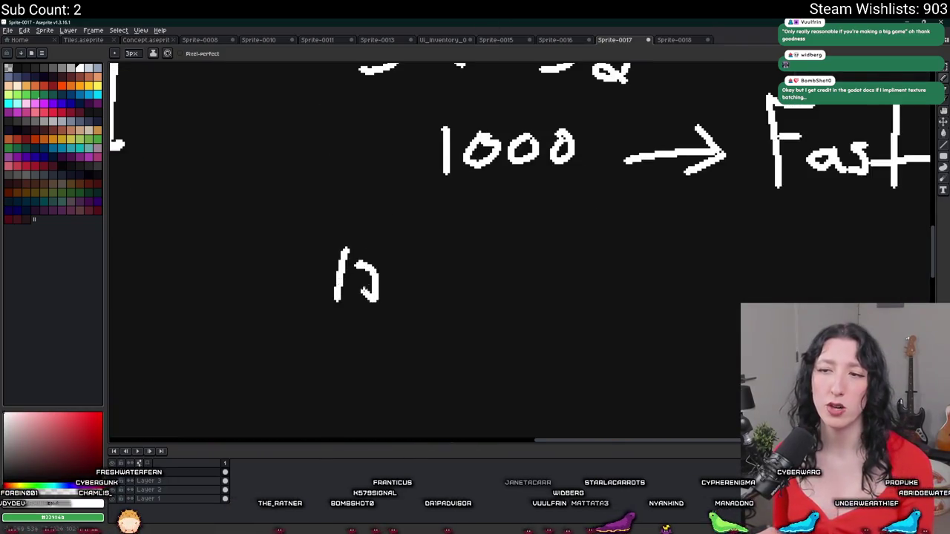
key(ctrl+z)
mouse_move(368, 252)
mouse_down()
mouse_move(361, 295)
mouse_move(389, 303)
mouse_up()
mouse_move(430, 261)
mouse_down()
mouse_move(410, 301)
mouse_move(431, 260)
mouse_move(477, 283)
mouse_move(454, 301)
mouse_up()
drag(508, 267, 493, 307)
mouse_move(518, 280)
mouse_down()
mouse_move(524, 274)
mouse_move(530, 311)
mouse_move(564, 304)
mouse_up()
Write '300x300' to the right of 128x128, undoing a stray stroke and loop.
scroll(561, 297, down, 2)
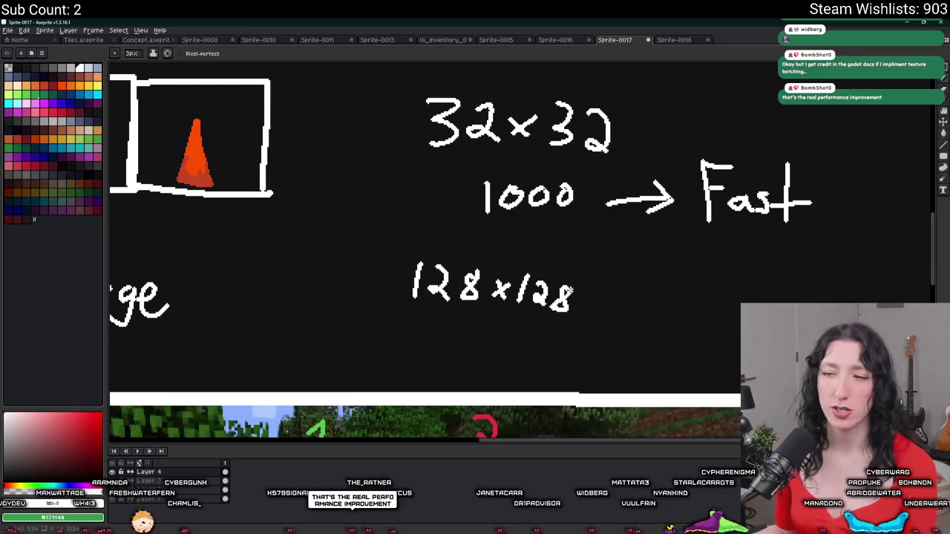
scroll(549, 293, right, 3)
scroll(534, 291, down, 3)
scroll(466, 289, up, 3)
mouse_move(449, 266)
mouse_down()
mouse_move(463, 282)
mouse_move(438, 300)
mouse_up()
mouse_move(488, 275)
mouse_down()
mouse_move(490, 297)
mouse_move(491, 273)
mouse_up()
mouse_move(524, 277)
mouse_down()
mouse_move(528, 300)
mouse_move(581, 281)
mouse_move(613, 291)
mouse_up()
key(ctrl+z)
scroll(366, 206, up, 1)
mouse_move(420, 175)
mouse_down()
mouse_move(558, 310)
mouse_move(319, 160)
mouse_up()
key(ctrl+z)
scroll(330, 196, down, 2)
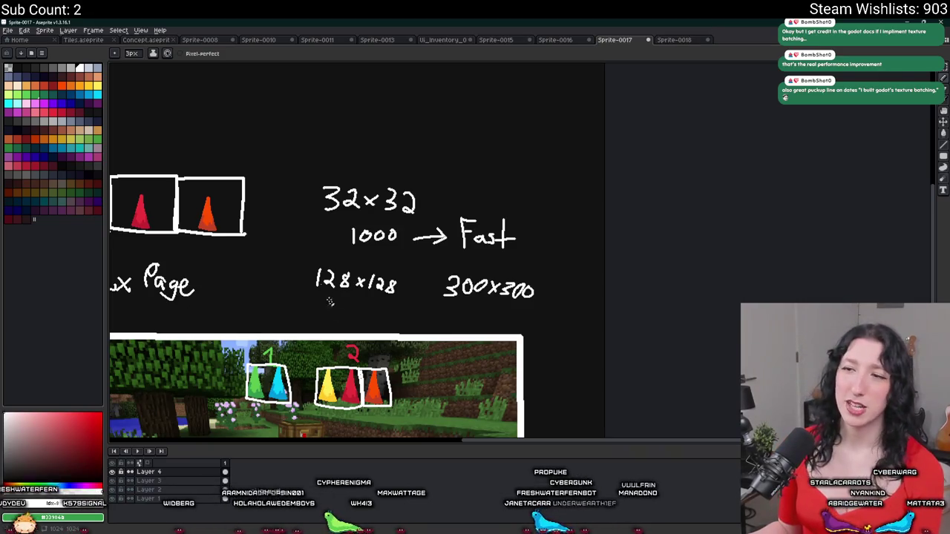
scroll(339, 316, down, 3)
scroll(437, 112, up, 3)
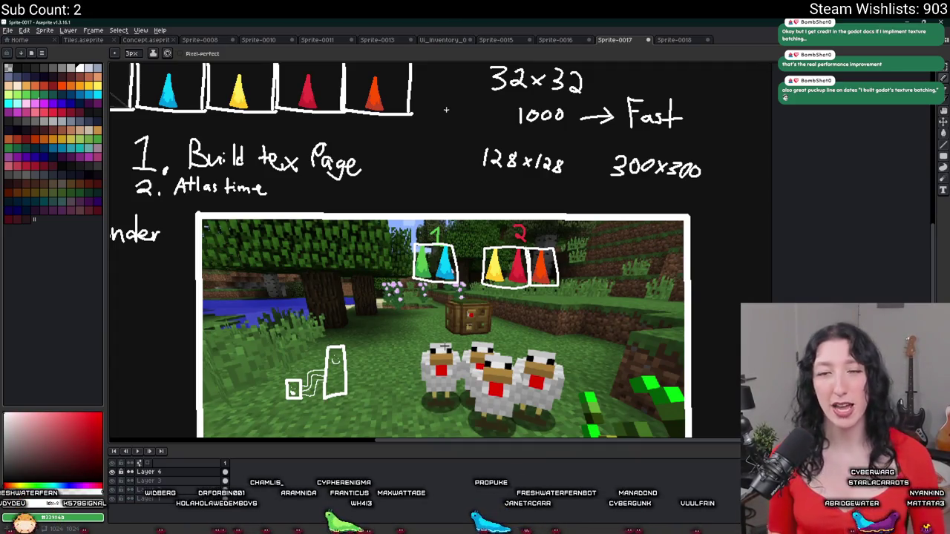
scroll(398, 191, up, 4)
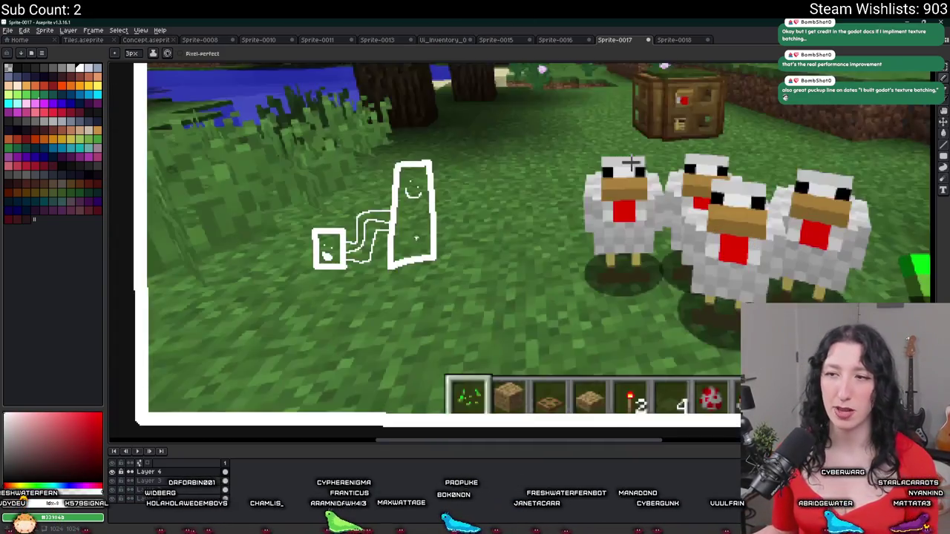
scroll(441, 240, down, 1)
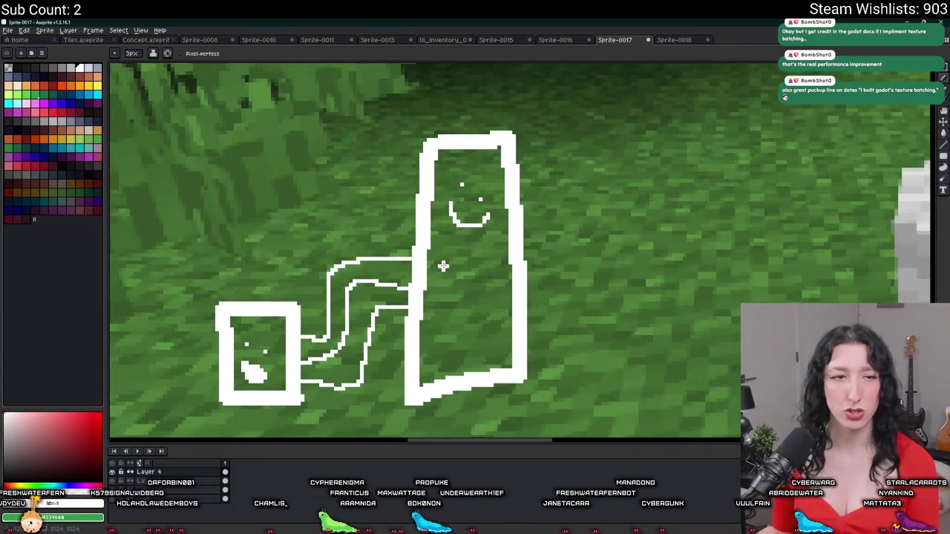
scroll(434, 276, down, 1)
scroll(438, 196, down, 2)
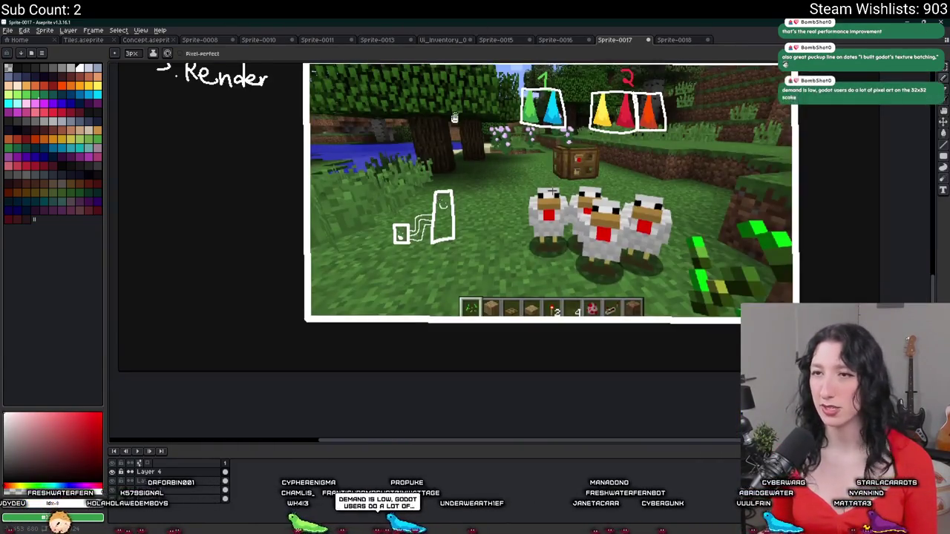
scroll(462, 179, up, 2)
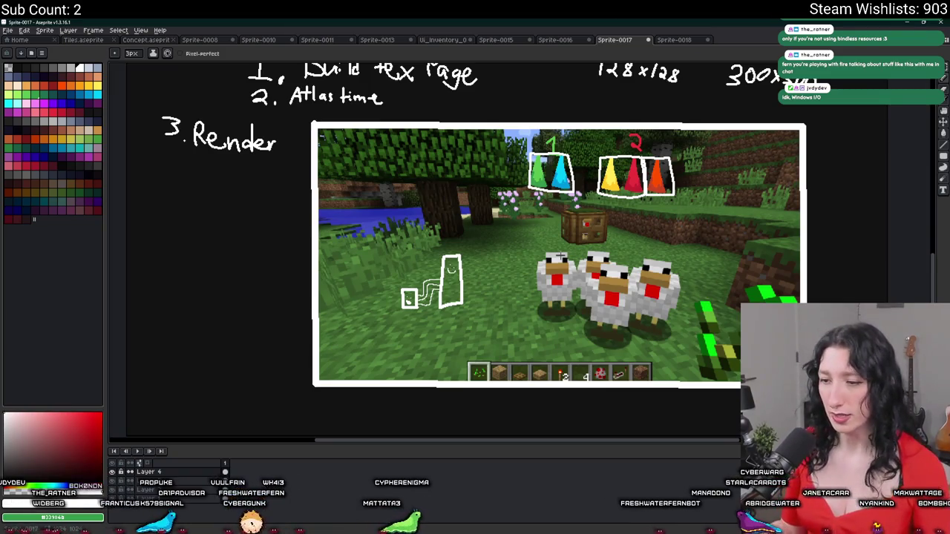
Bring GameMaker forward, with the running Gum Squad game window over its code editor.
scroll(503, 261, up, 1)
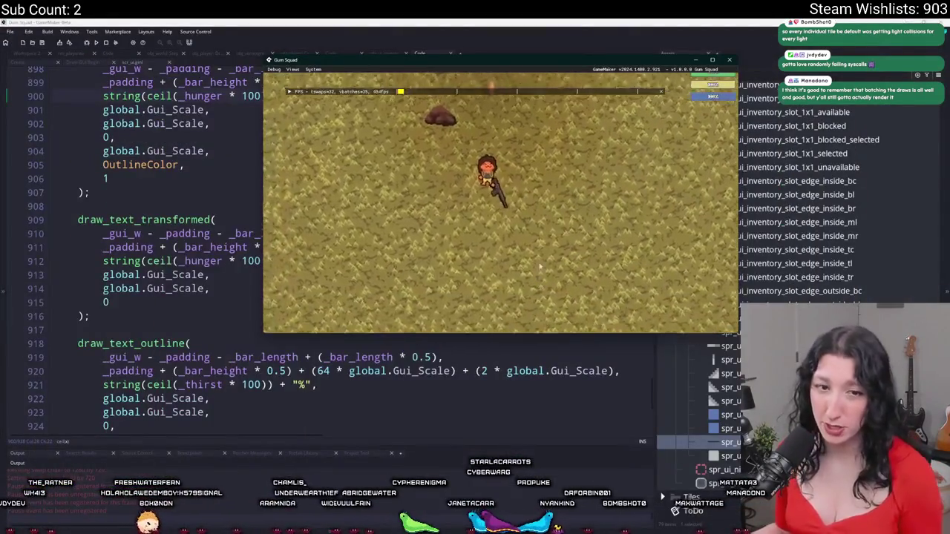
Maximize the Gum Squad game window and open its inventory with Tab.
drag(560, 67, 555, 97)
double_click(557, 98)
key(Tab)
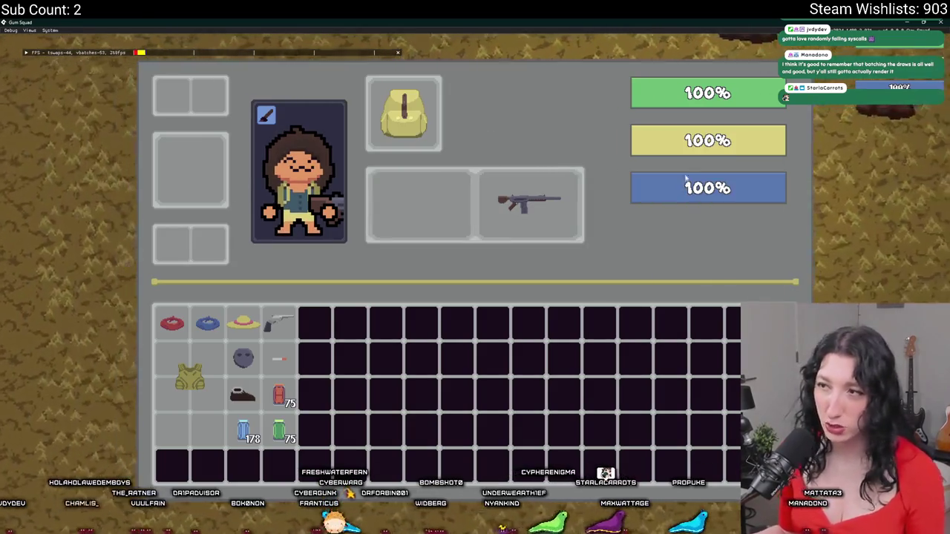
mouse_move(509, 201)
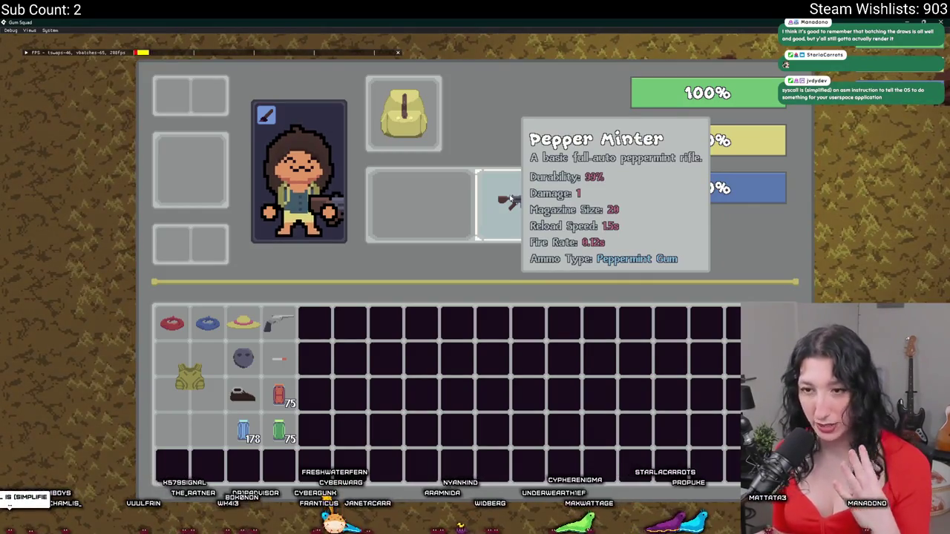
mouse_move(192, 323)
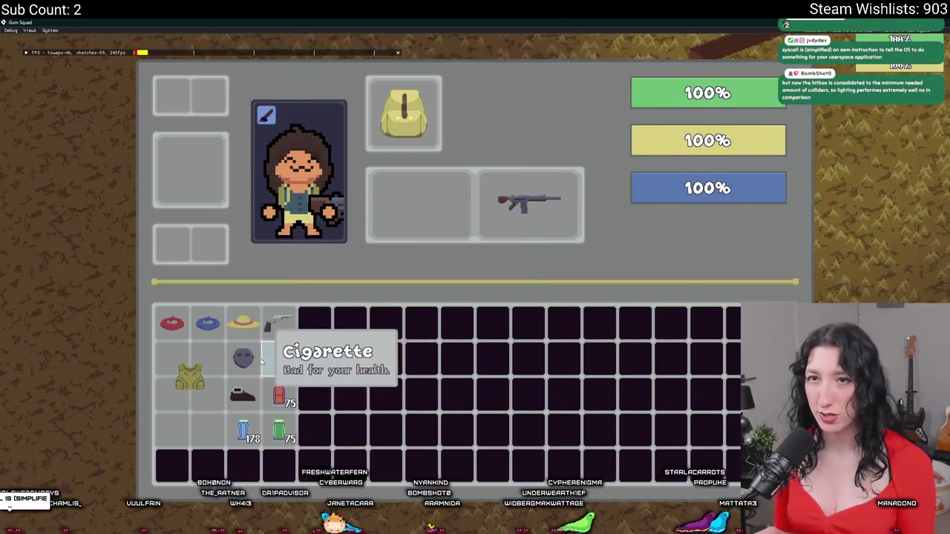
mouse_move(247, 426)
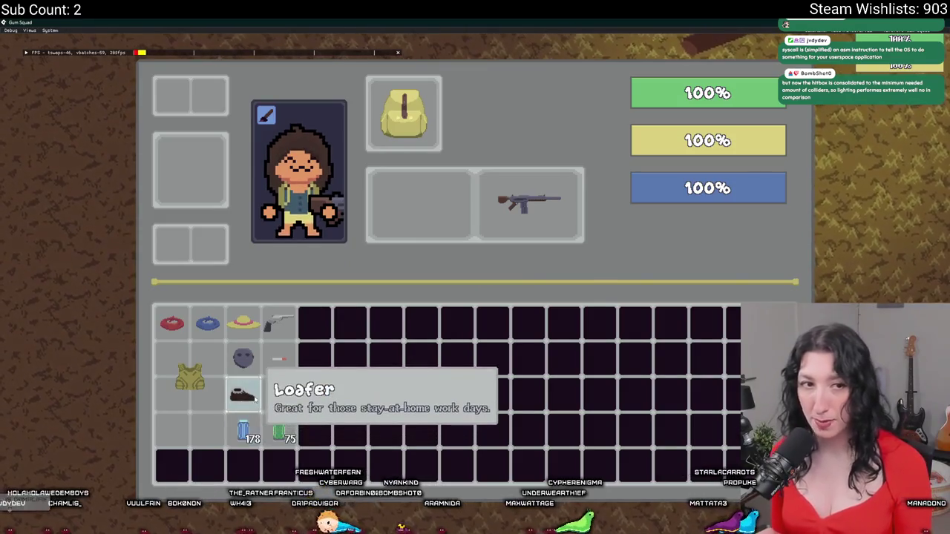
mouse_move(274, 390)
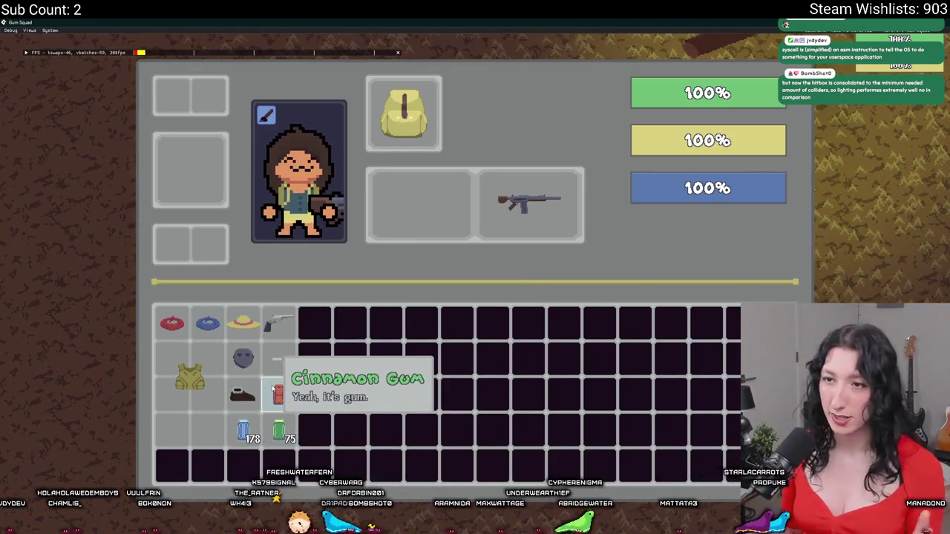